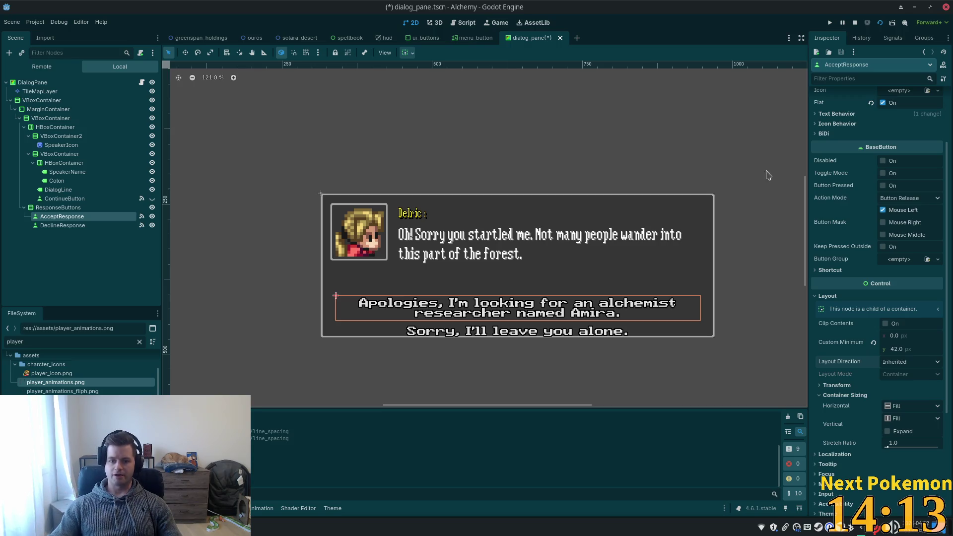
Raise AcceptResponse's minimum height to 45 px, then select the TileMapLayer node for tile editing.
click(901, 348)
key(Up)
key(Up)
key(Up)
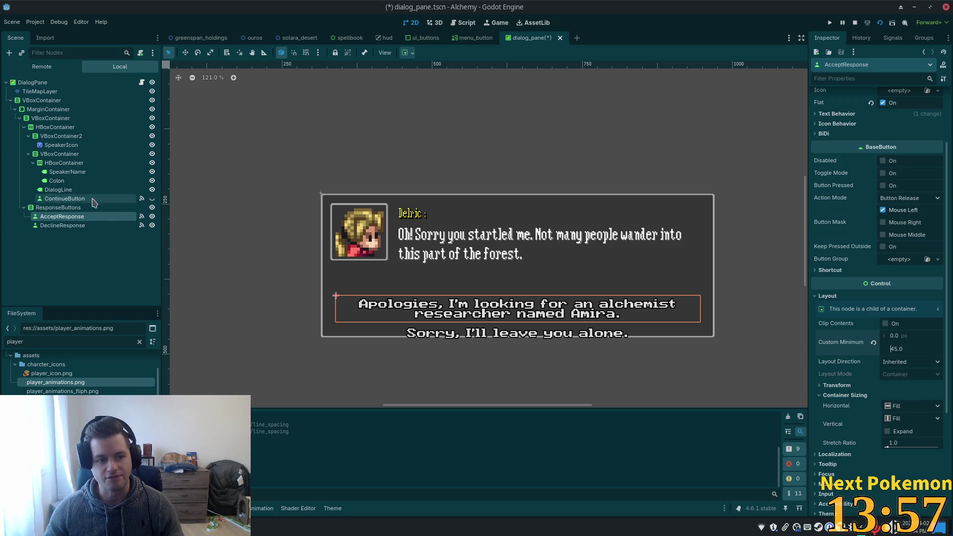
click(75, 228)
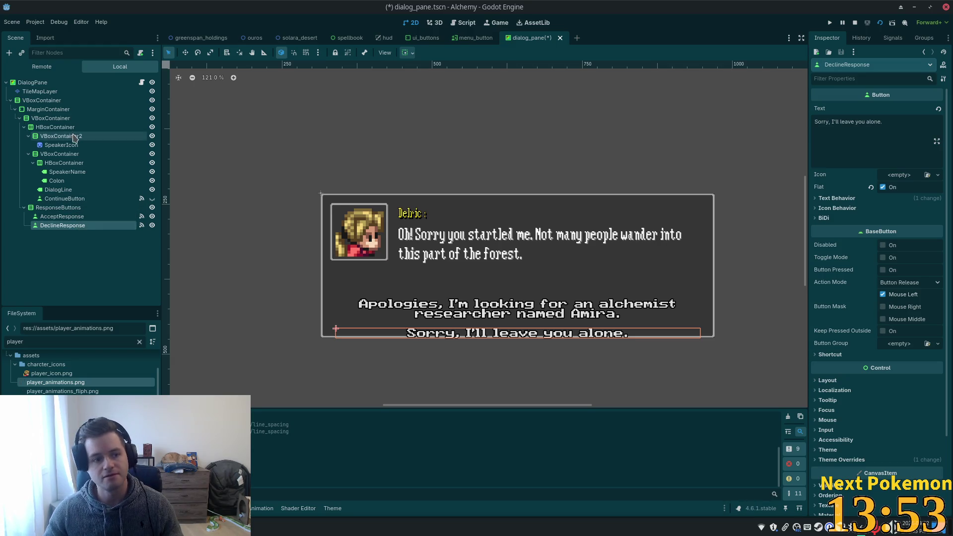
click(30, 109)
click(31, 83)
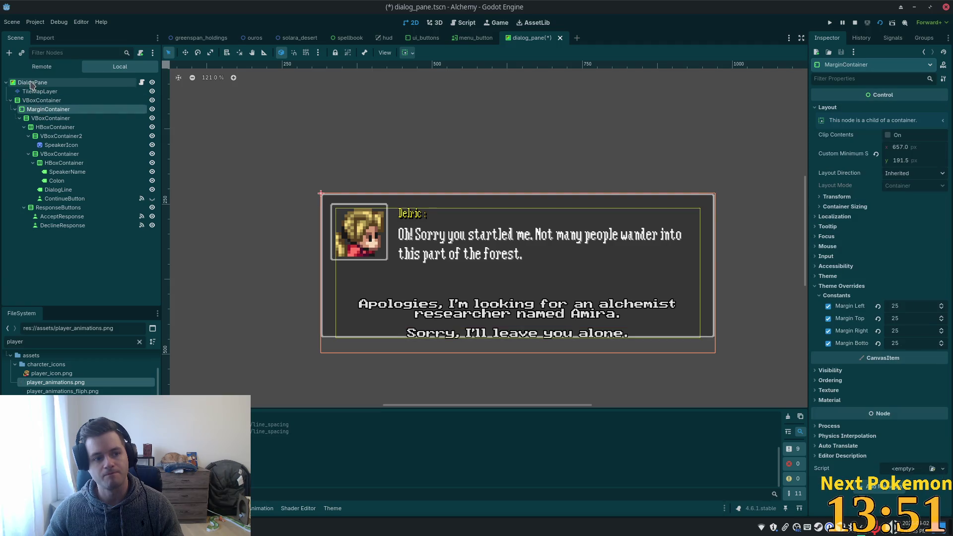
click(36, 91)
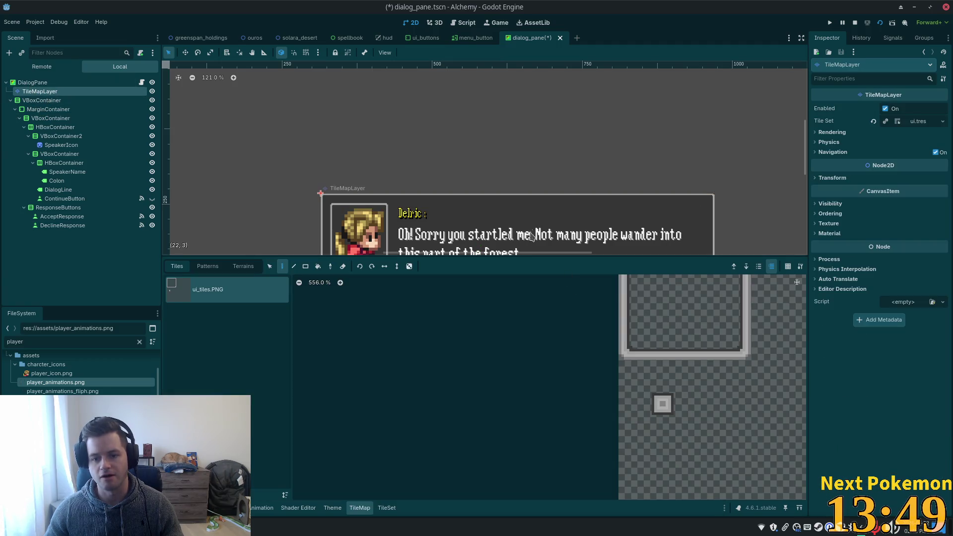
Draw a line of frame edge tiles along the dialog box's bottom, ending in a corner tile.
drag(531, 257, 527, 403)
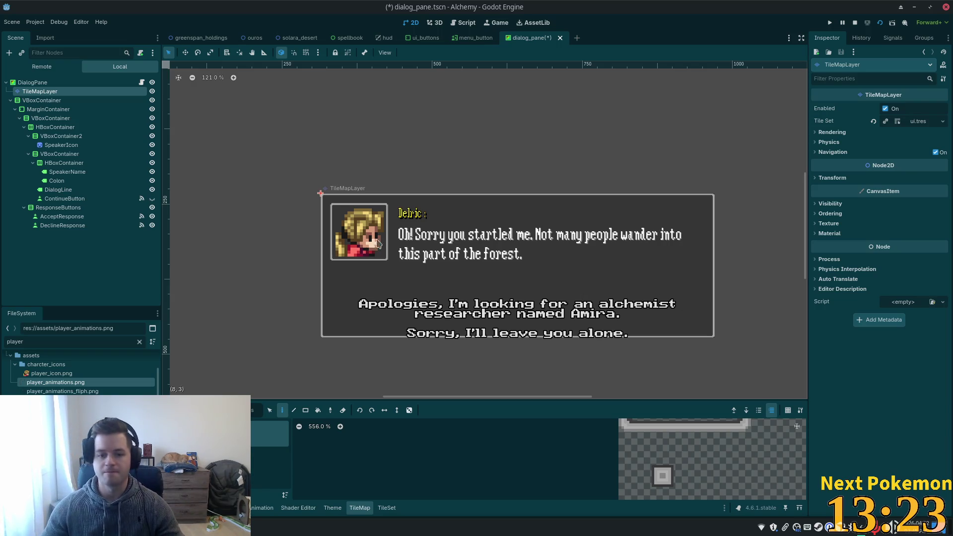
click(640, 425)
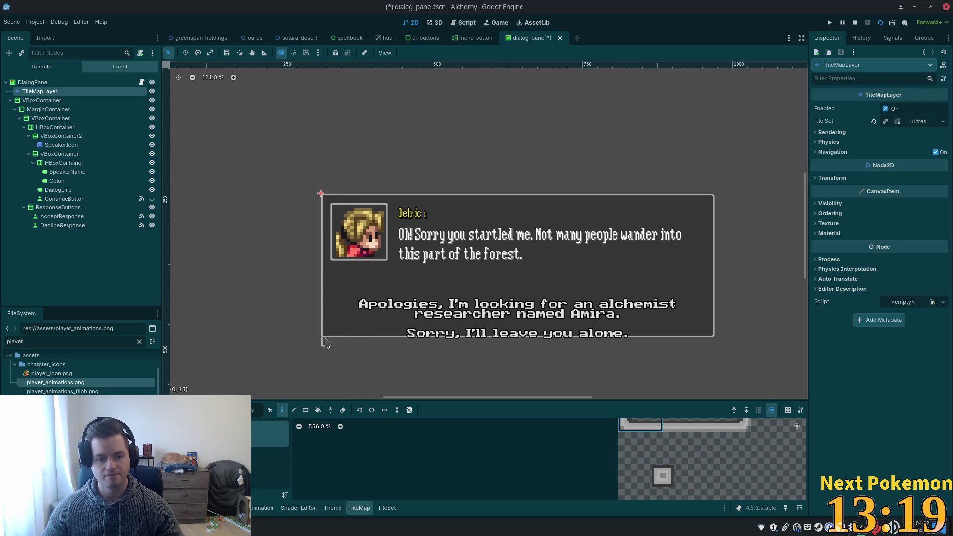
click(684, 426)
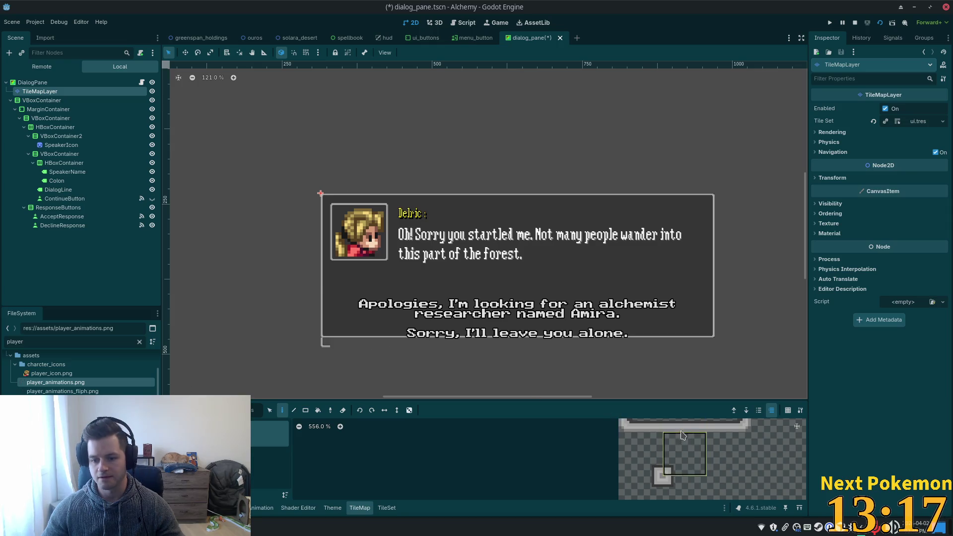
click(294, 409)
mouse_move(325, 344)
mouse_down()
mouse_move(610, 365)
mouse_move(705, 350)
mouse_up()
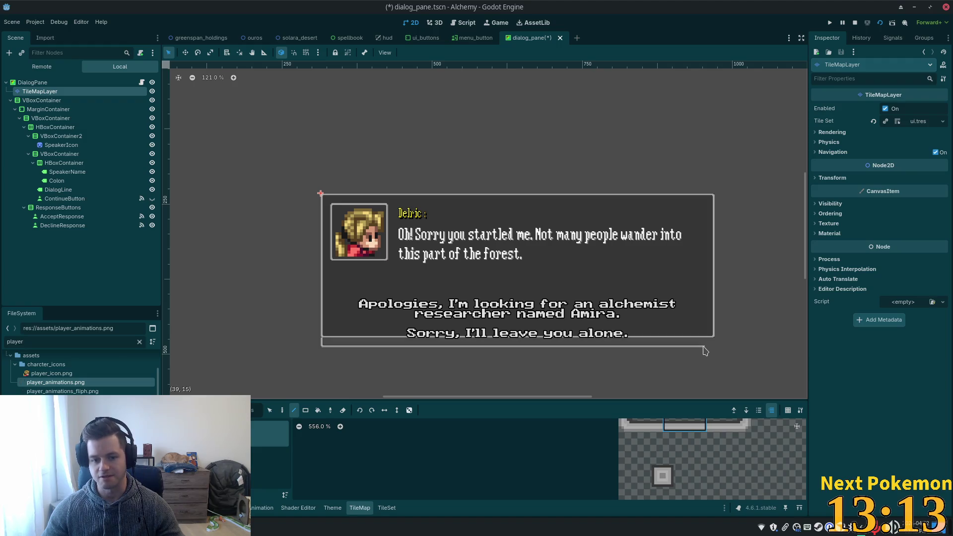
click(728, 425)
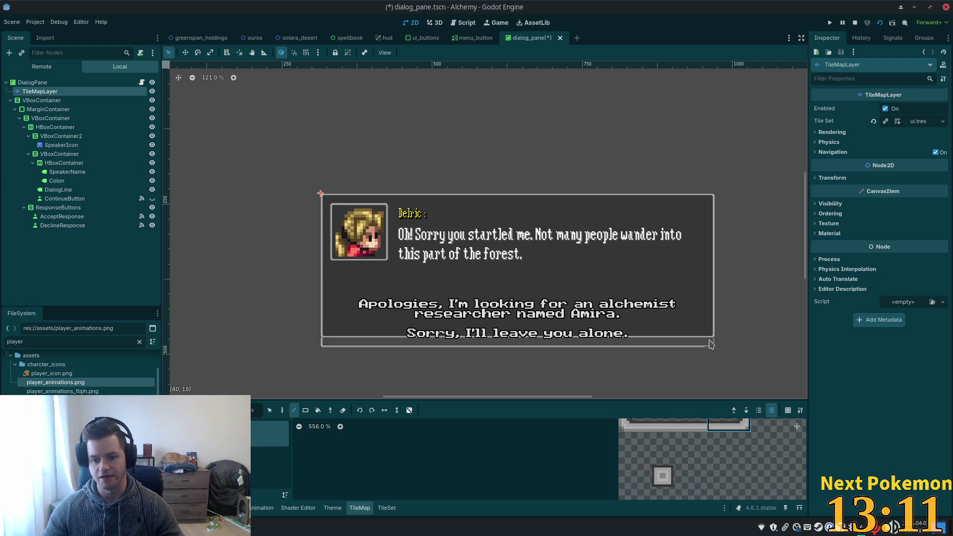
click(711, 343)
Replace the bottom-right corner tile and repaint the bottom row with edge tiles.
scroll(684, 437, up, 2)
click(684, 431)
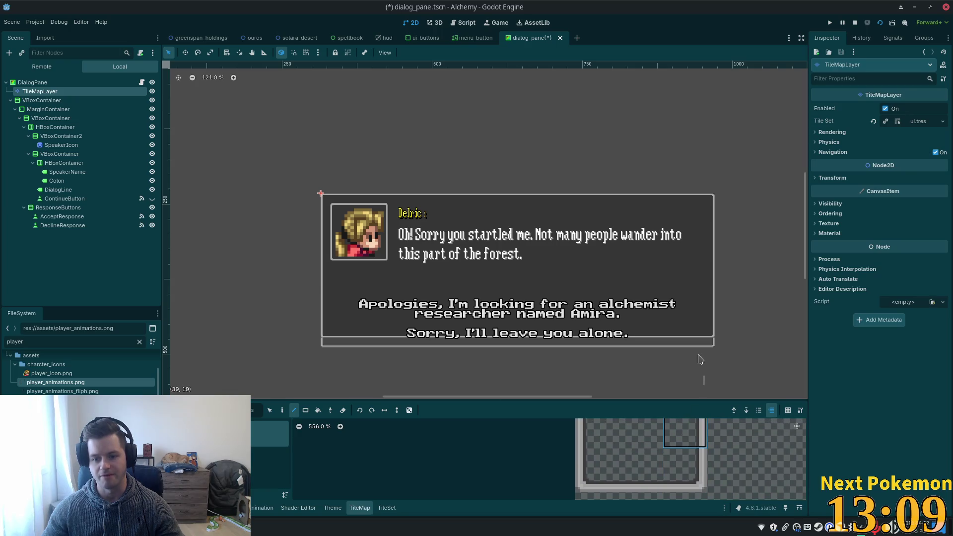
click(710, 341)
click(598, 433)
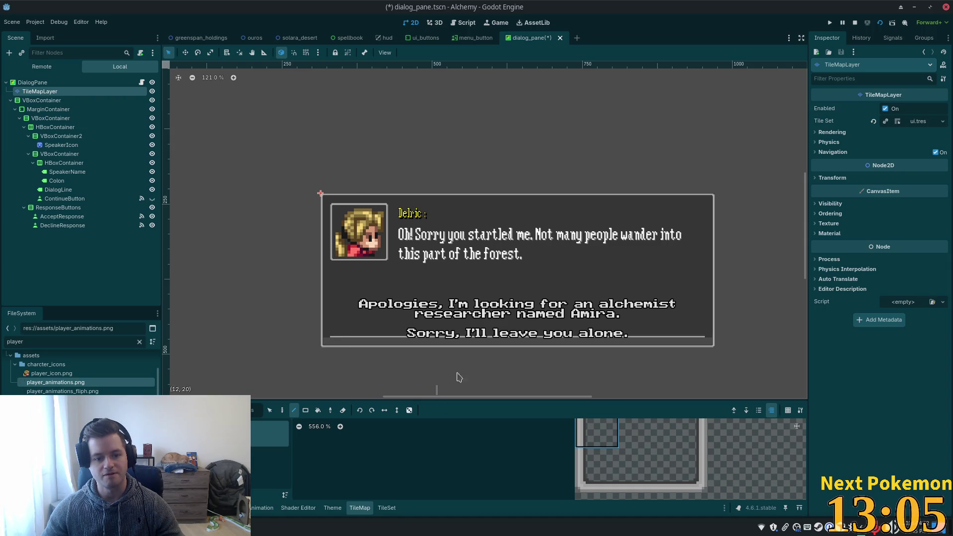
click(643, 441)
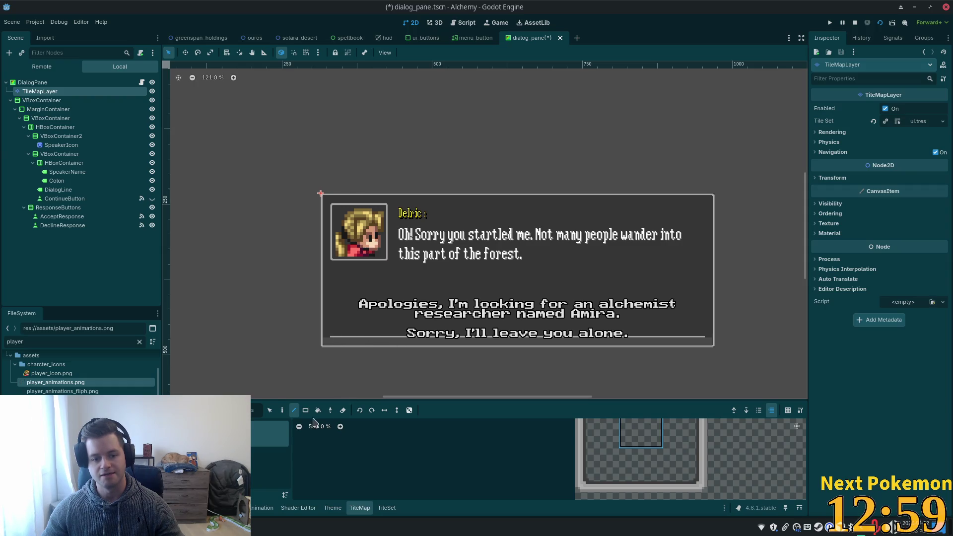
mouse_move(336, 340)
mouse_down()
mouse_move(721, 336)
mouse_move(703, 337)
mouse_up()
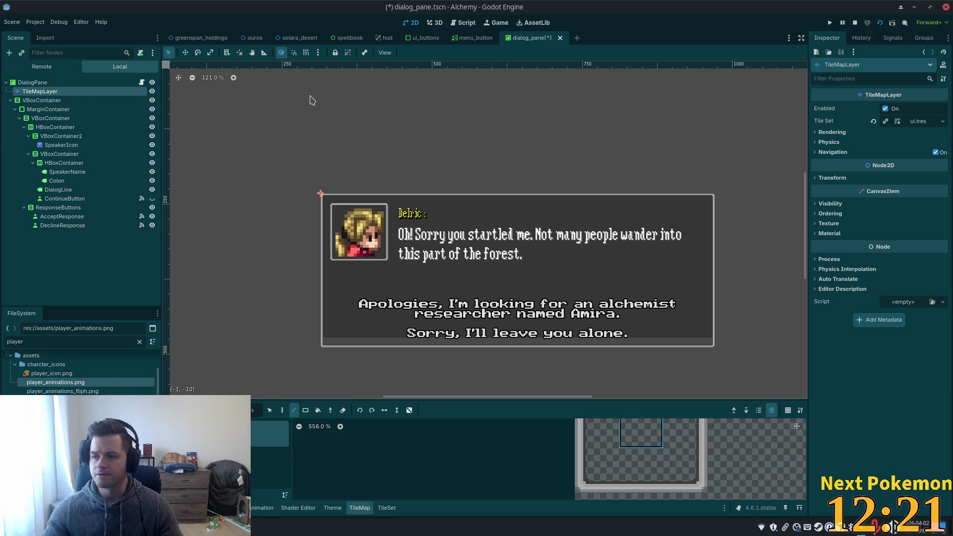
Stretch DialogPane's bottom edge down until its height is 256.5.
click(33, 82)
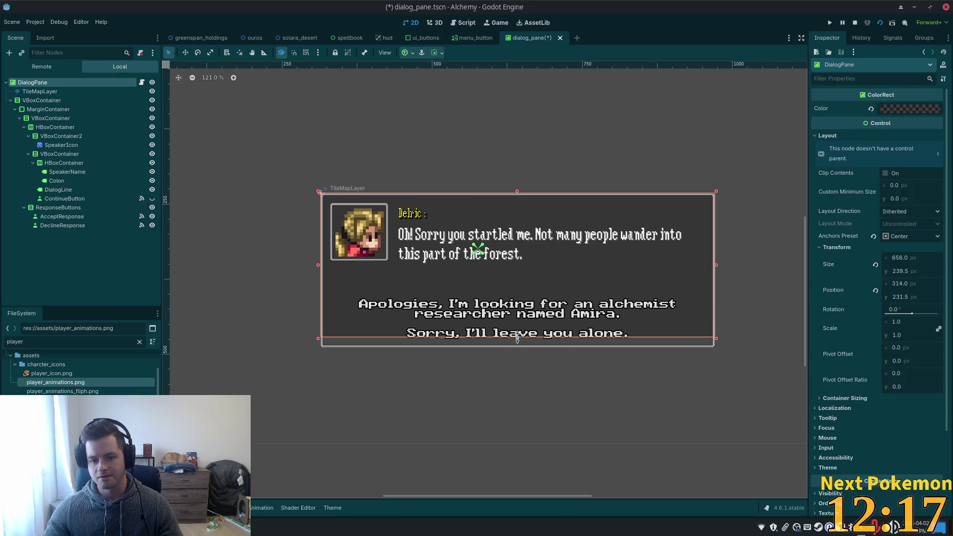
drag(516, 339, 516, 346)
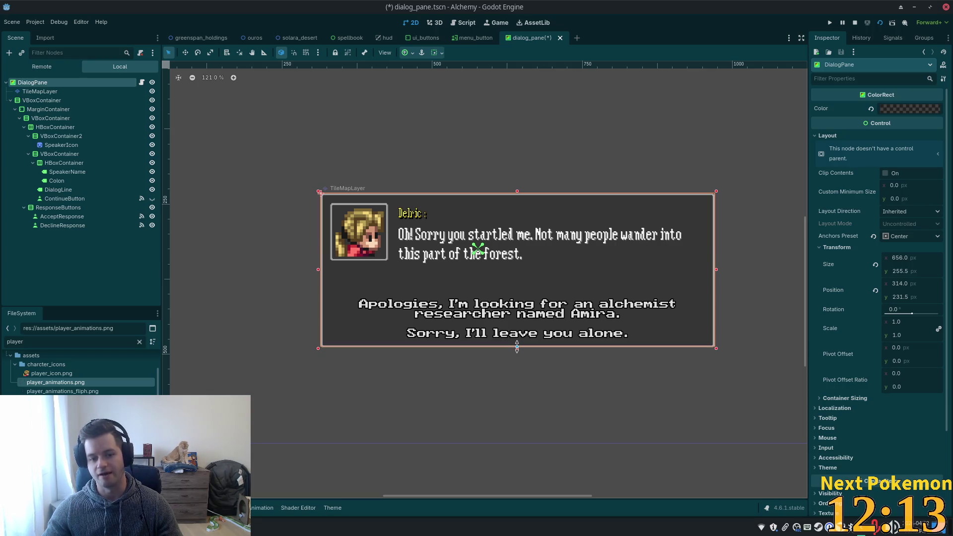
scroll(526, 376, up, 2)
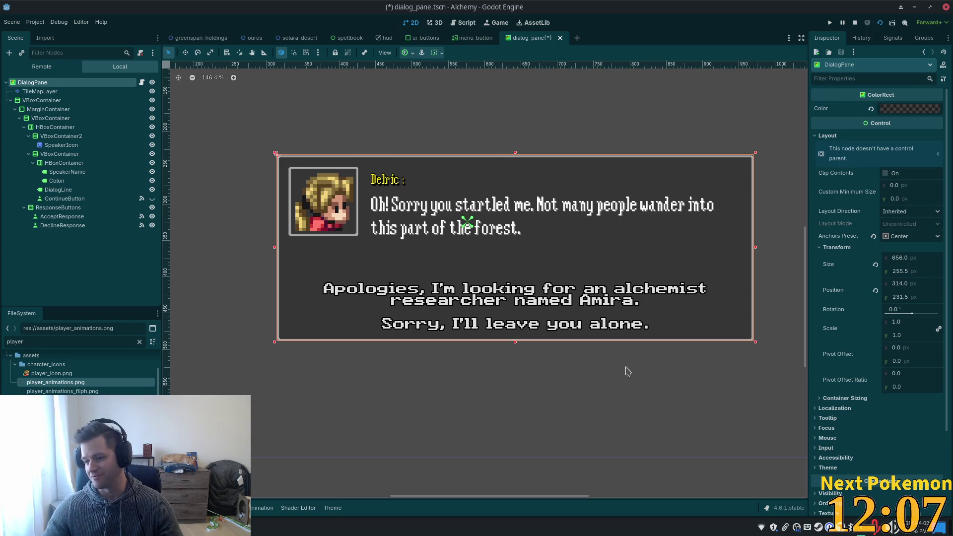
scroll(590, 370, up, 3)
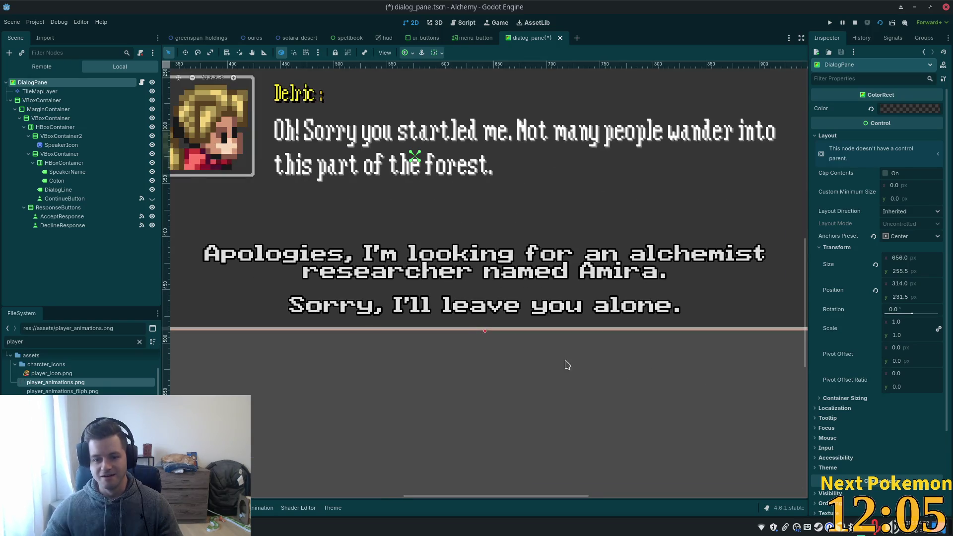
scroll(566, 366, up, 1)
scroll(600, 377, down, 2)
scroll(705, 374, up, 2)
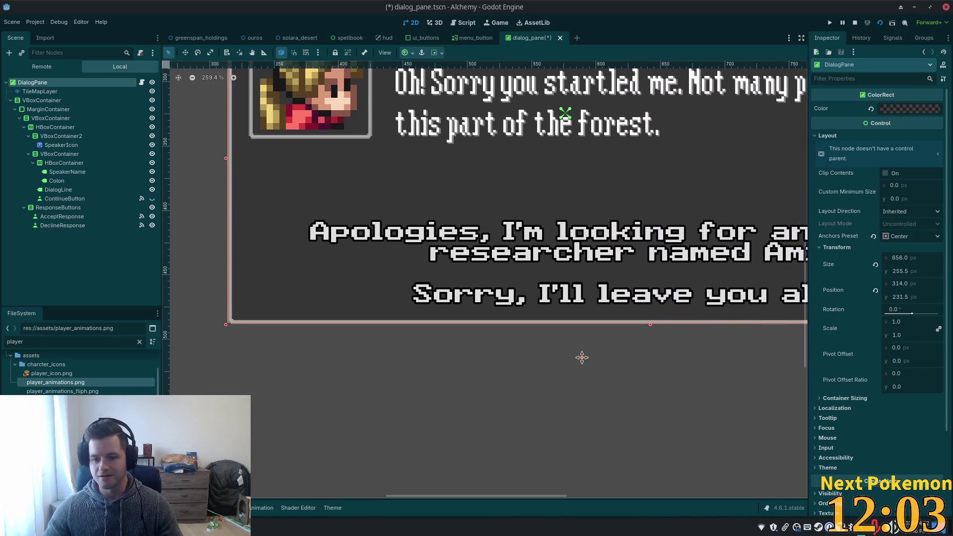
scroll(382, 340, down, 1)
scroll(355, 425, up, 1)
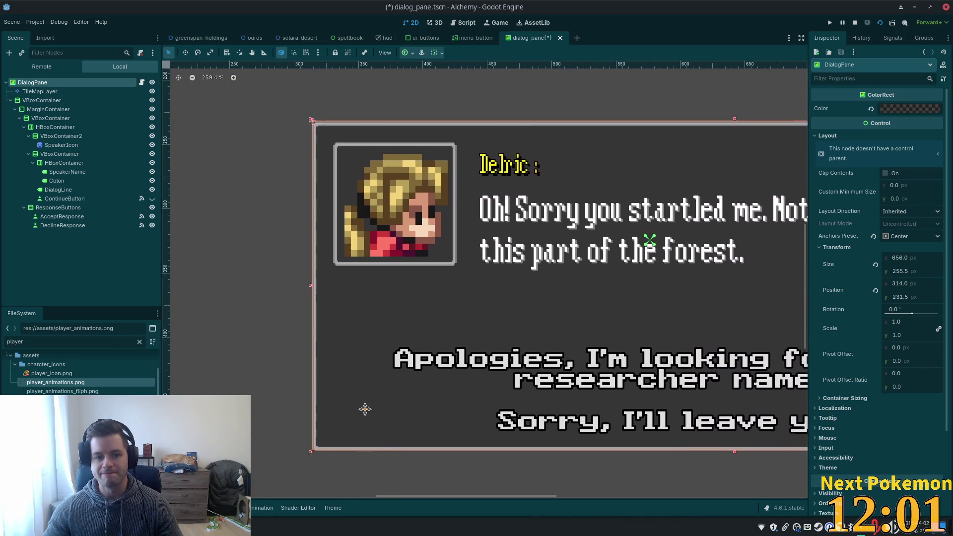
scroll(520, 398, down, 1)
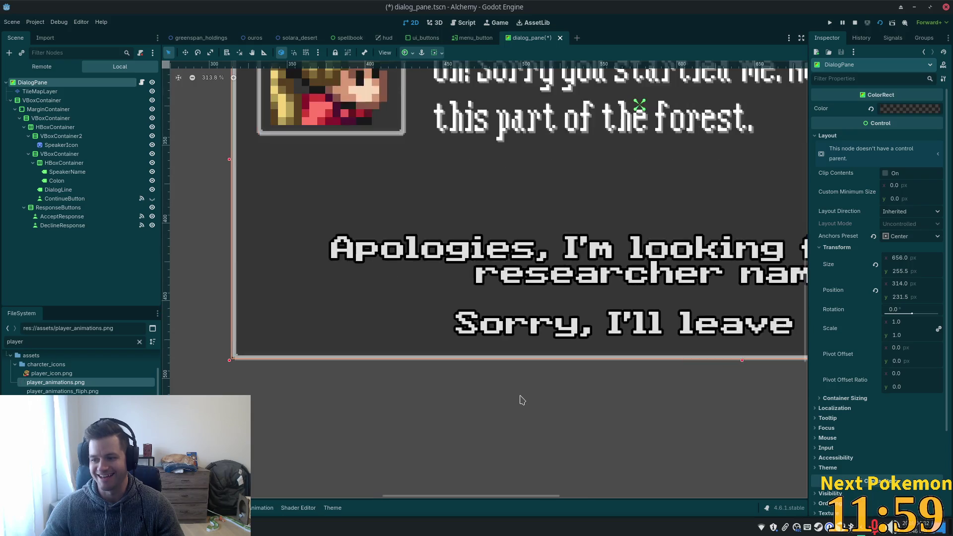
scroll(482, 365, up, 1)
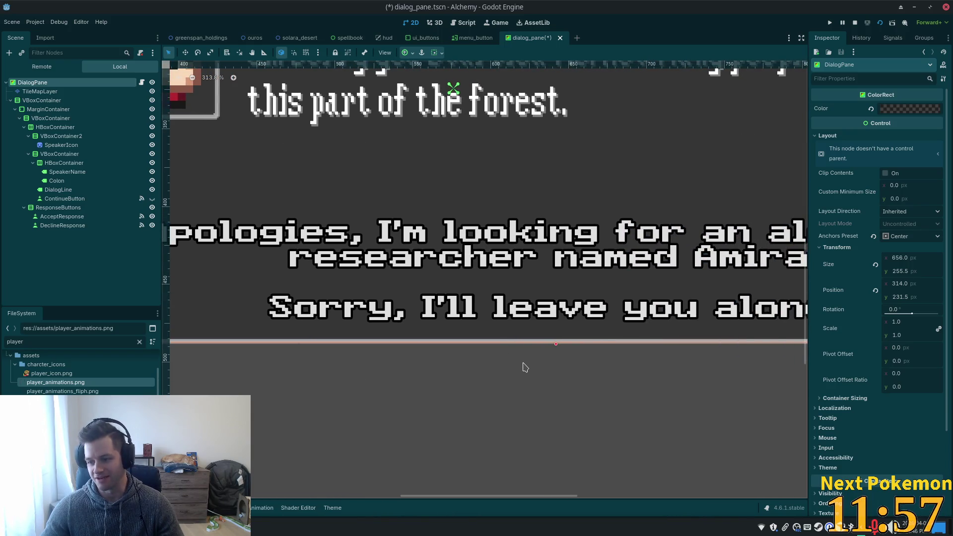
drag(556, 344, 556, 345)
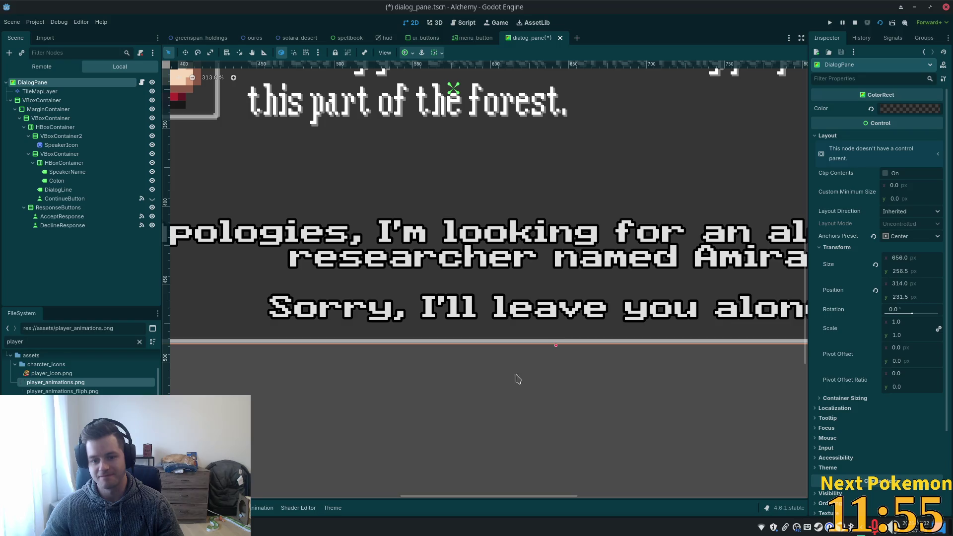
drag(515, 379, 729, 400)
Save the dialog pane scene.
key(ctrl+s)
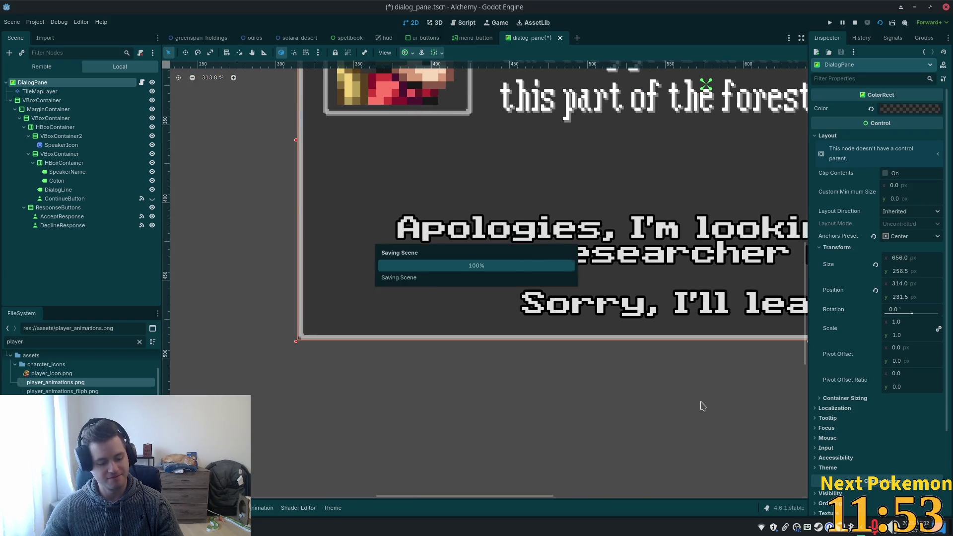
scroll(532, 338, down, 3)
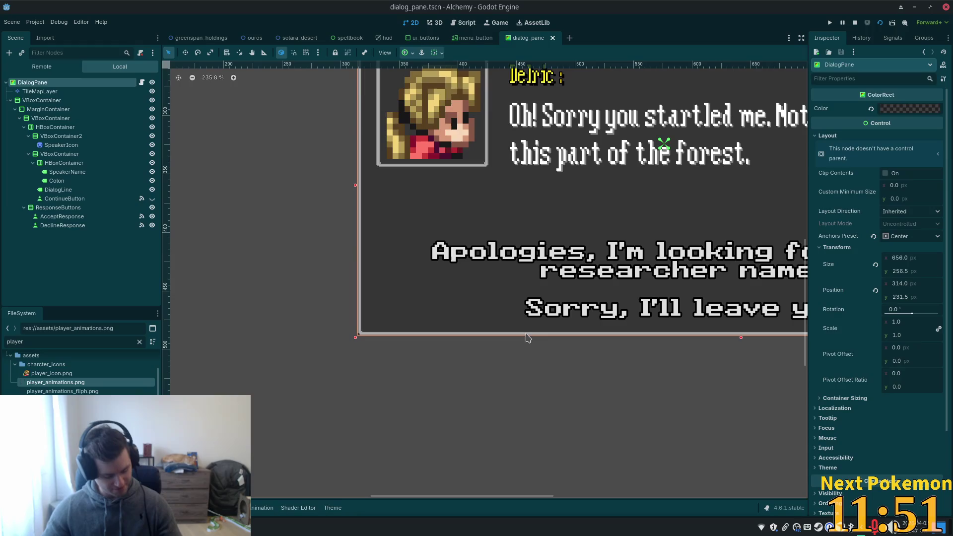
scroll(526, 346, down, 6)
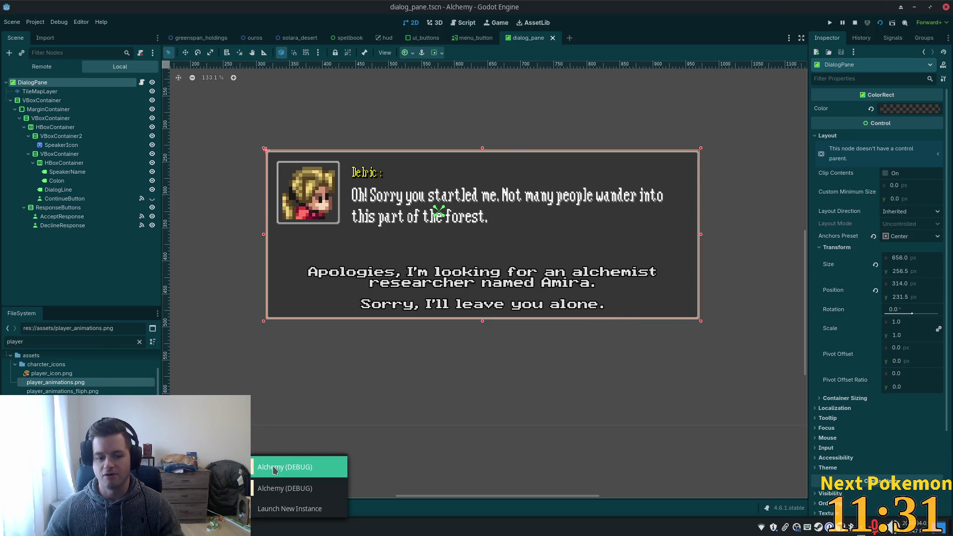
Bring the running Alchemy (DEBUG) game window to the front.
click(282, 463)
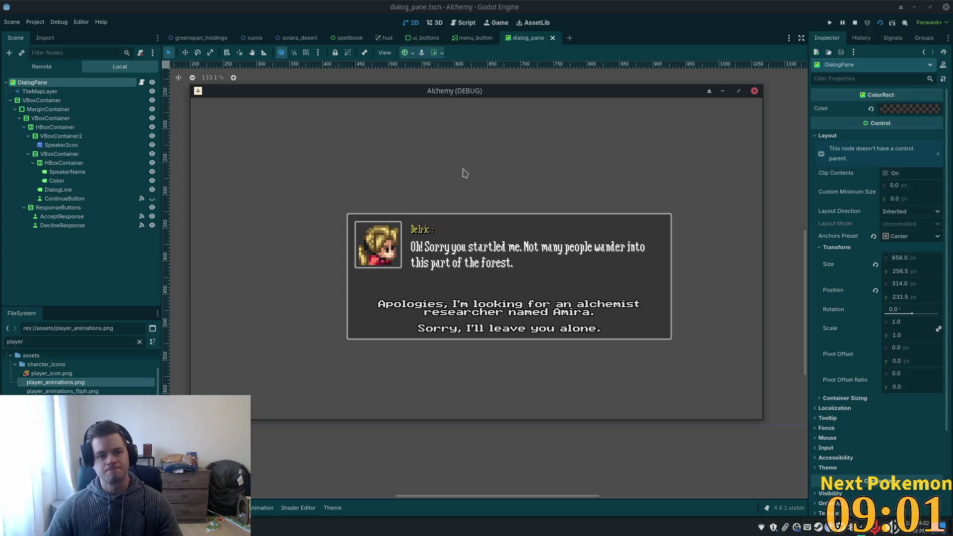
click(42, 101)
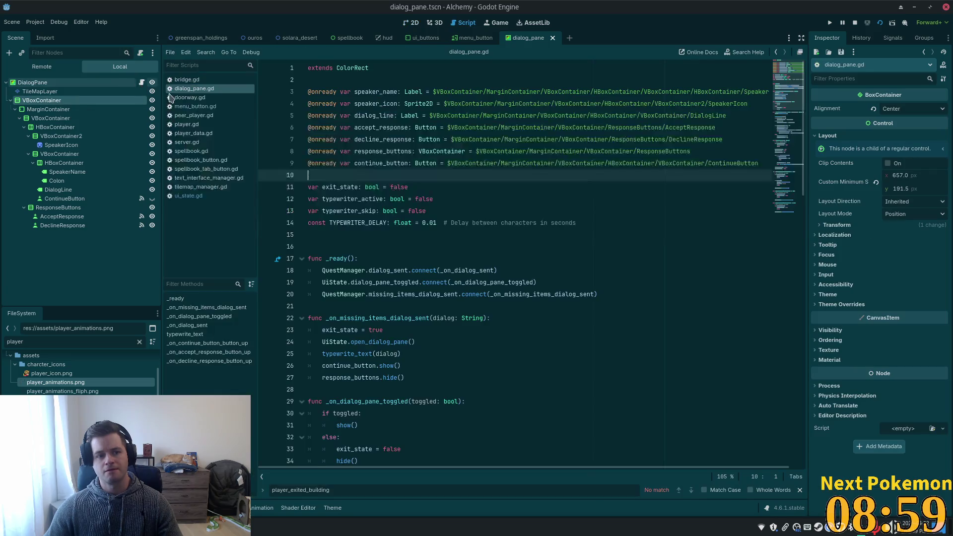
click(141, 82)
scroll(453, 304, down, 8)
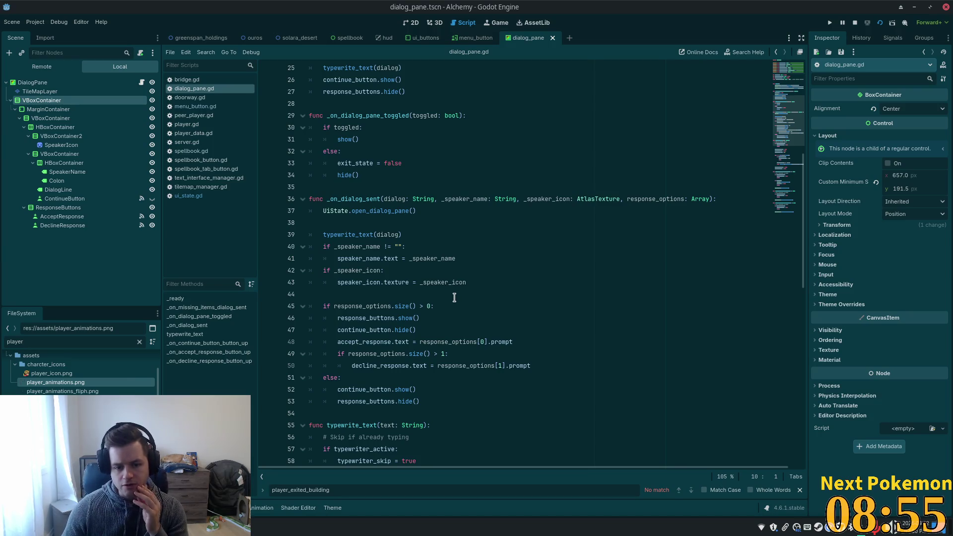
scroll(453, 283, up, 7)
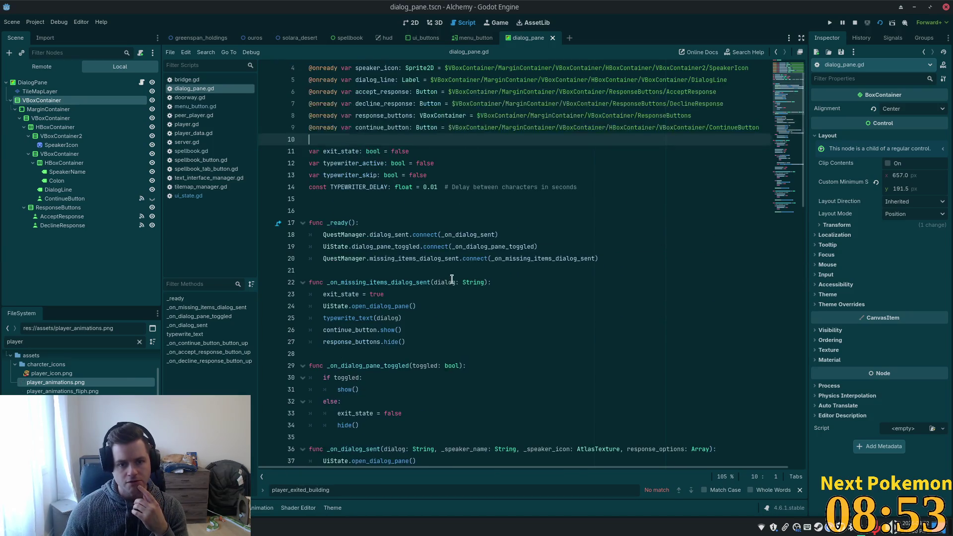
double_click(390, 283)
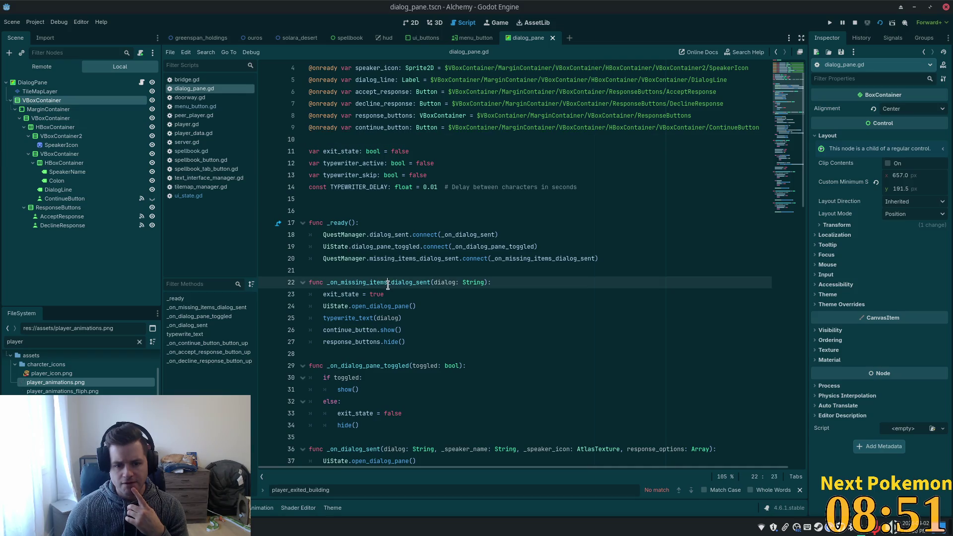
scroll(426, 317, down, 1)
scroll(427, 321, down, 4)
double_click(367, 270)
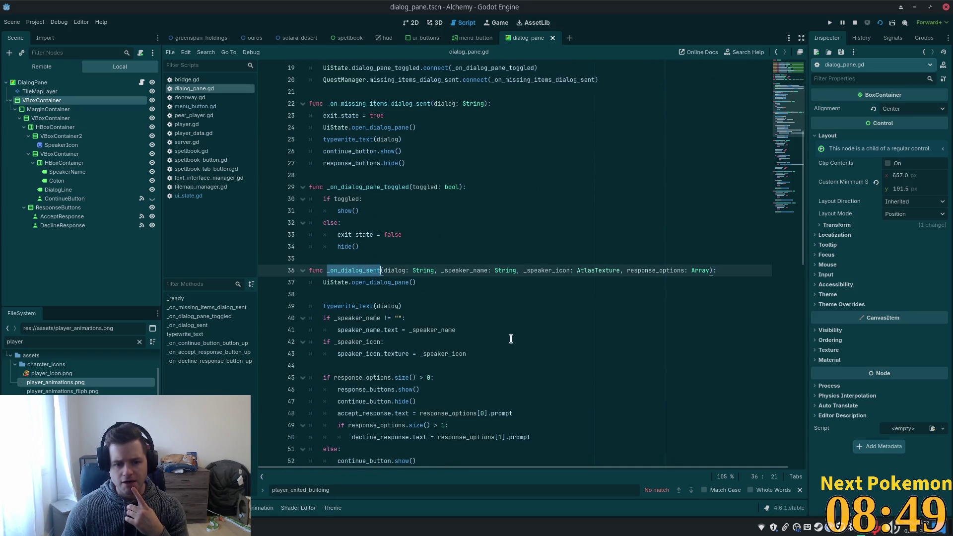
scroll(531, 341, up, 1)
scroll(529, 341, down, 1)
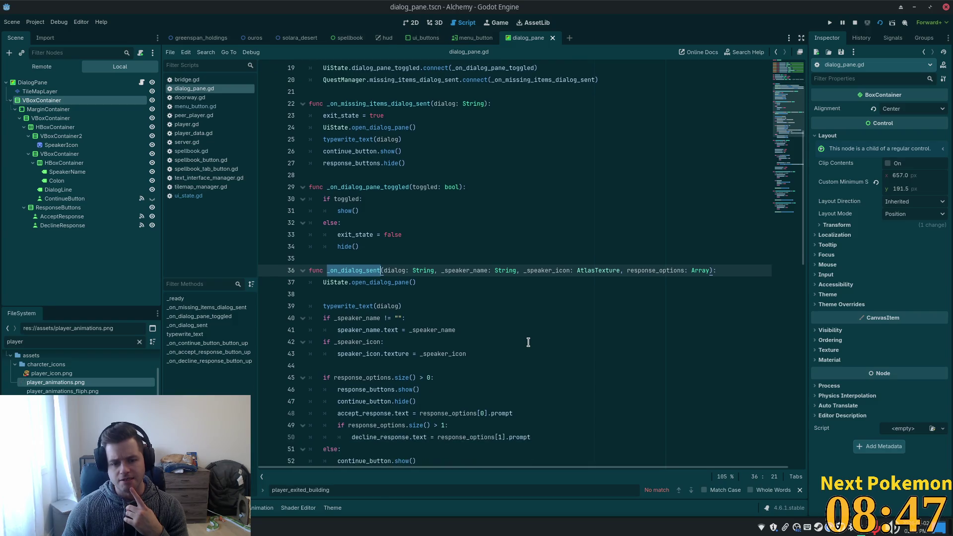
scroll(527, 342, down, 4)
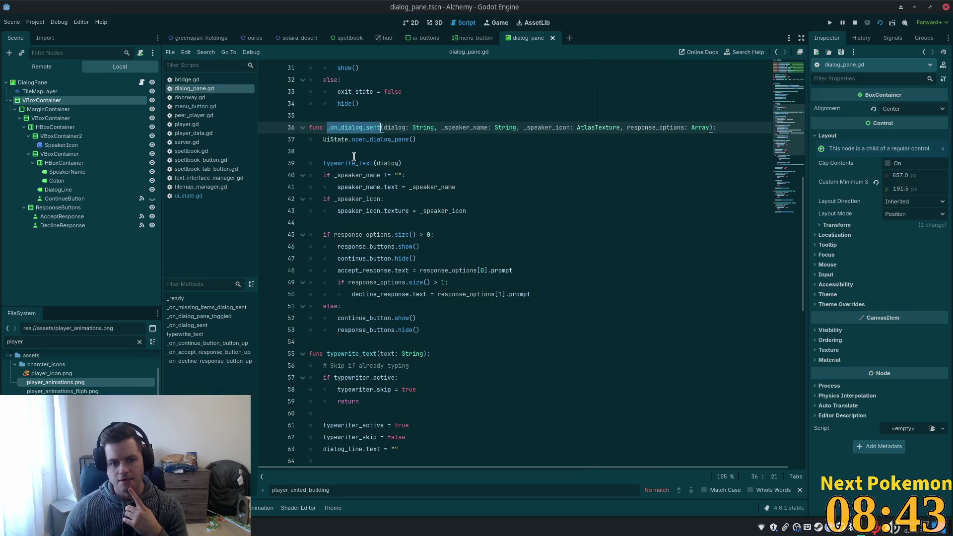
double_click(353, 163)
scroll(531, 325, down, 4)
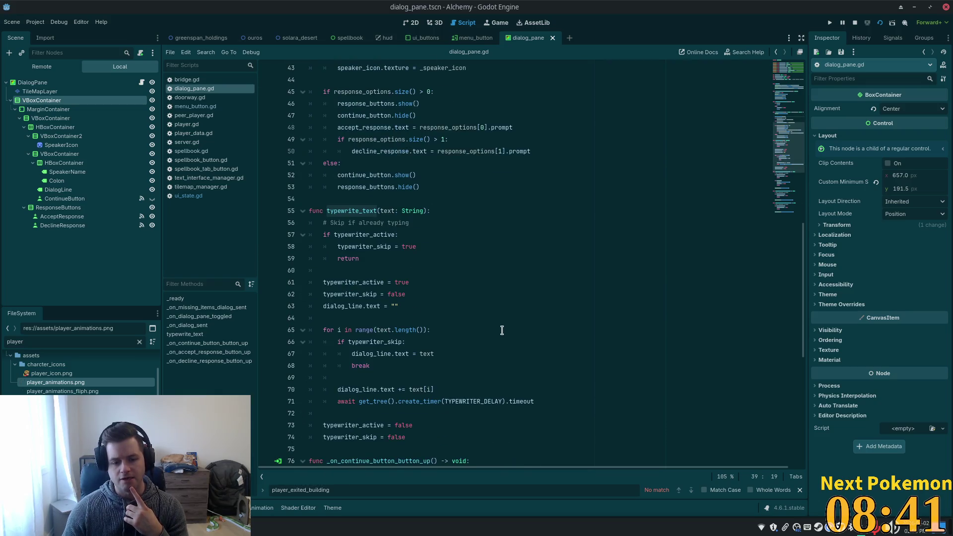
scroll(435, 286, up, 3)
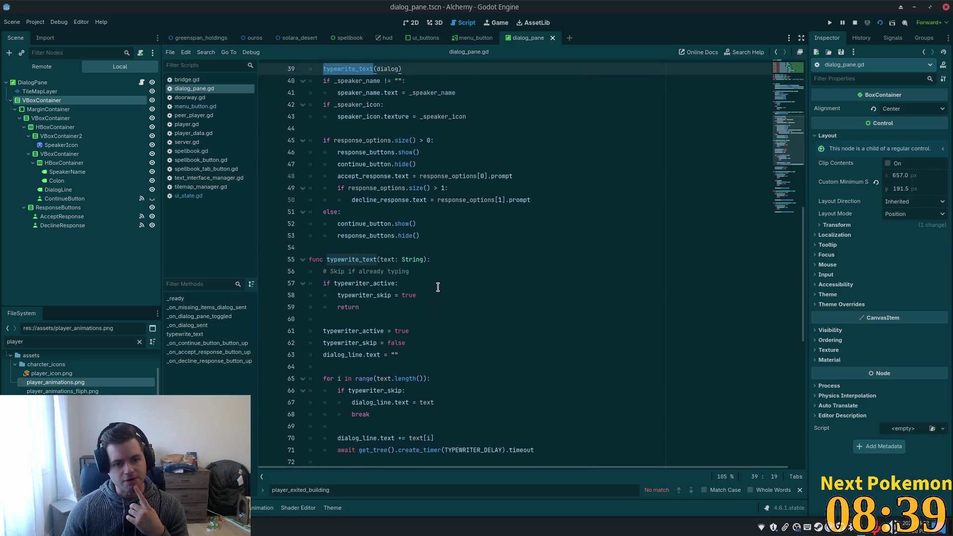
double_click(389, 282)
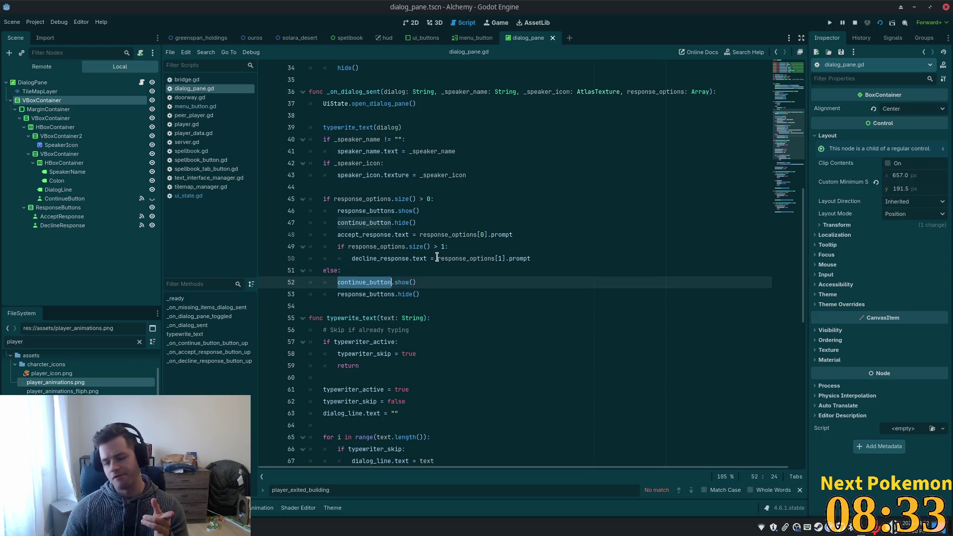
mouse_move(436, 256)
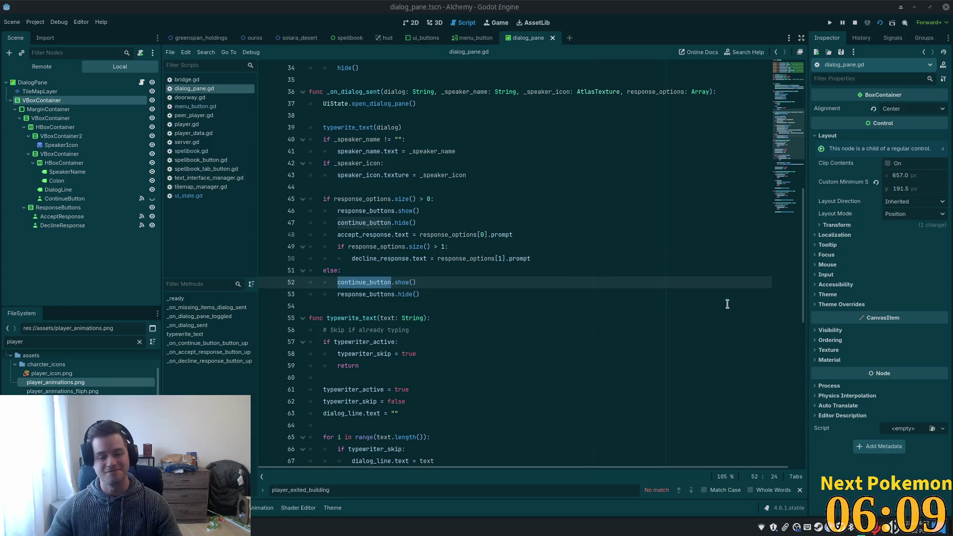
click(395, 235)
scroll(397, 263, up, 2)
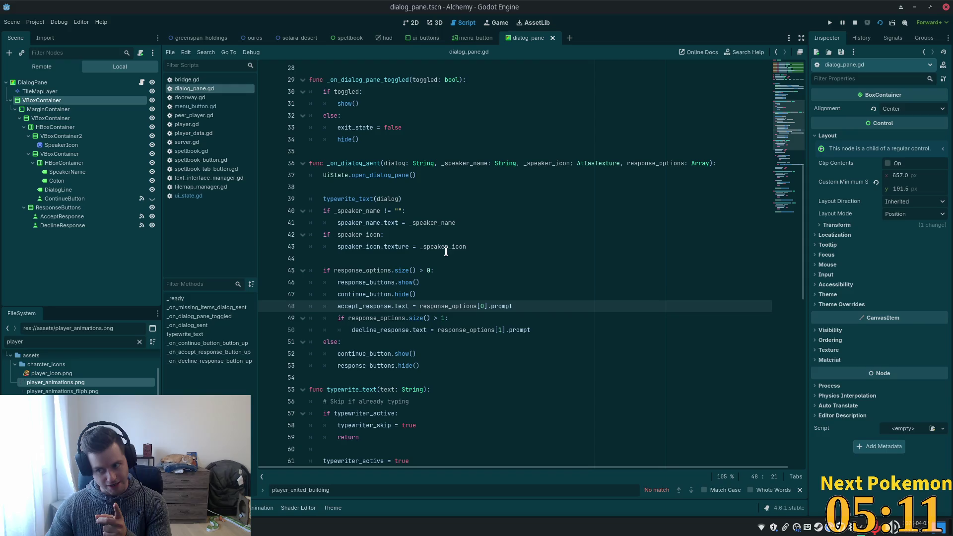
mouse_move(445, 252)
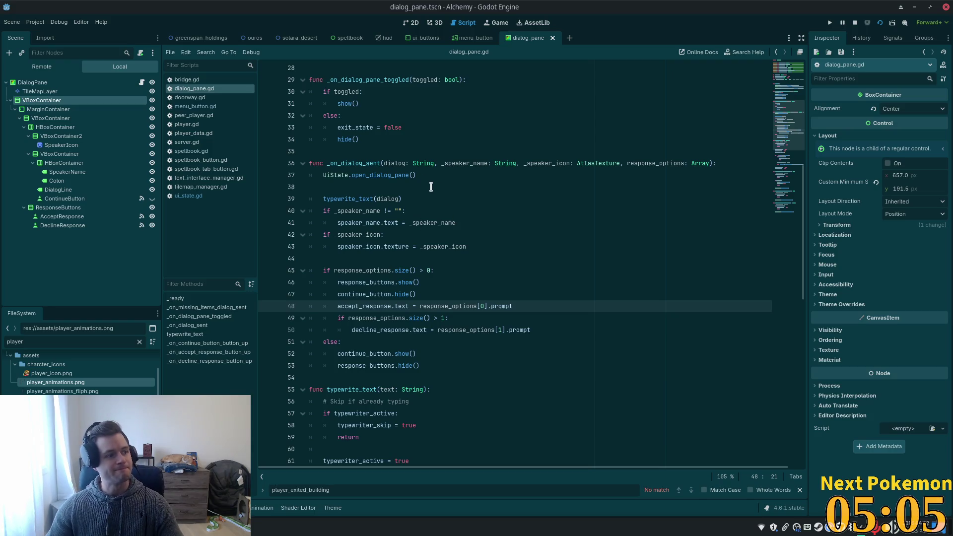
Highlight the response_options if/else block, from line 45 through the else branch, in _on_dialog_sent.
click(506, 211)
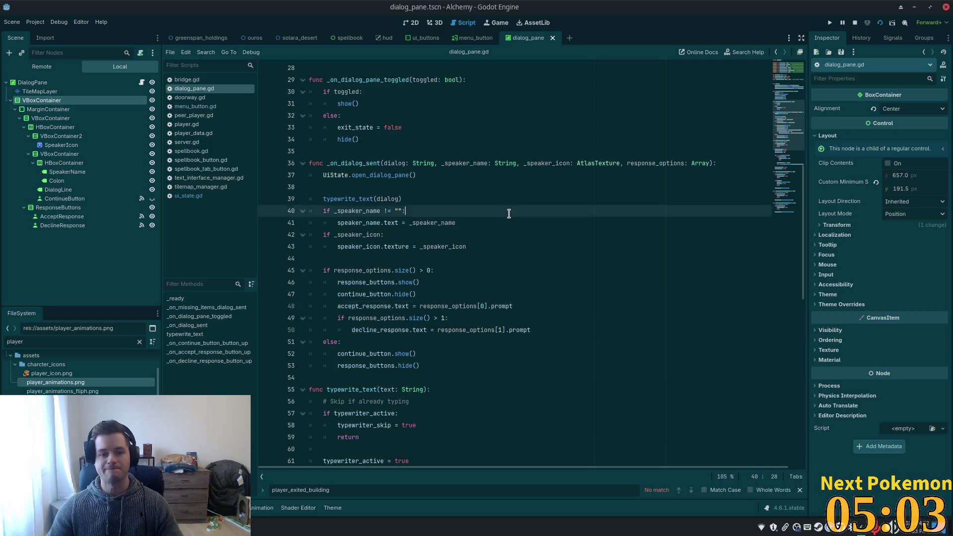
scroll(504, 238, down, 2)
click(491, 246)
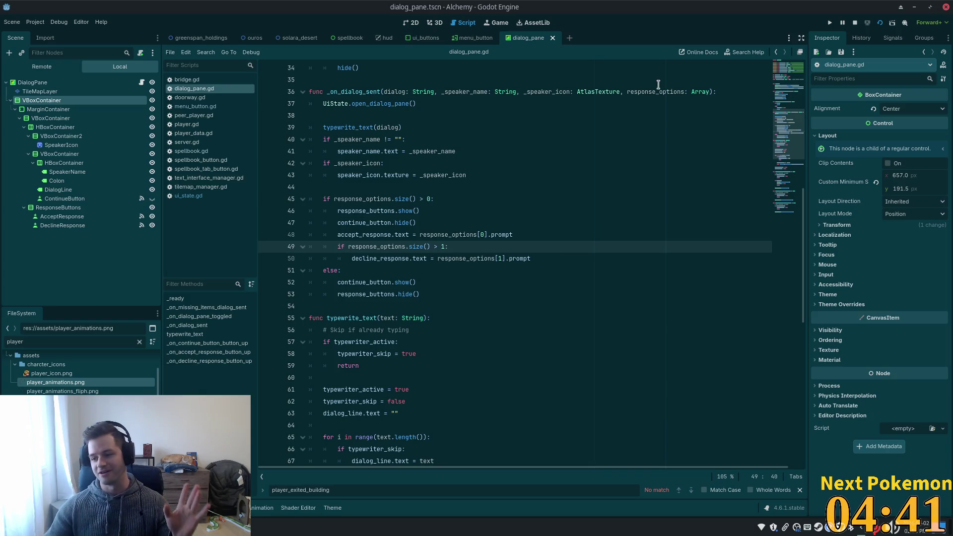
click(541, 194)
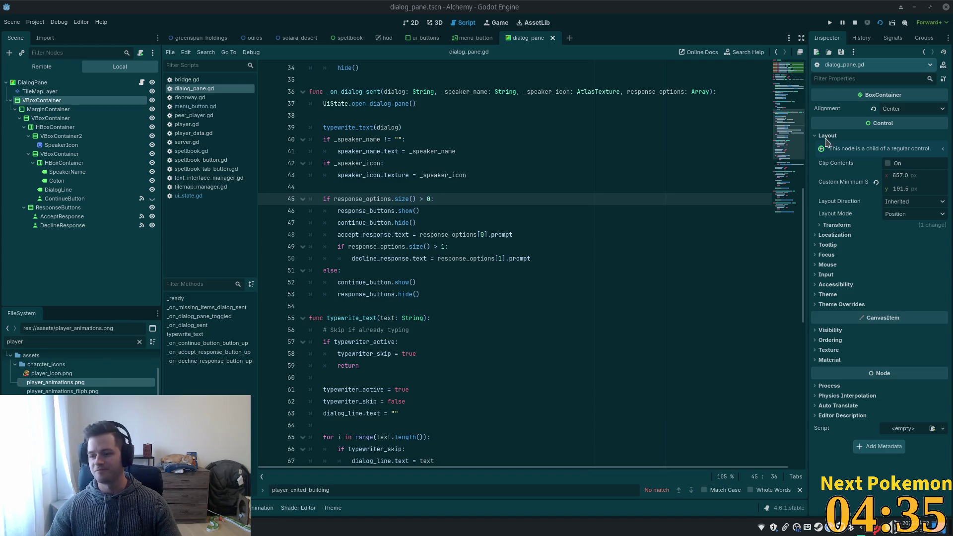
click(470, 214)
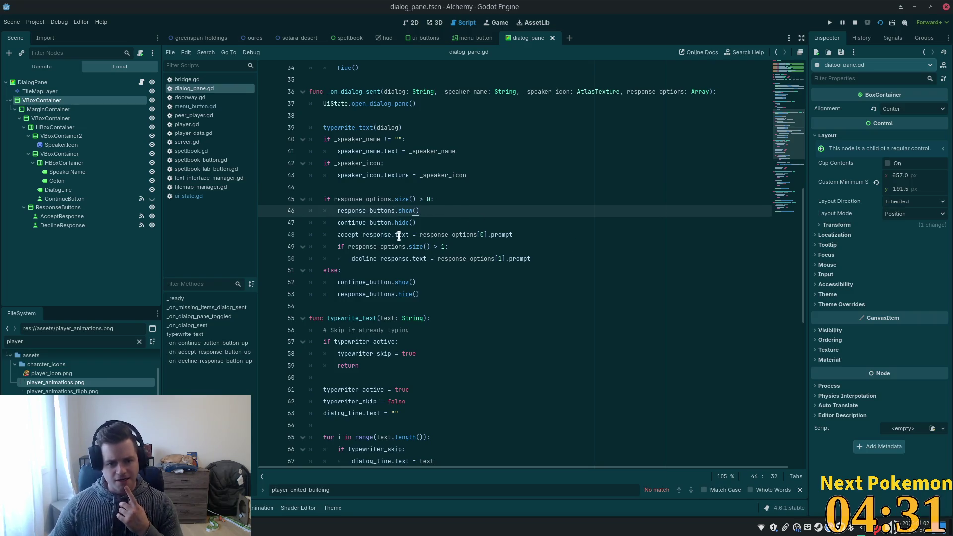
mouse_move(323, 199)
mouse_down()
mouse_move(383, 280)
mouse_move(437, 296)
mouse_up()
key(ctrl+c)
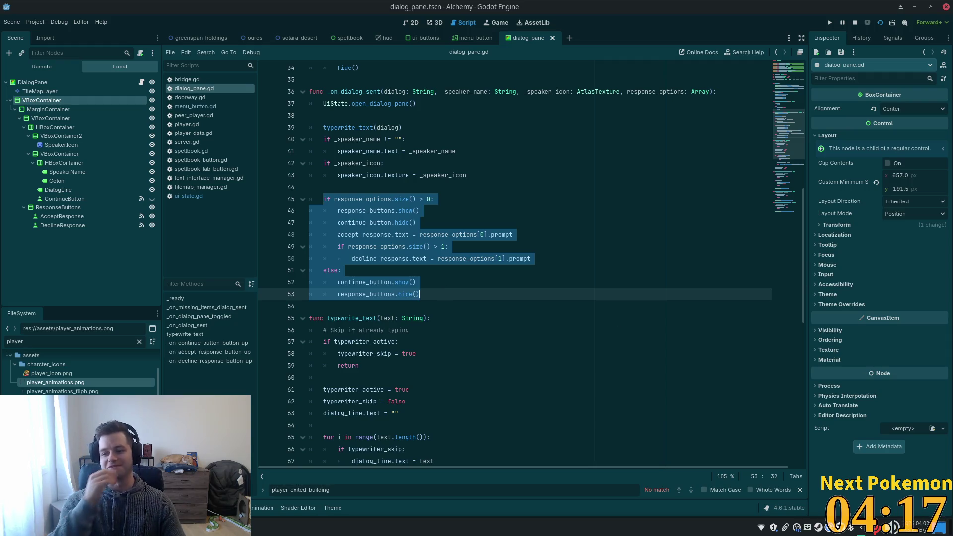
Cut lines 45–53, the response_options if/else block, out of _on_dialog_sent.
click(504, 270)
click(422, 286)
mouse_move(421, 286)
mouse_down()
mouse_move(327, 224)
mouse_move(324, 198)
mouse_up()
click(428, 293)
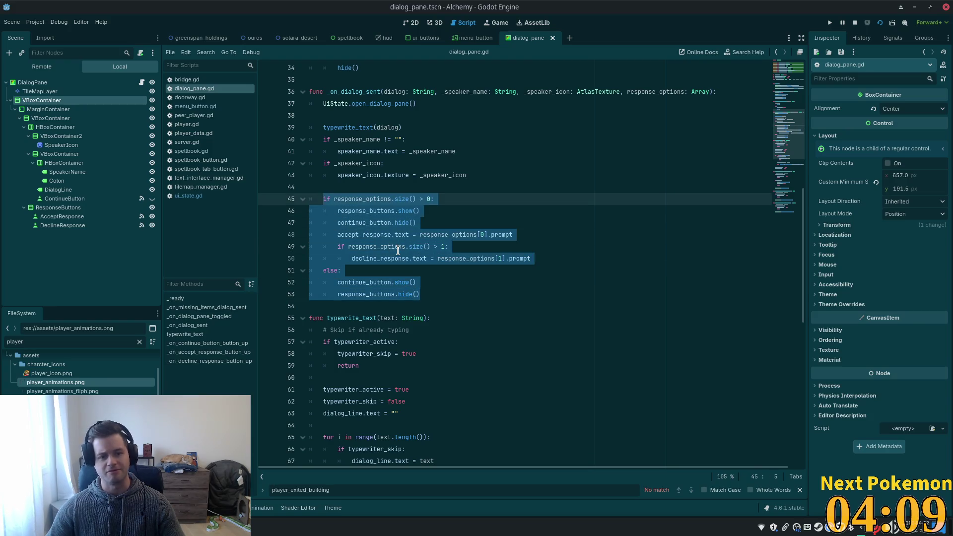
key(BackSpace)
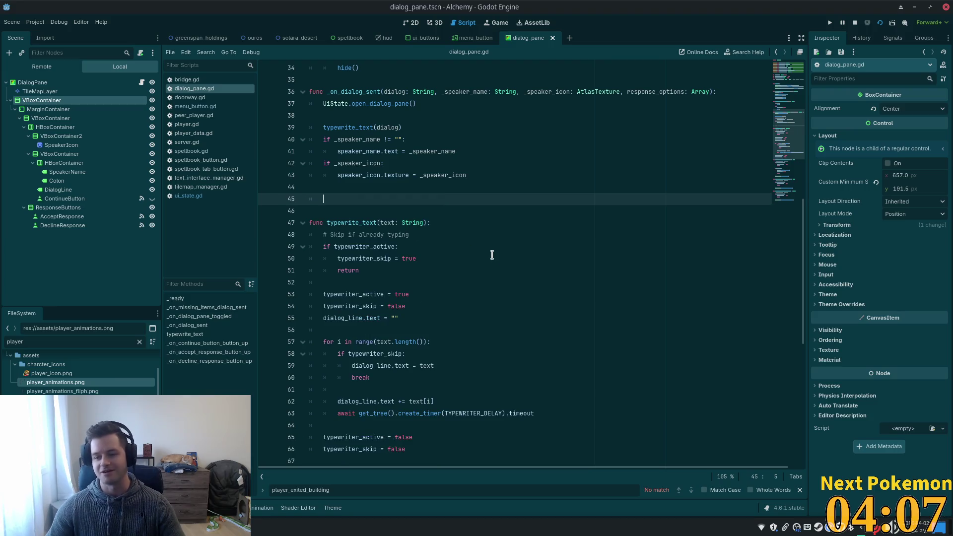
key(BackSpace)
key(BackSpace)
key(BackSpace)
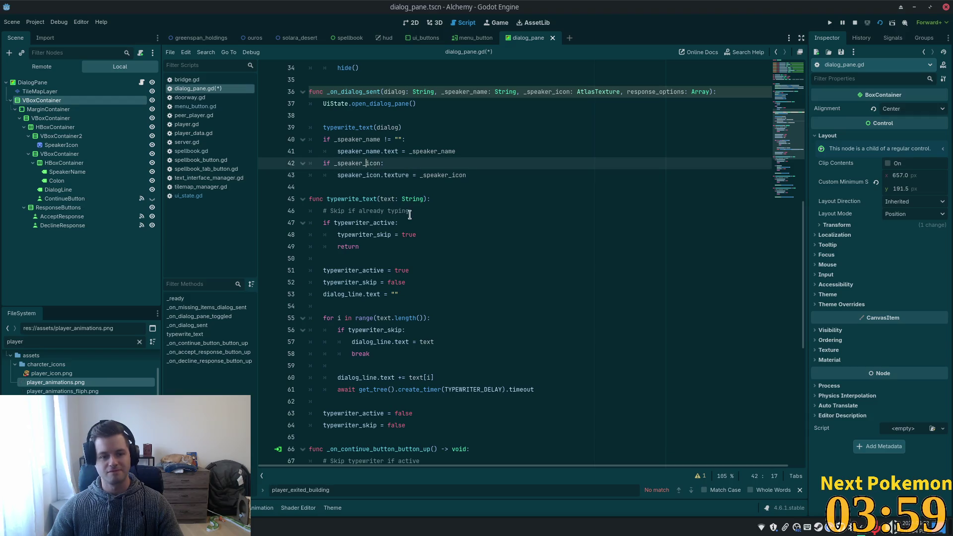
Paste the block on a new line at the end of typewrite_text.
scroll(406, 298, down, 2)
click(436, 350)
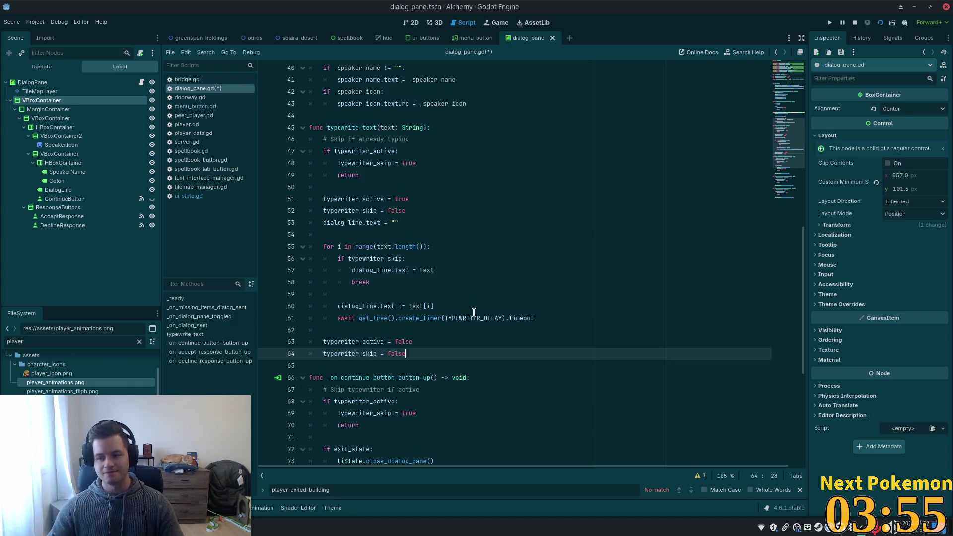
scroll(474, 312, up, 3)
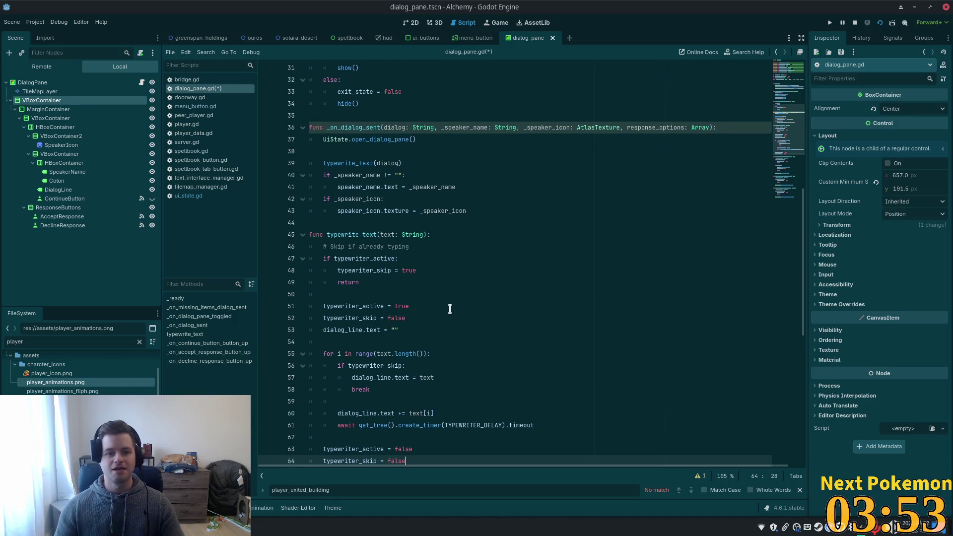
scroll(449, 308, down, 3)
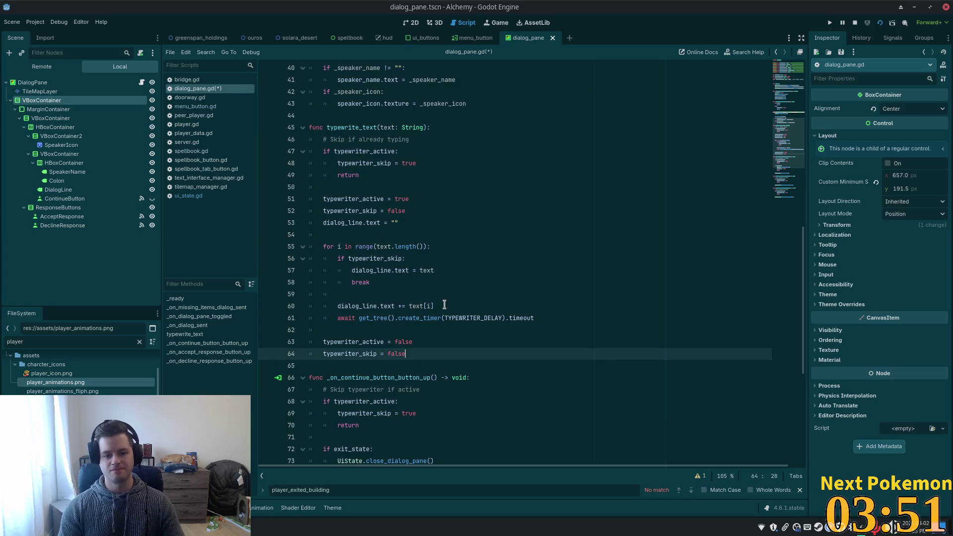
key(Return)
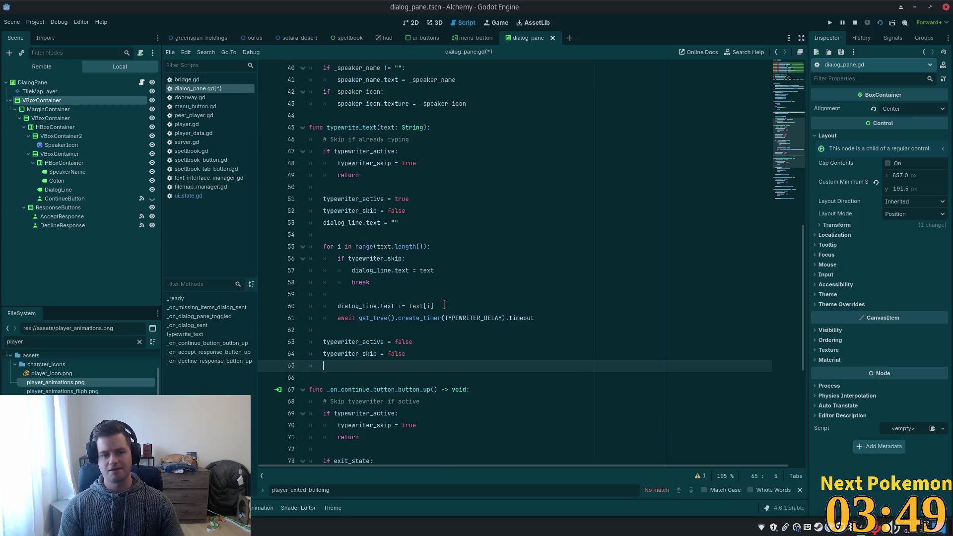
key(ctrl+v)
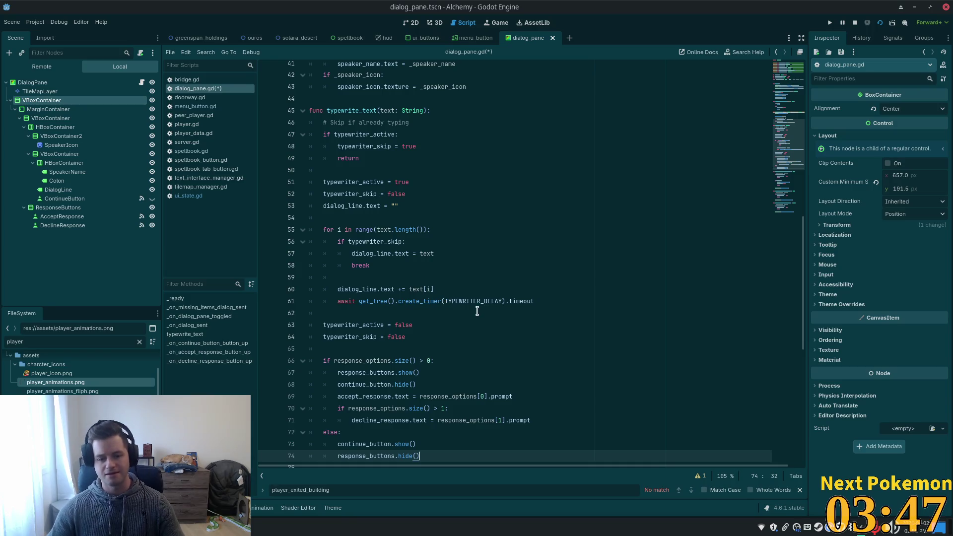
scroll(348, 320, down, 3)
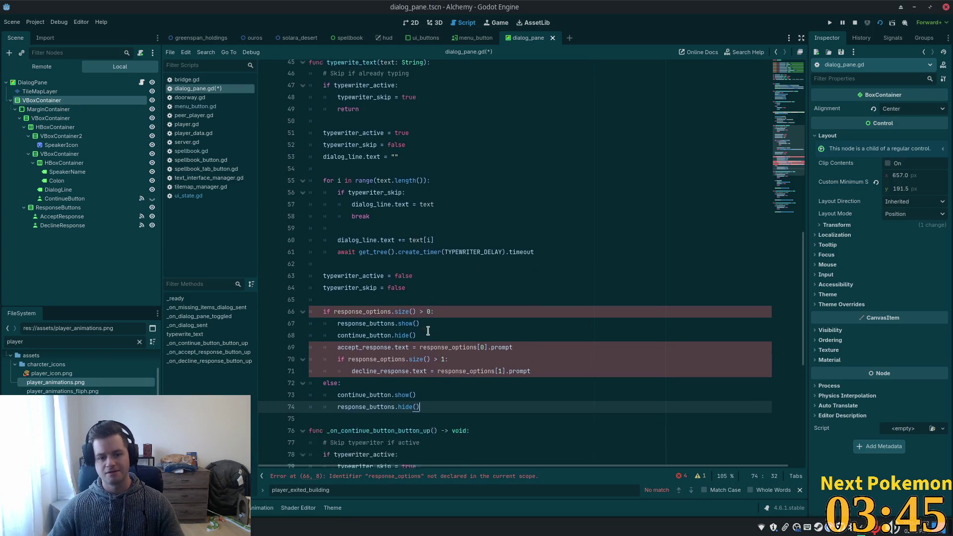
scroll(391, 203, up, 6)
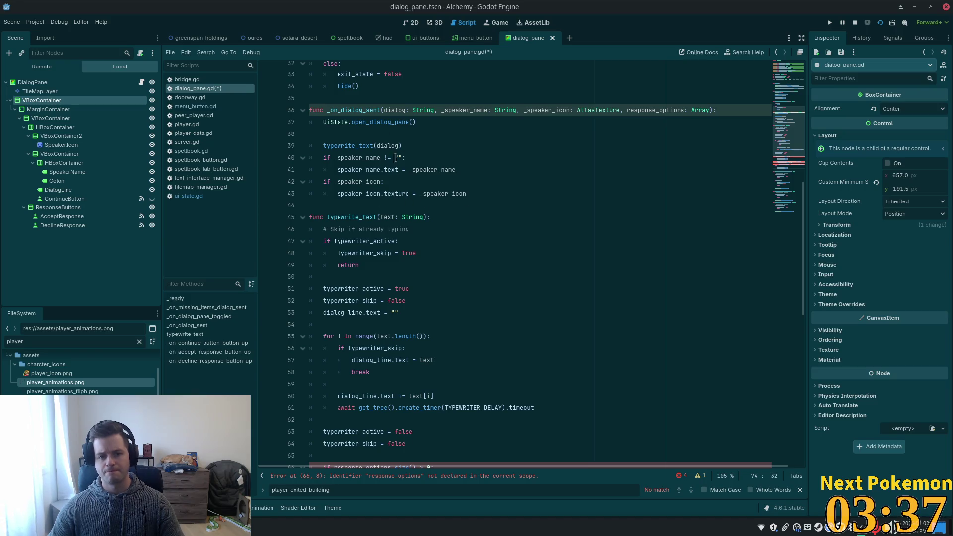
scroll(394, 149, down, 3)
scroll(417, 398, down, 2)
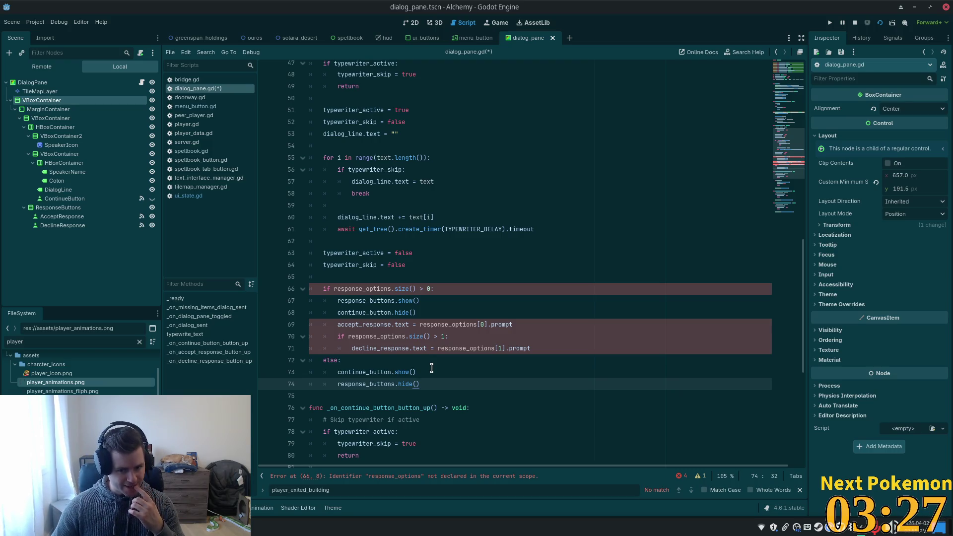
Undo the move so the if/else block returns to lines 45–53, then save dialog_pane.gd.
key(ctrl+z)
key(ctrl+z)
key(ctrl+z)
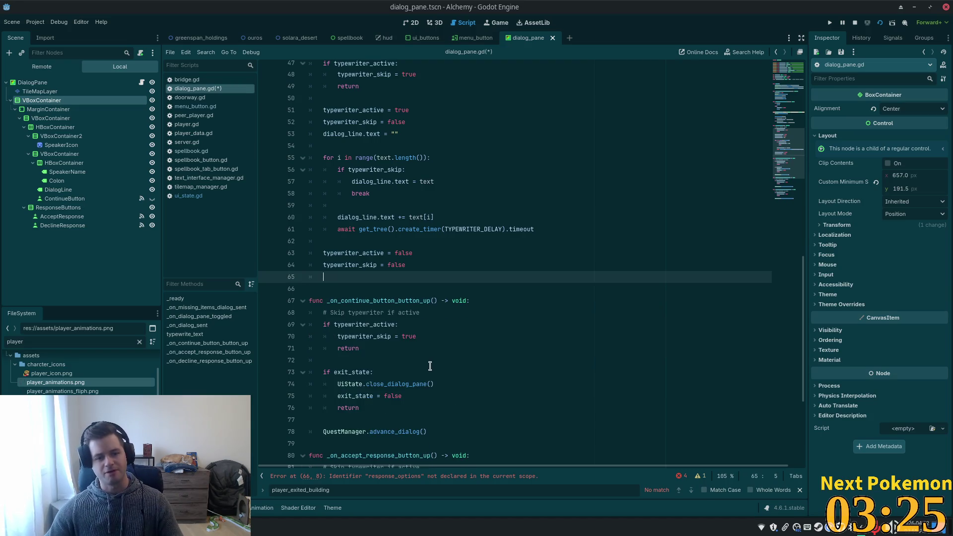
scroll(395, 232, up, 3)
key(ctrl+z)
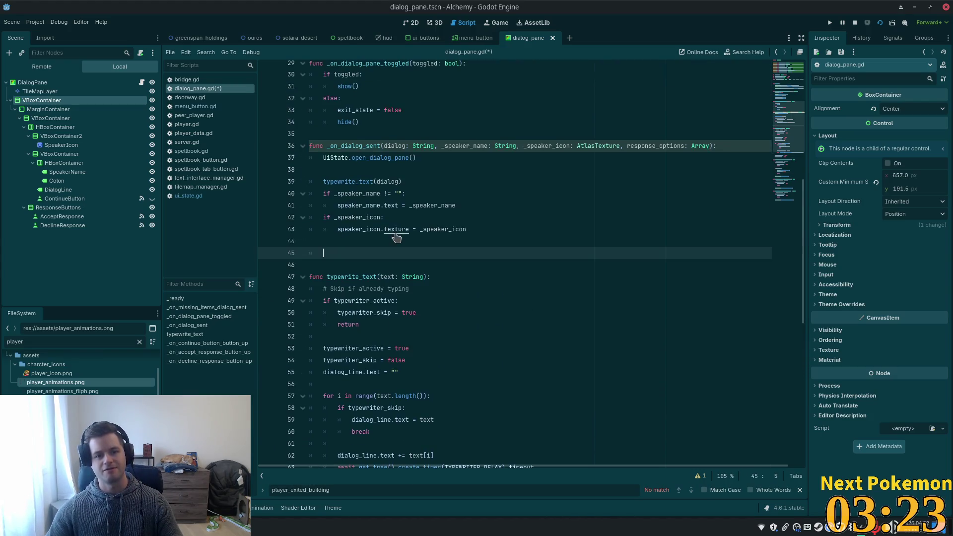
text(z)
key(Escape)
key(ctrl+z)
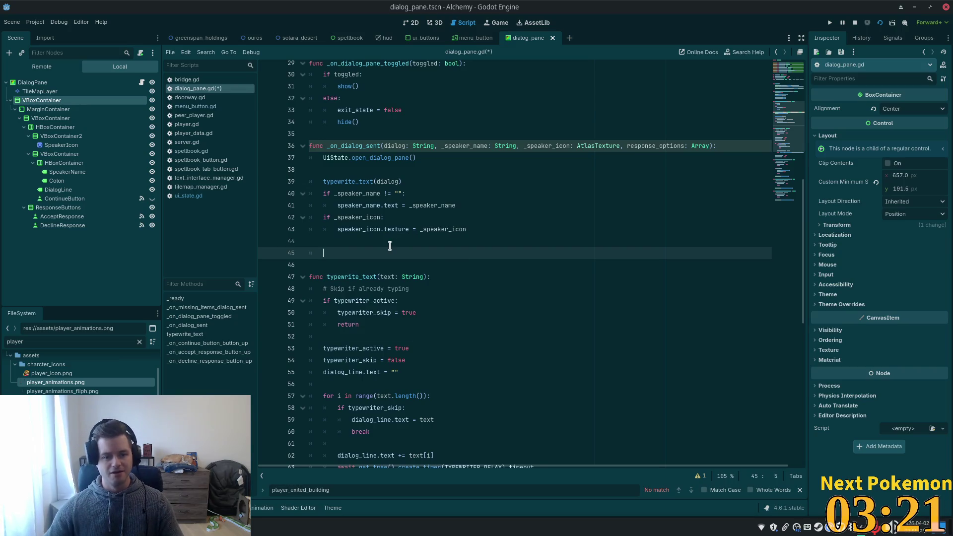
key(ctrl+z)
key(ctrl+s)
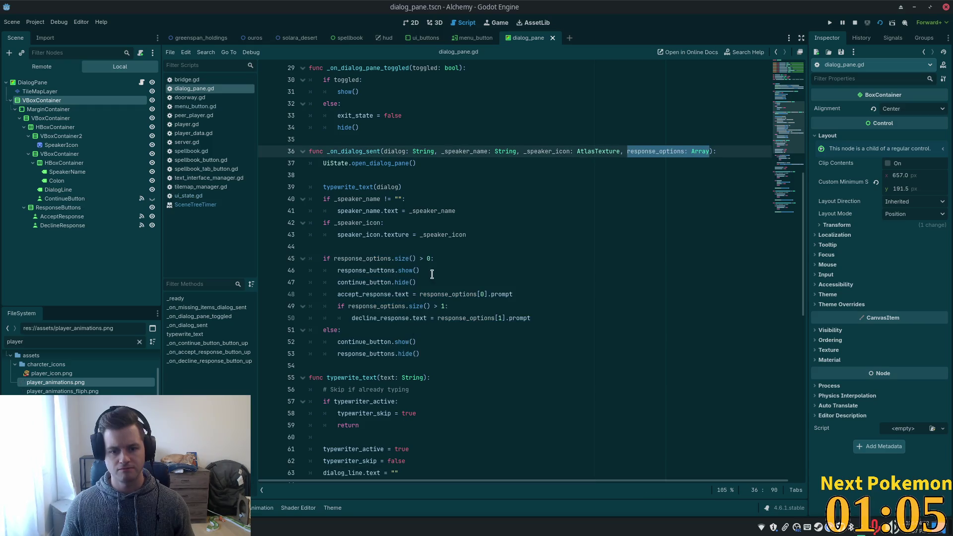
Add a 'response_options: Array' parameter to typewrite_text's signature.
double_click(472, 151)
double_click(522, 151)
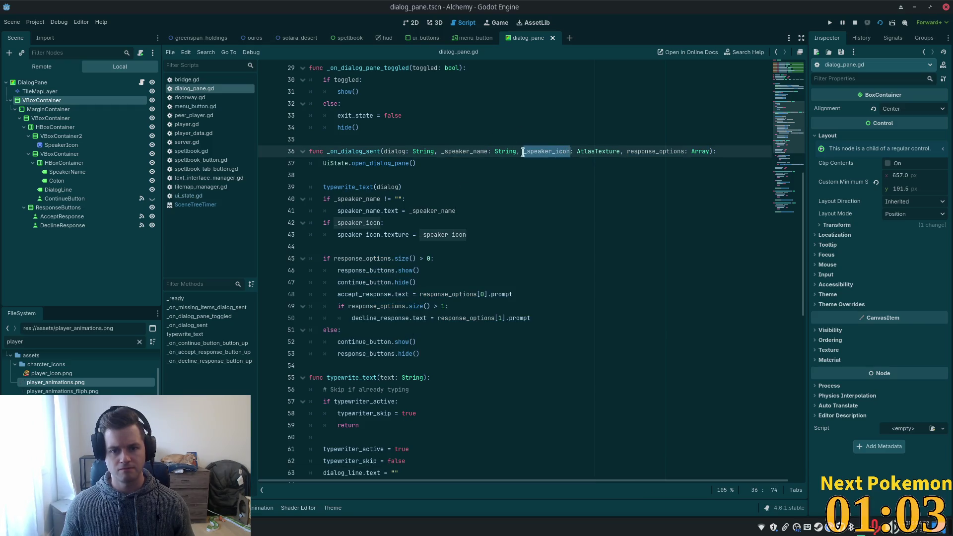
double_click(392, 151)
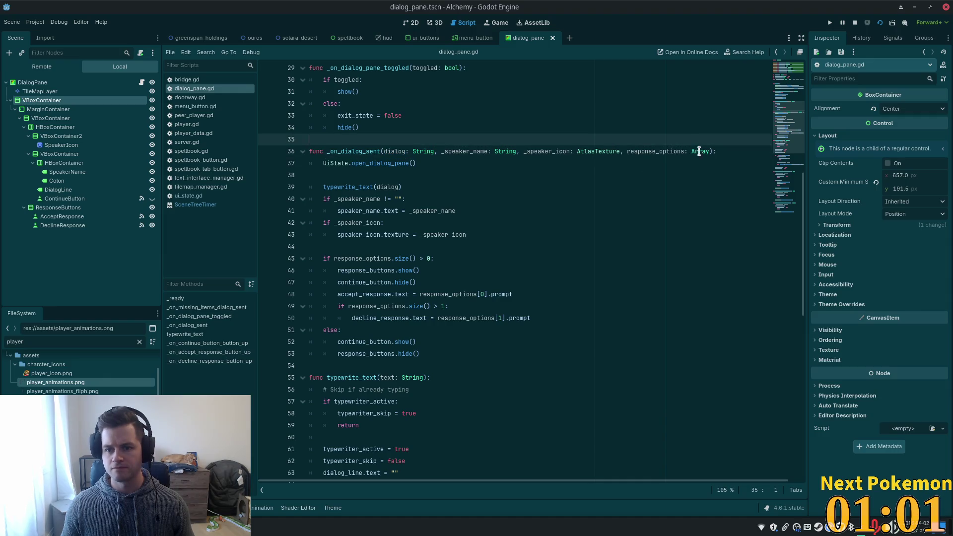
drag(710, 151, 626, 152)
key(ctrl+c)
key(BackSpace)
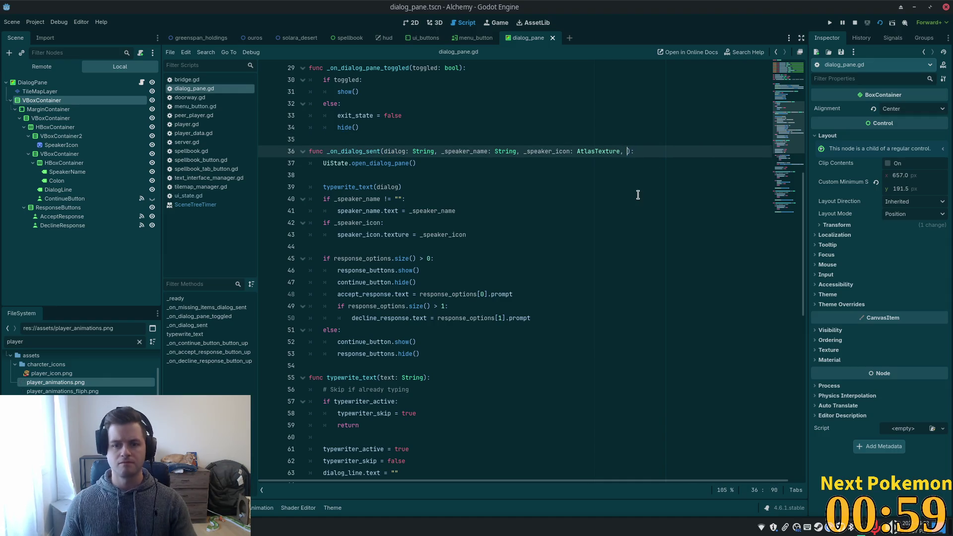
key(ctrl+z)
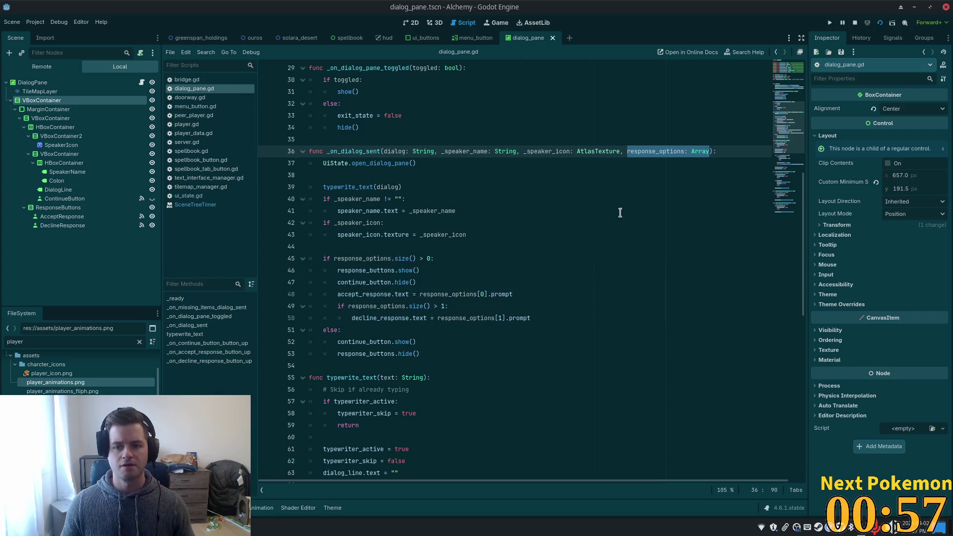
click(422, 376)
text(,)
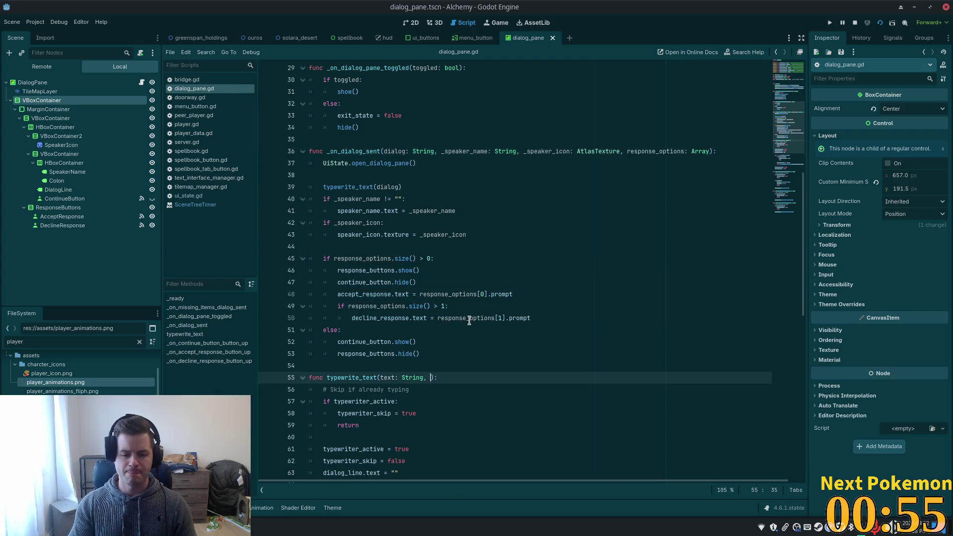
key(ctrl+v)
Cut the response_options if/else block from _on_dialog_sent and paste it at typewrite_text's end.
click(469, 320)
mouse_move(428, 353)
mouse_down()
mouse_move(337, 295)
mouse_move(321, 262)
mouse_up()
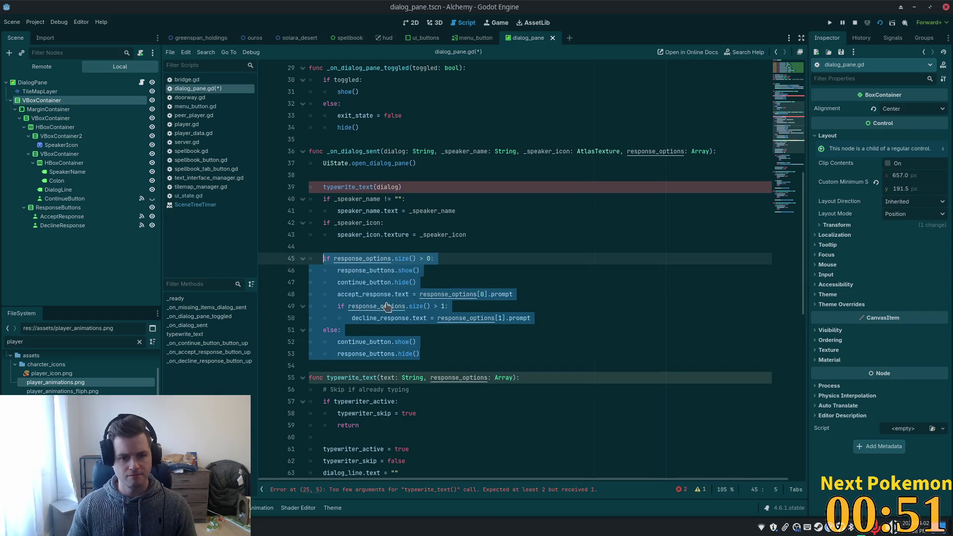
key(ctrl+x)
key(BackSpace)
key(BackSpace)
key(BackSpace)
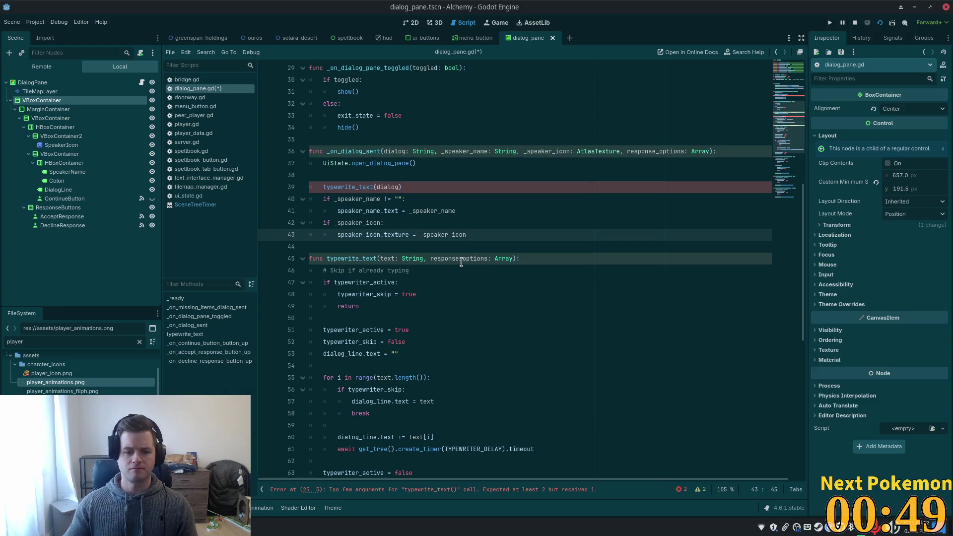
scroll(470, 316, down, 2)
click(408, 318)
click(408, 378)
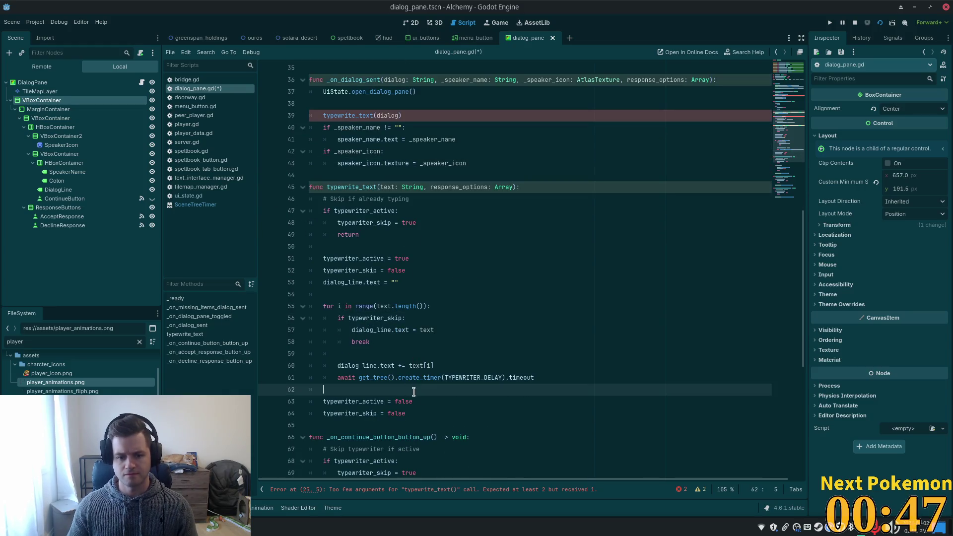
click(432, 412)
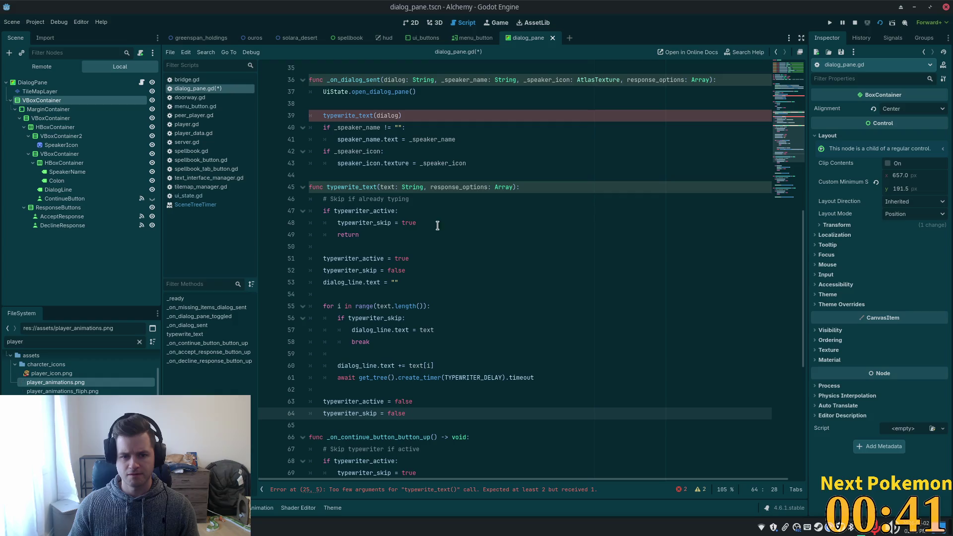
key(Return)
key(Return)
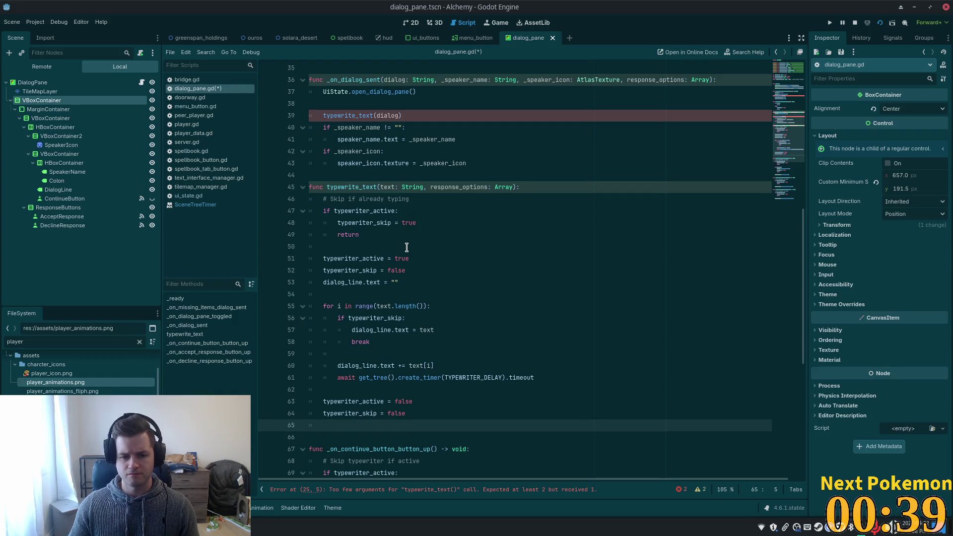
key(ctrl+v)
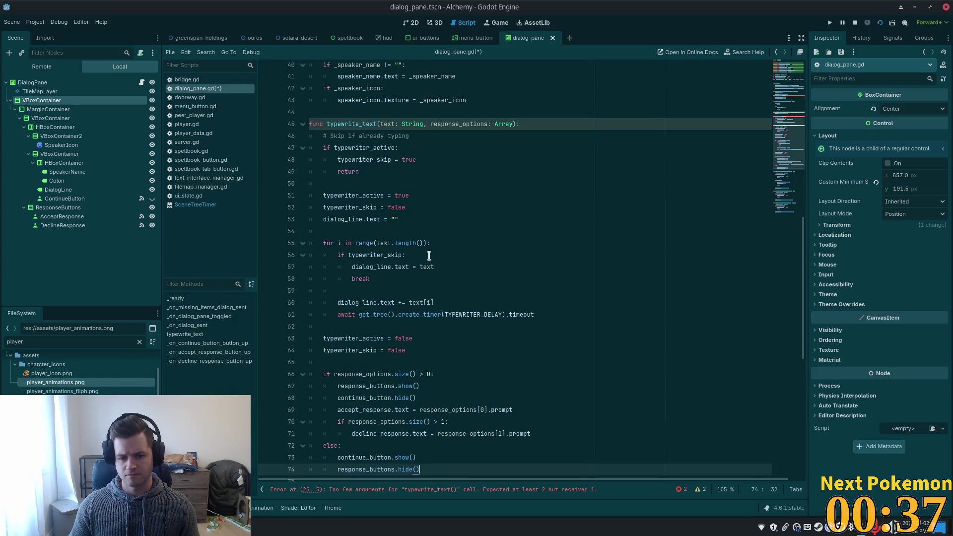
Review typewriter_skip usages and the moved block, then save dialog_pane.gd.
double_click(347, 194)
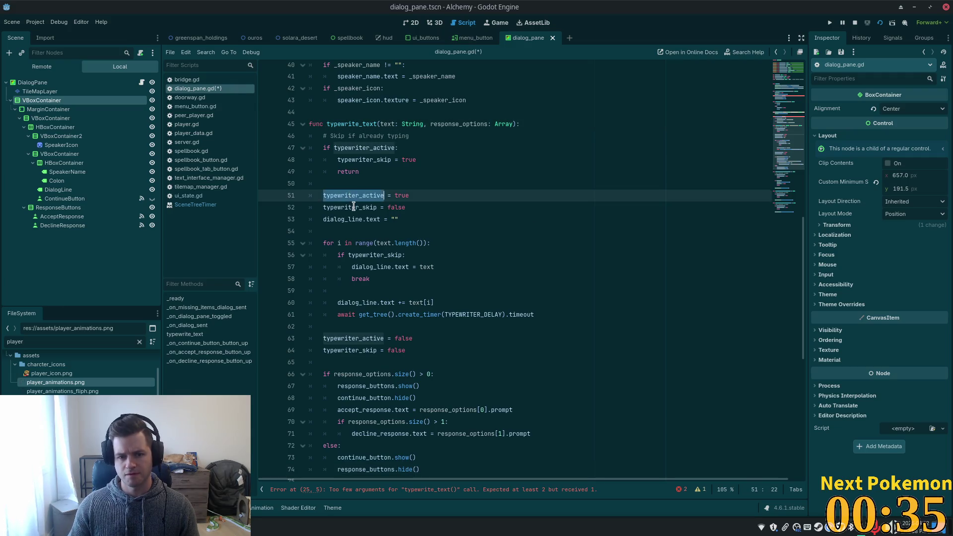
double_click(349, 207)
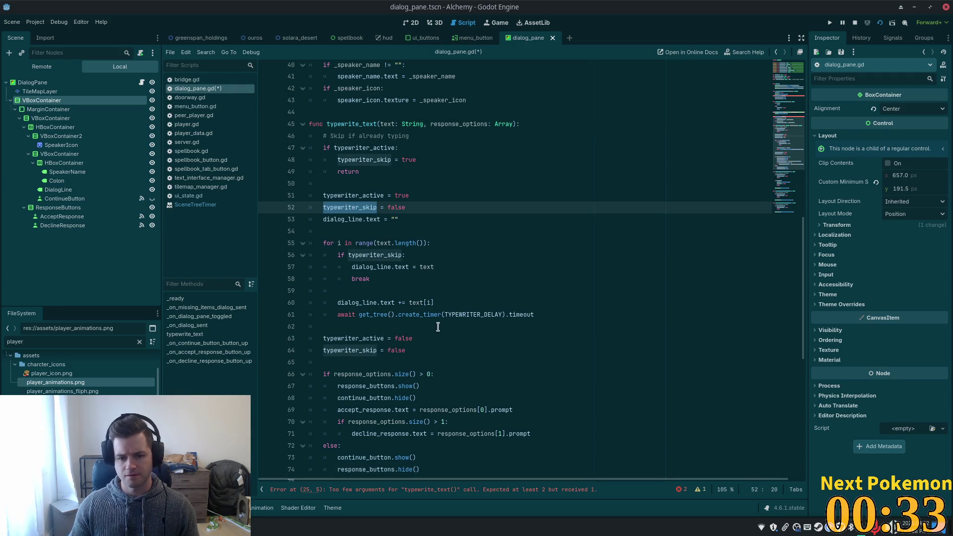
click(384, 302)
double_click(386, 253)
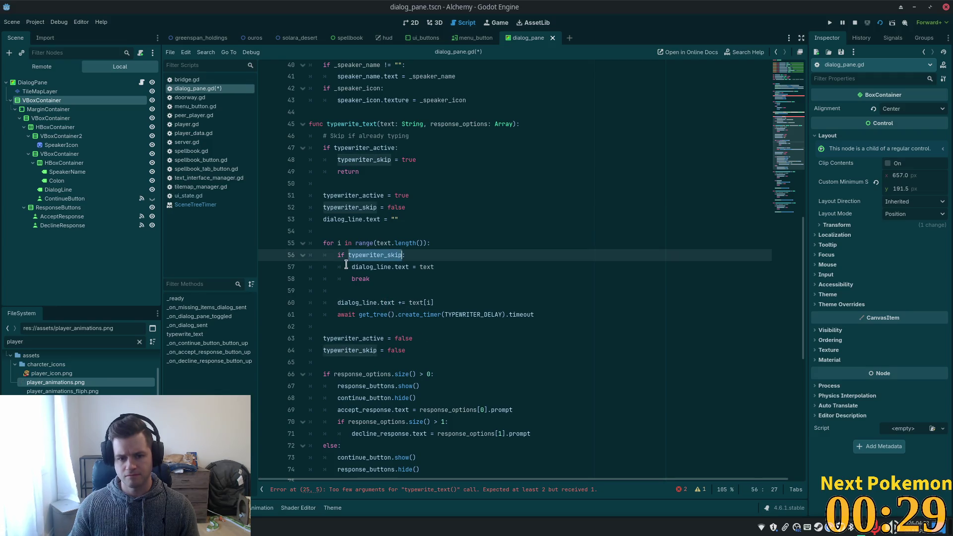
click(380, 279)
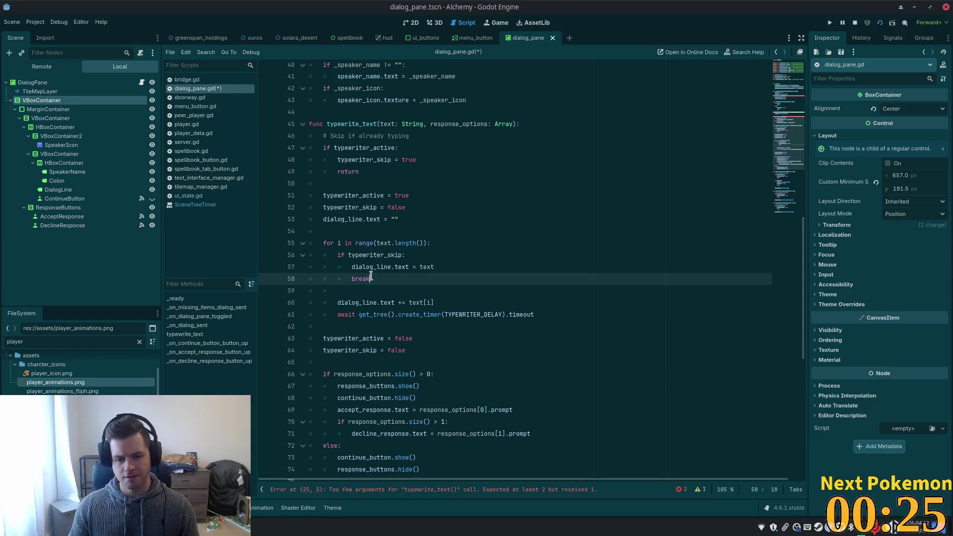
double_click(365, 257)
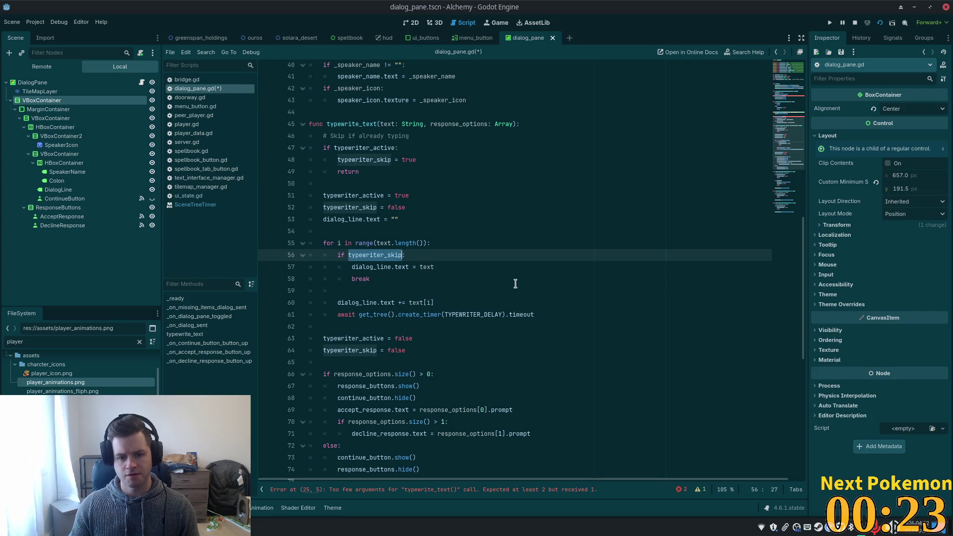
click(381, 386)
scroll(417, 399, down, 4)
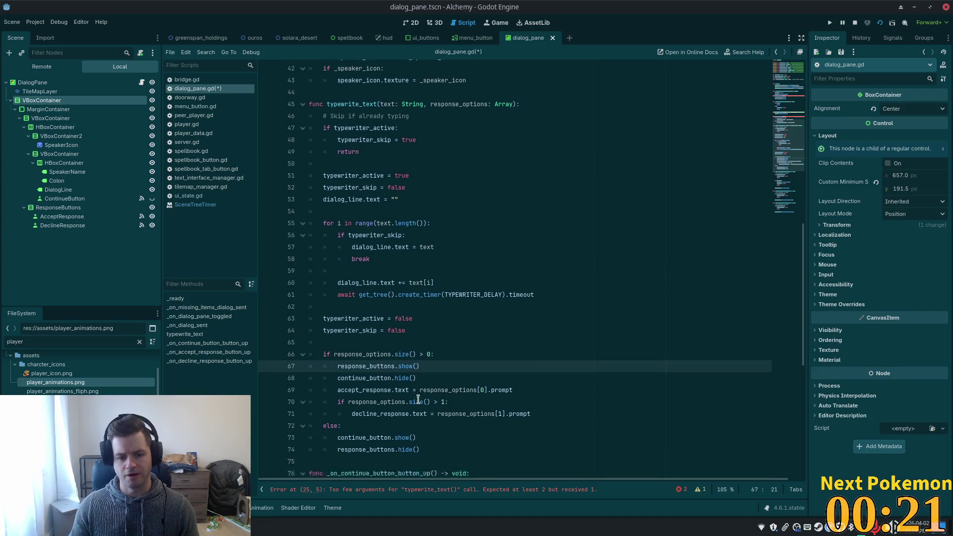
key(ctrl+s)
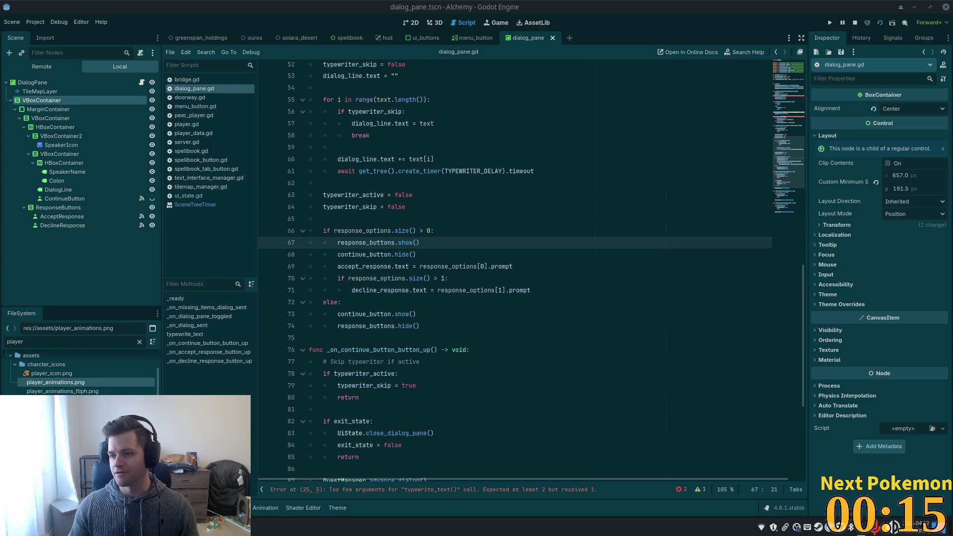
Launch the game, then change line 25 to typewrite_text(dialog, []) and save the script.
click(829, 22)
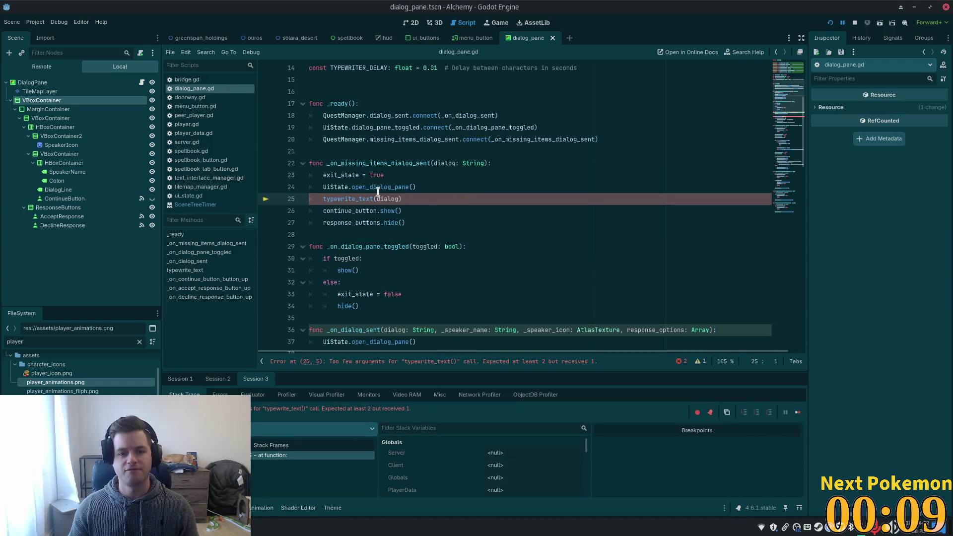
click(401, 198)
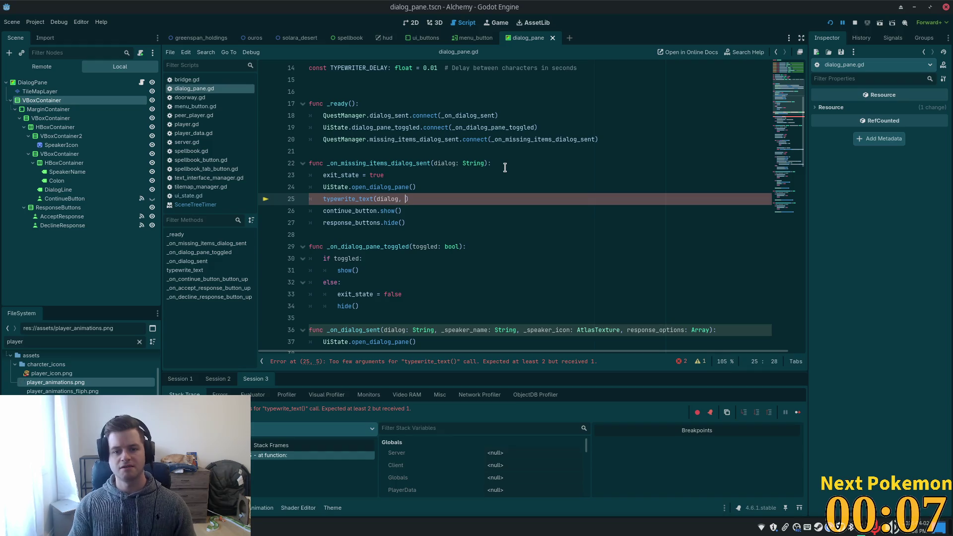
text(, )
text(respon)
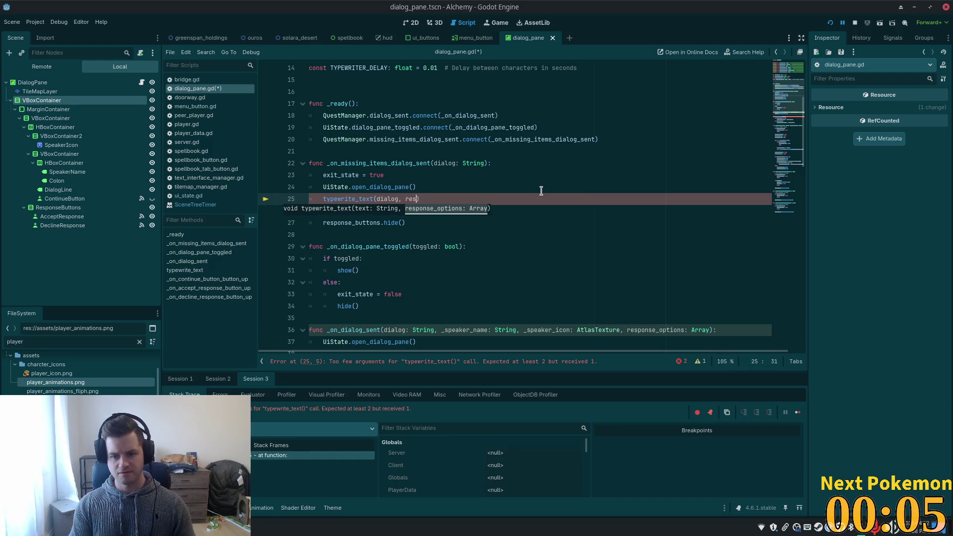
text(se_options)
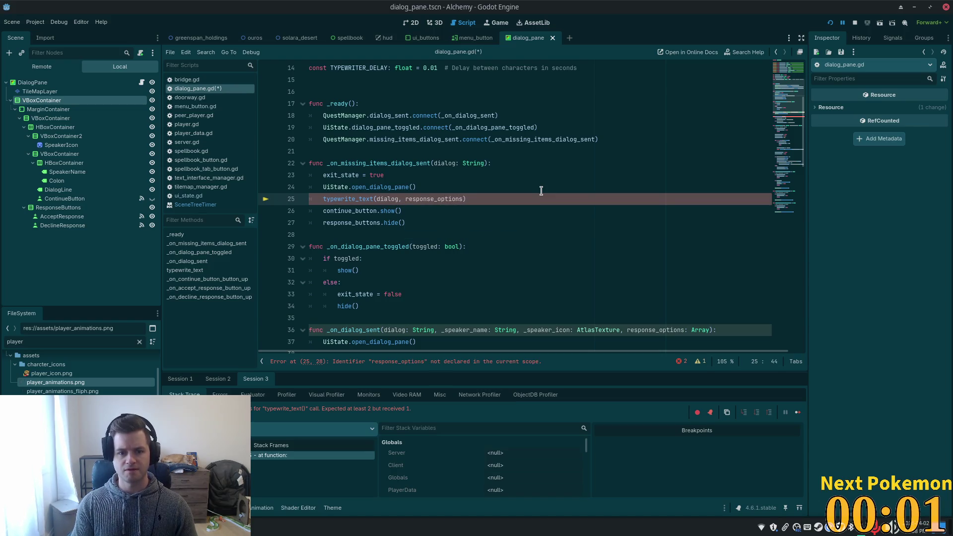
text(,)
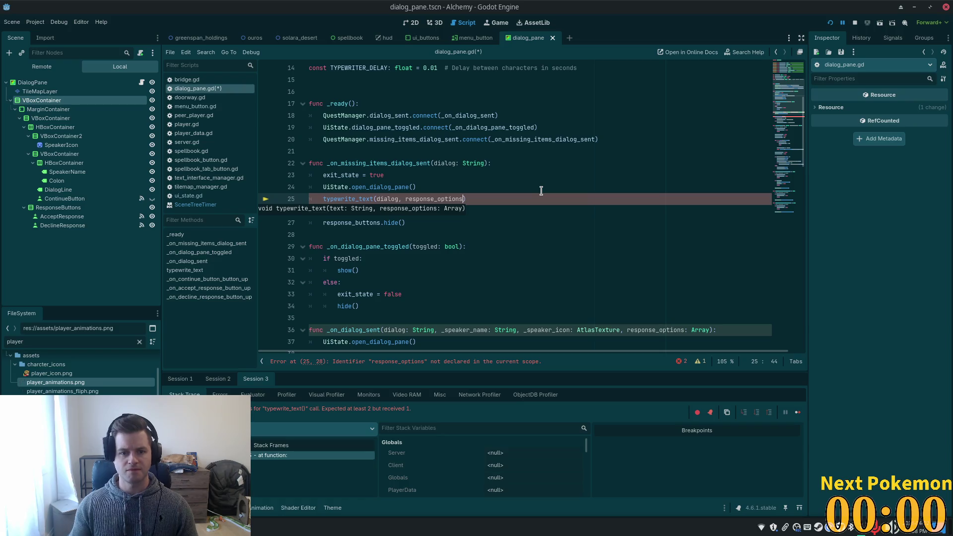
double_click(415, 162)
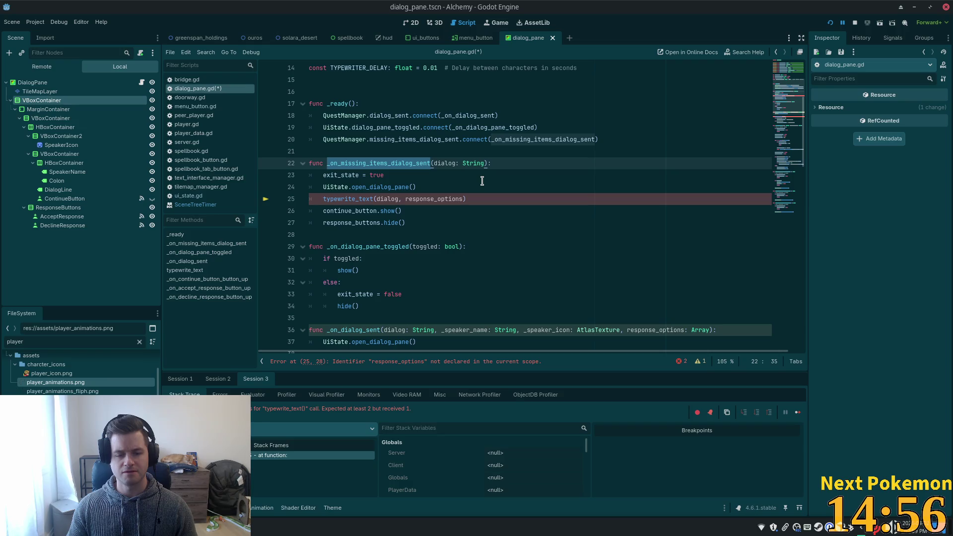
double_click(434, 199)
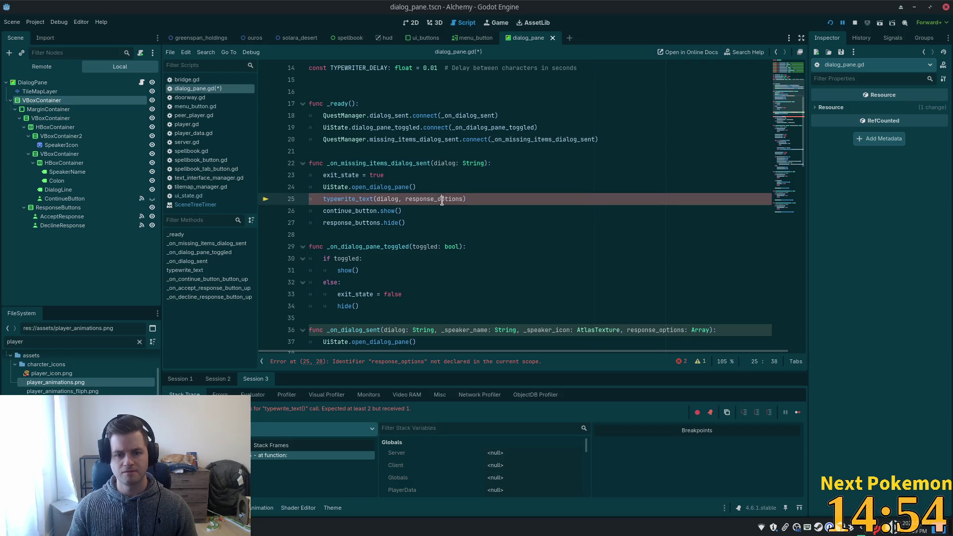
text([])
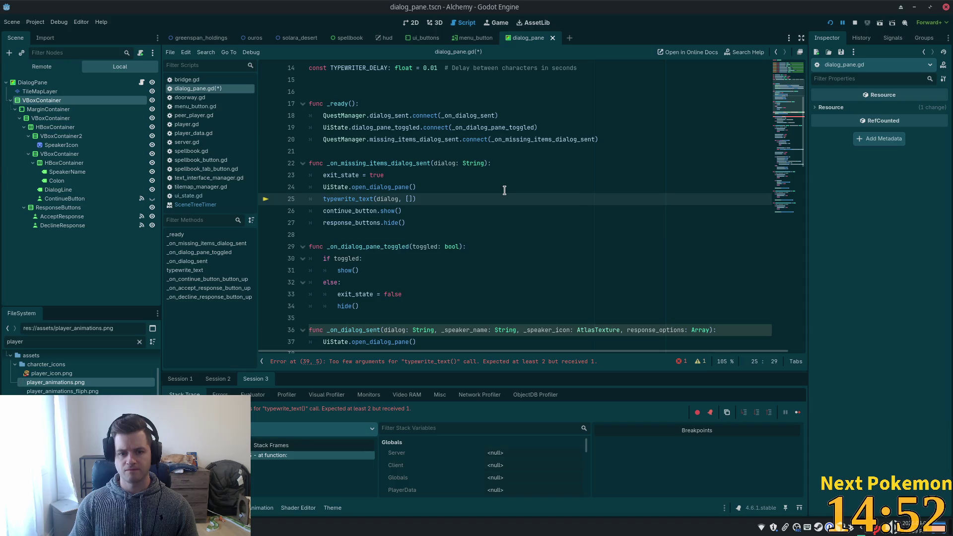
key(ctrl+s)
click(467, 179)
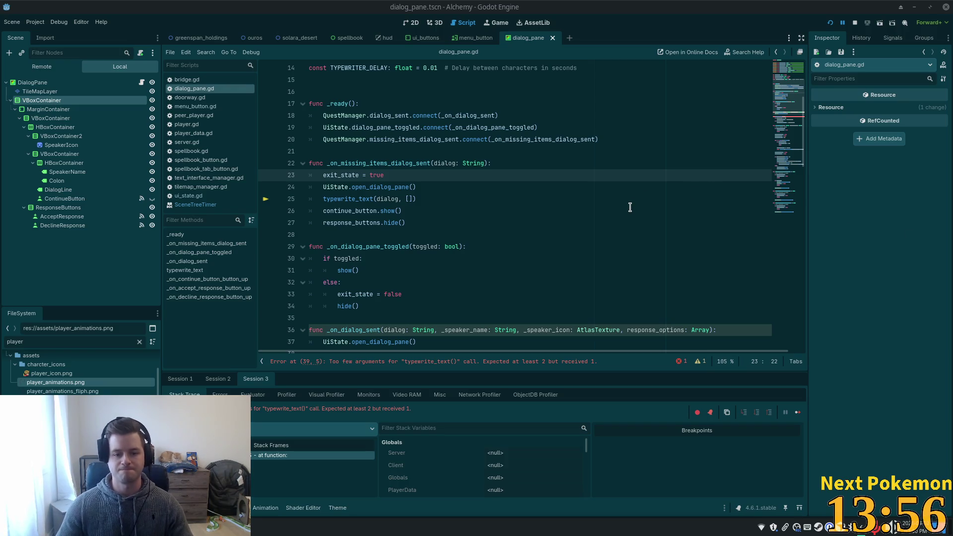
Change line 39 to call typewrite_text(dialog, response_options) and relaunch the game.
scroll(629, 207, down, 4)
click(395, 222)
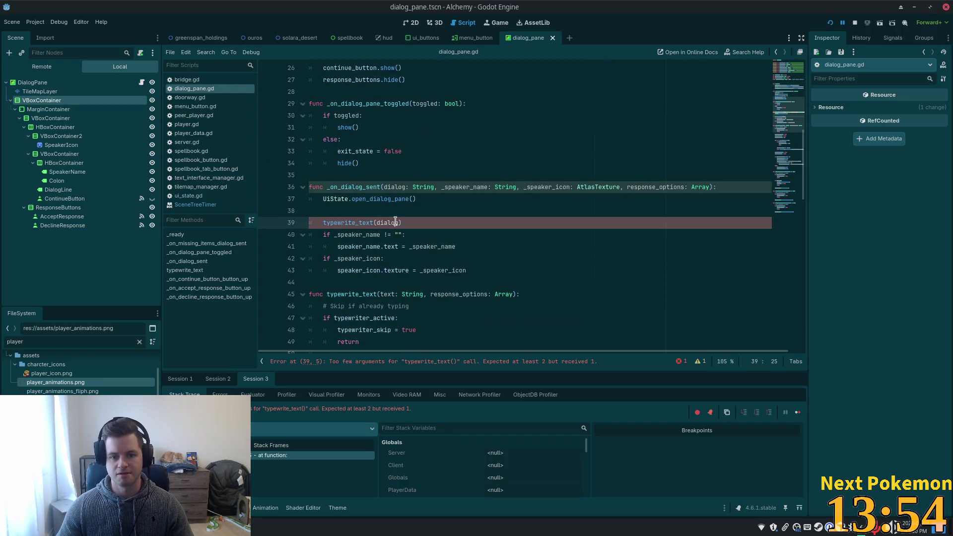
double_click(661, 187)
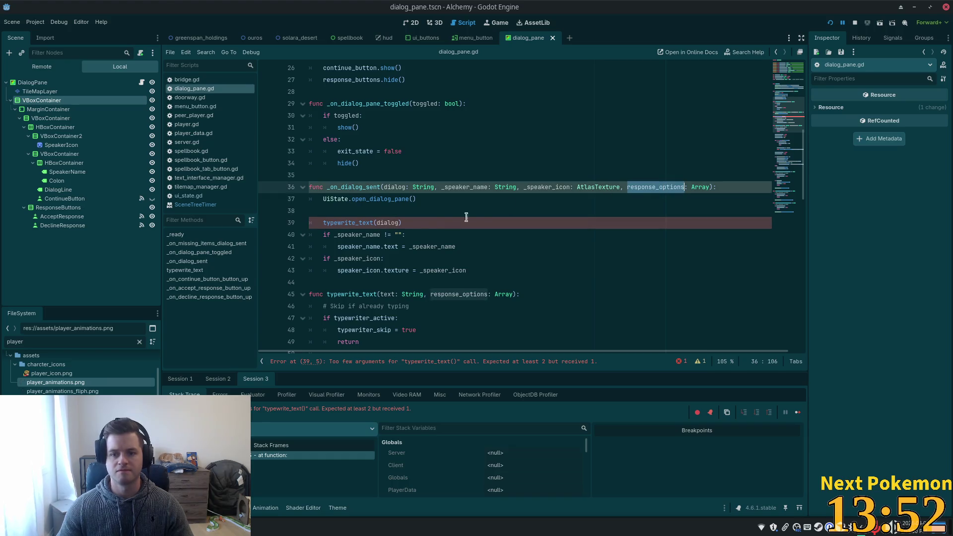
click(403, 223)
text(, response_options)
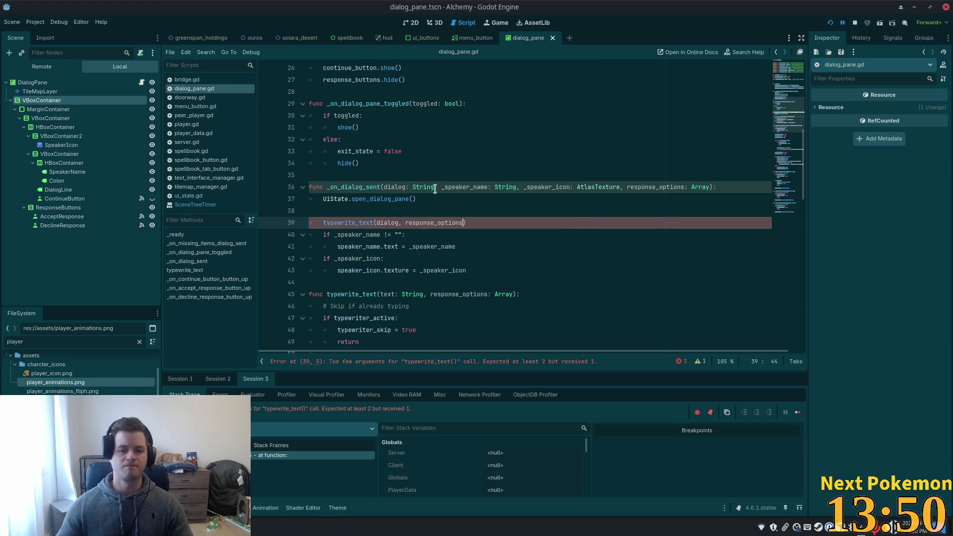
click(829, 23)
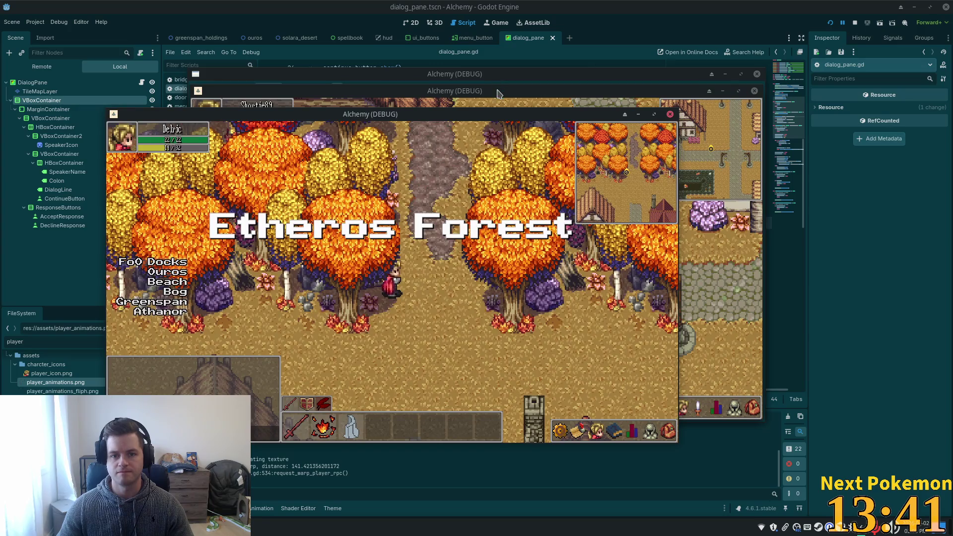
Drag the second Alchemy (DEBUG) game window to the right, beside the first.
mouse_move(499, 94)
mouse_down()
mouse_move(622, 146)
mouse_move(644, 126)
mouse_up()
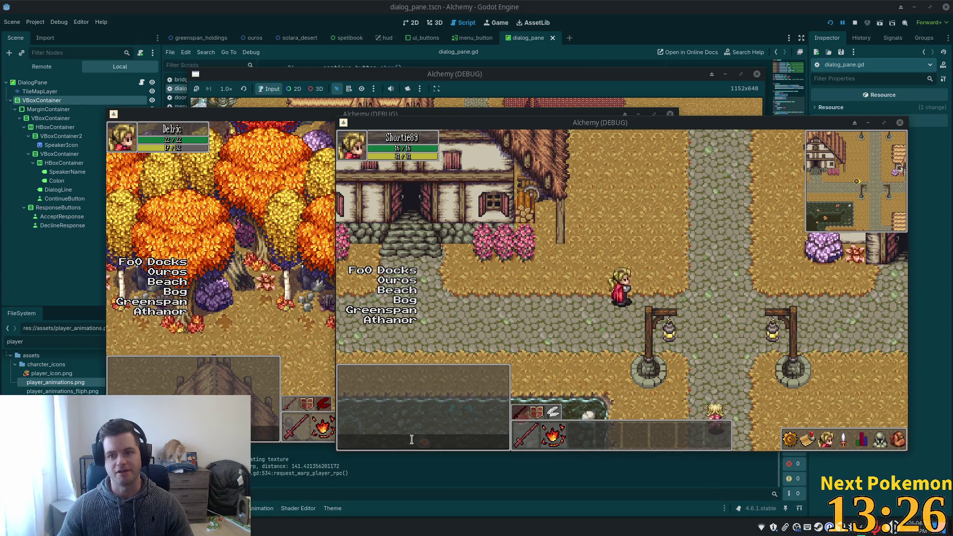
In a new browser tab, open Google and search for 'bambu labs a1'.
mouse_move(278, 526)
click(253, 459)
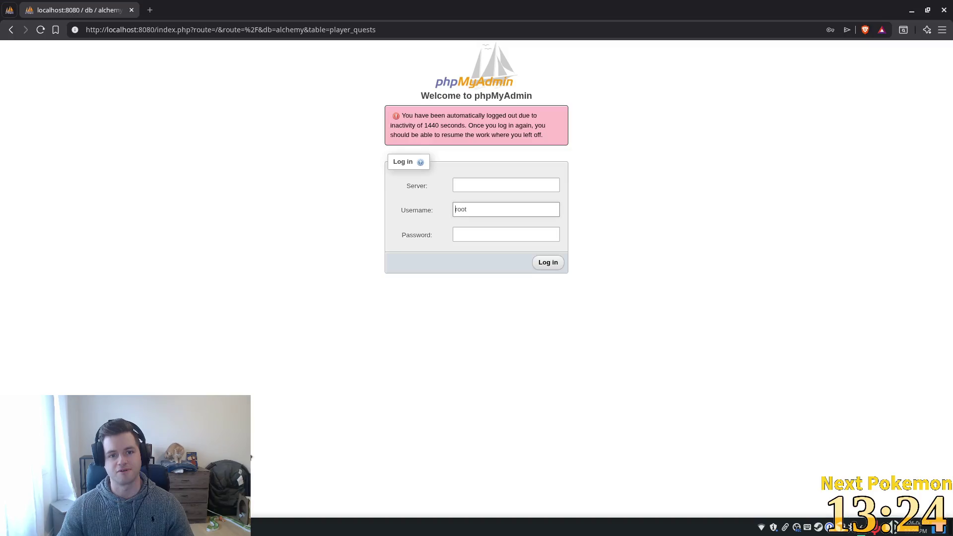
click(149, 10)
text(go)
key(Return)
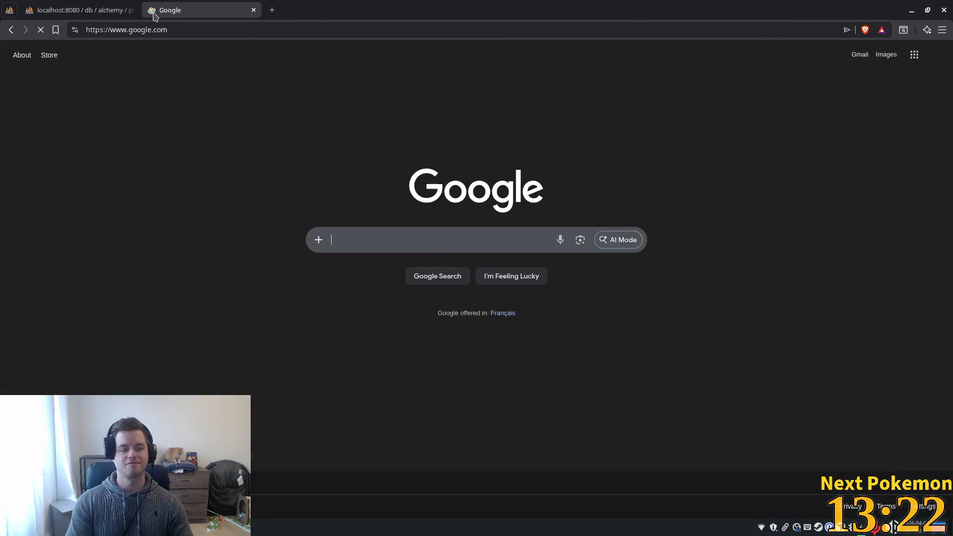
text(bambu )
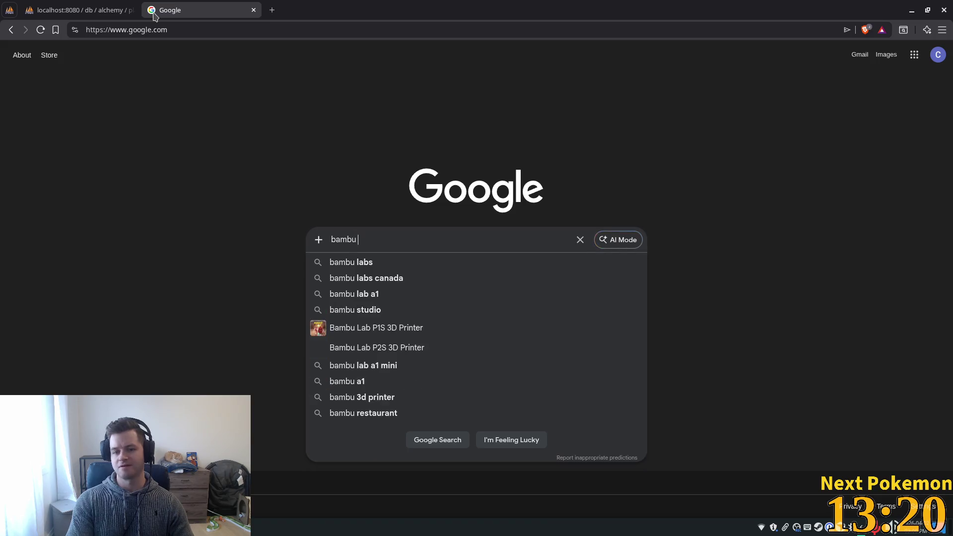
text(labs a)
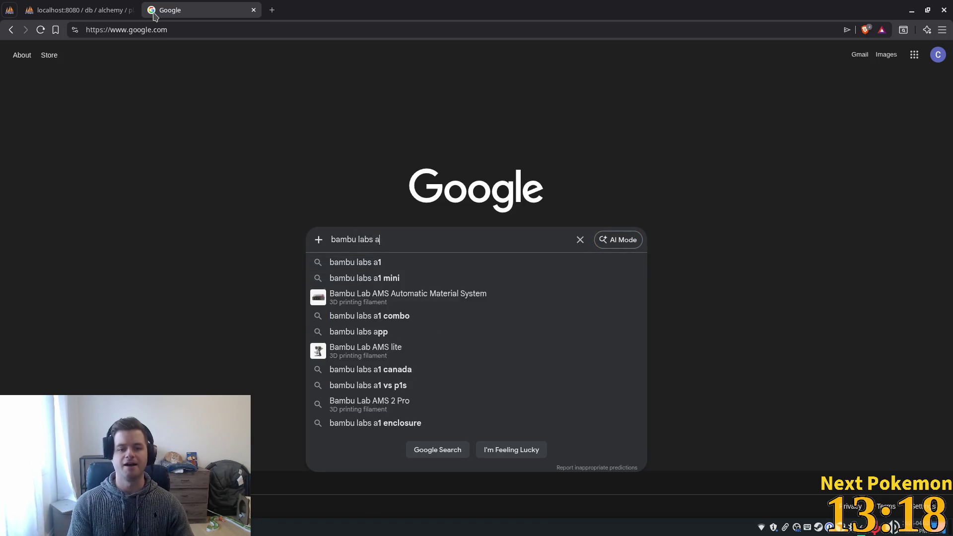
text(1)
key(Return)
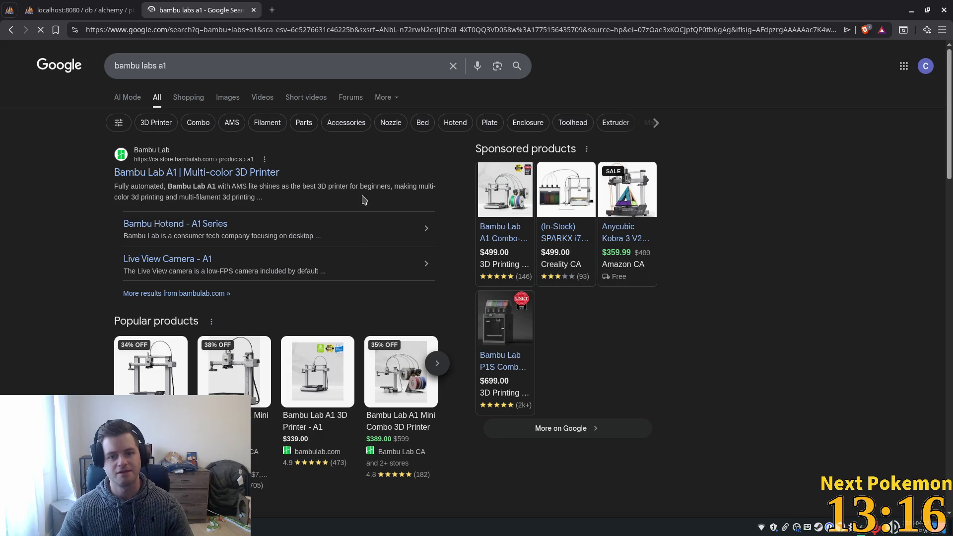
Glance at the Images results, then open the official Bambu Lab A1 product page from All.
click(227, 97)
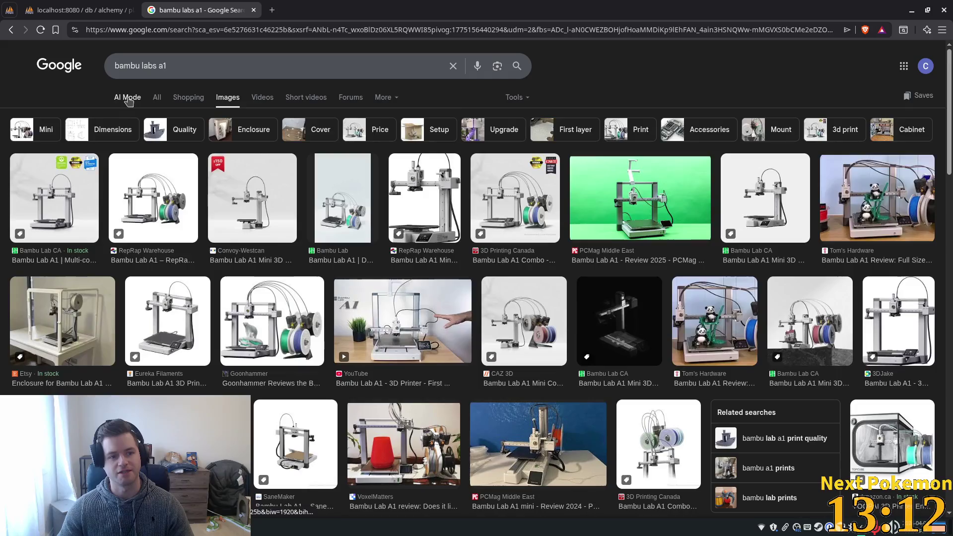
click(158, 97)
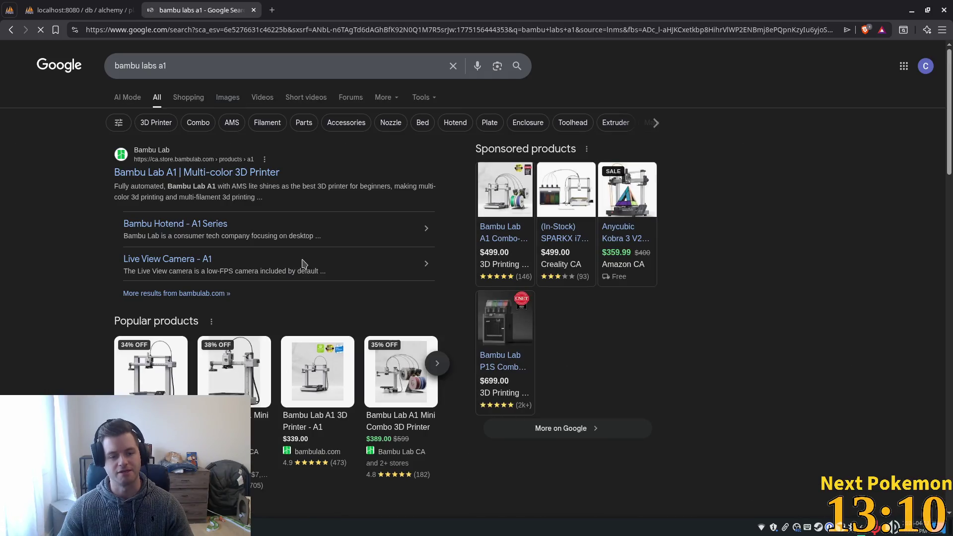
click(161, 172)
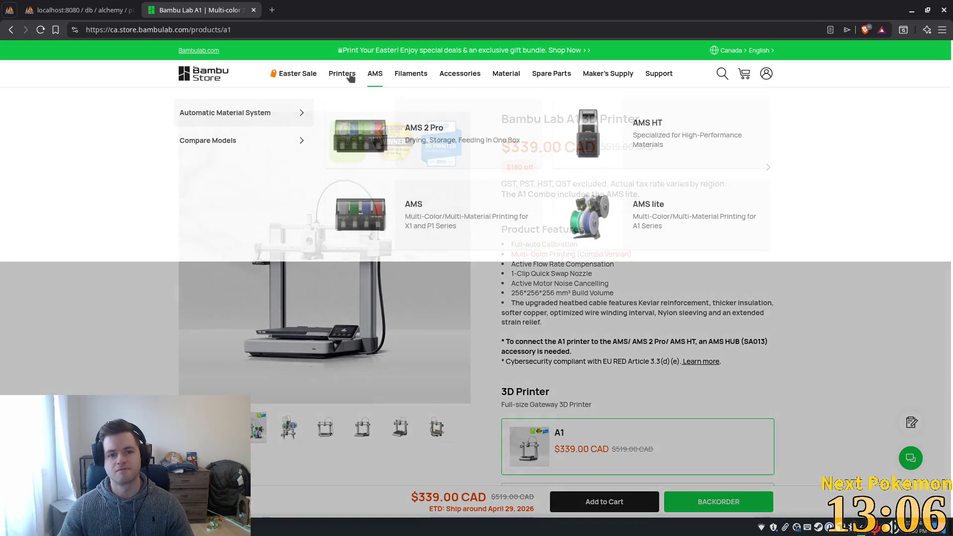
Open the P2S printer page from Printers > P Series and dismiss the coupon popup.
mouse_move(335, 78)
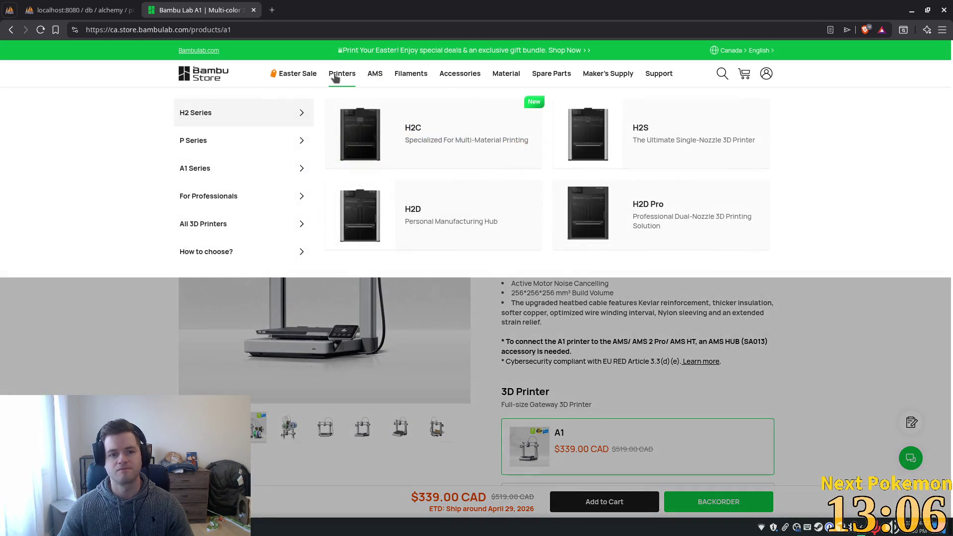
mouse_move(253, 137)
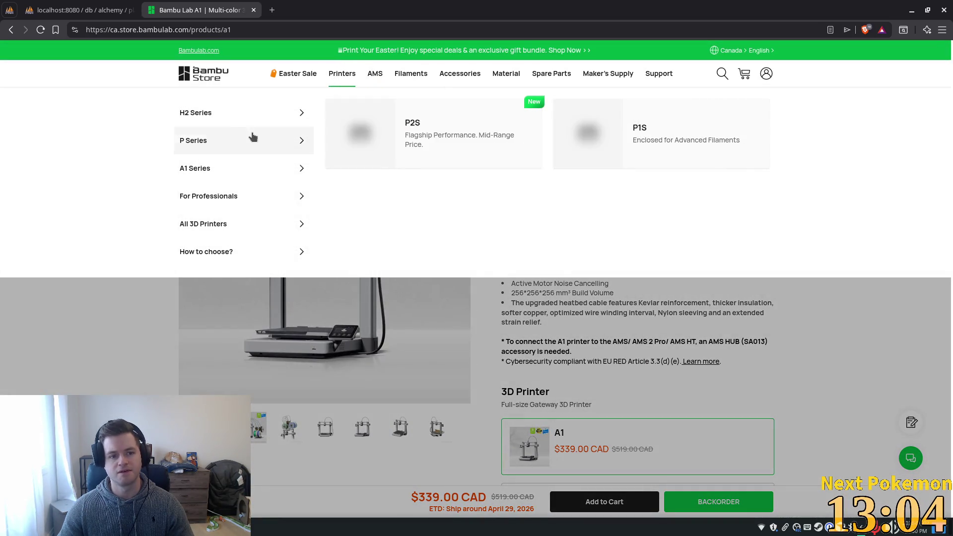
click(417, 138)
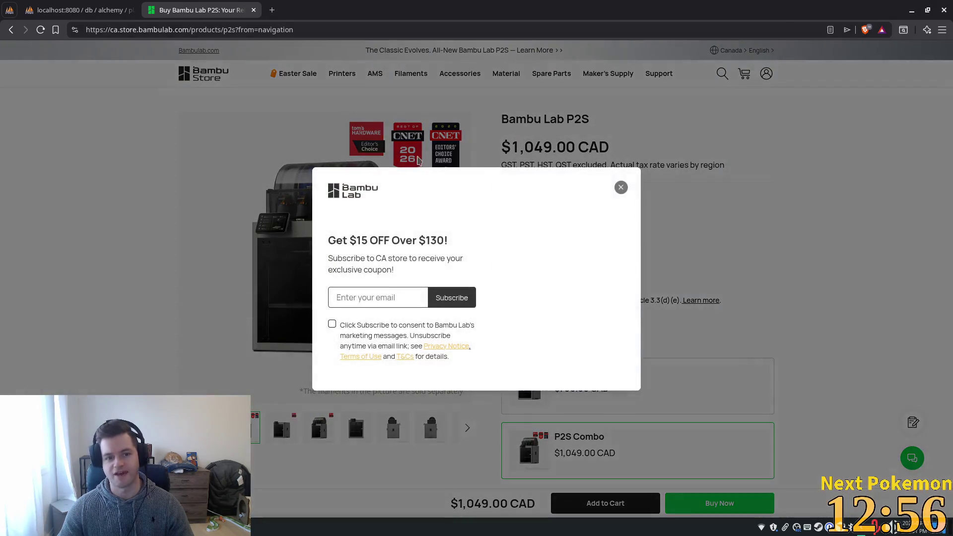
click(621, 187)
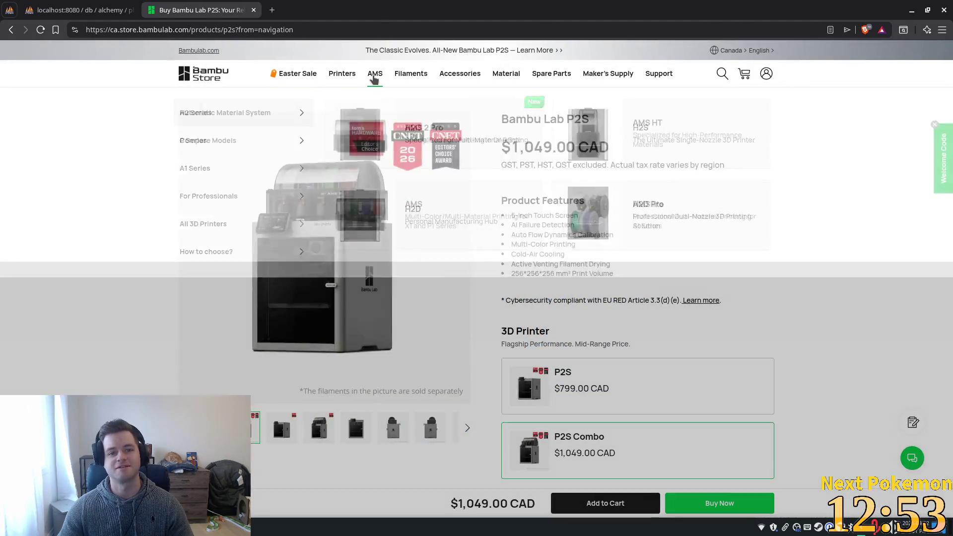
Return to the A1 page via Printers > A1 Series and highlight its title and prices.
mouse_move(339, 80)
mouse_move(213, 167)
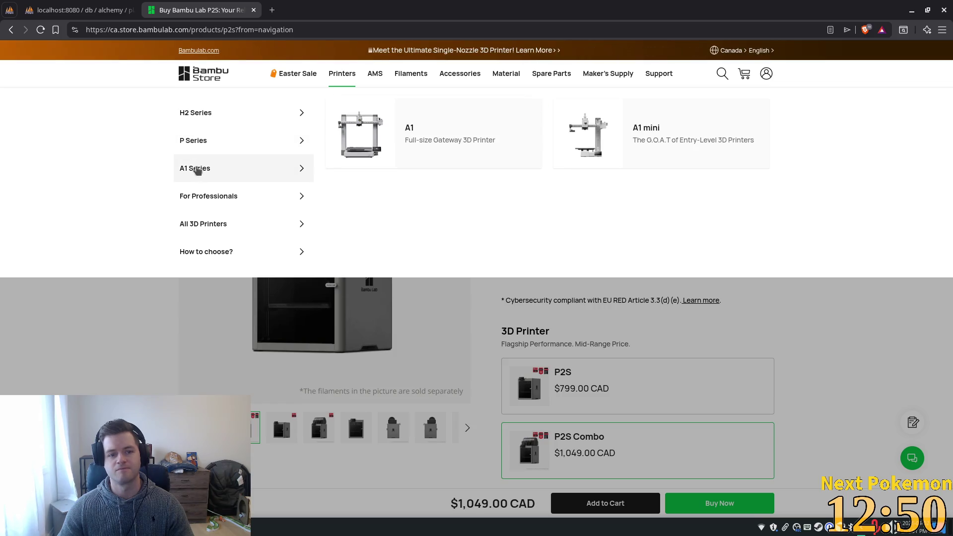
click(385, 154)
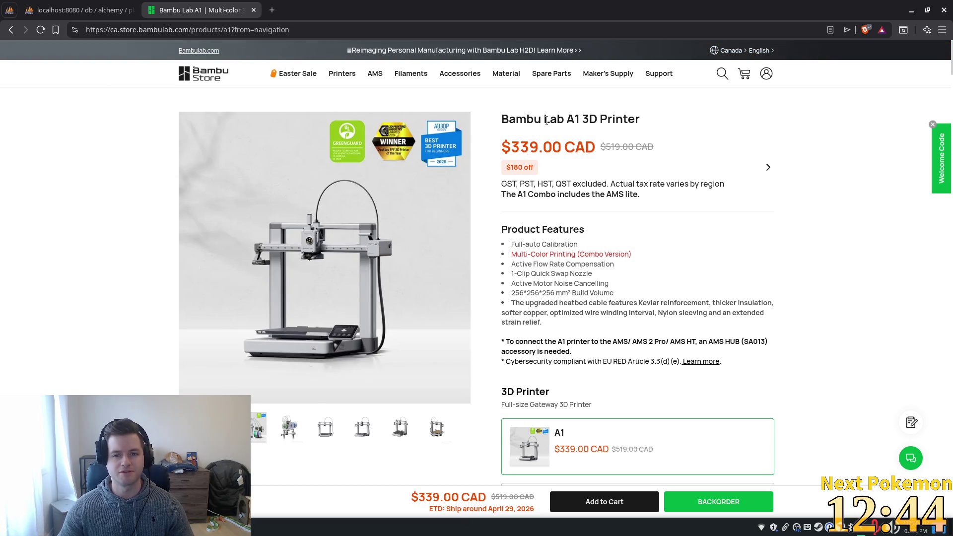
drag(566, 120, 600, 122)
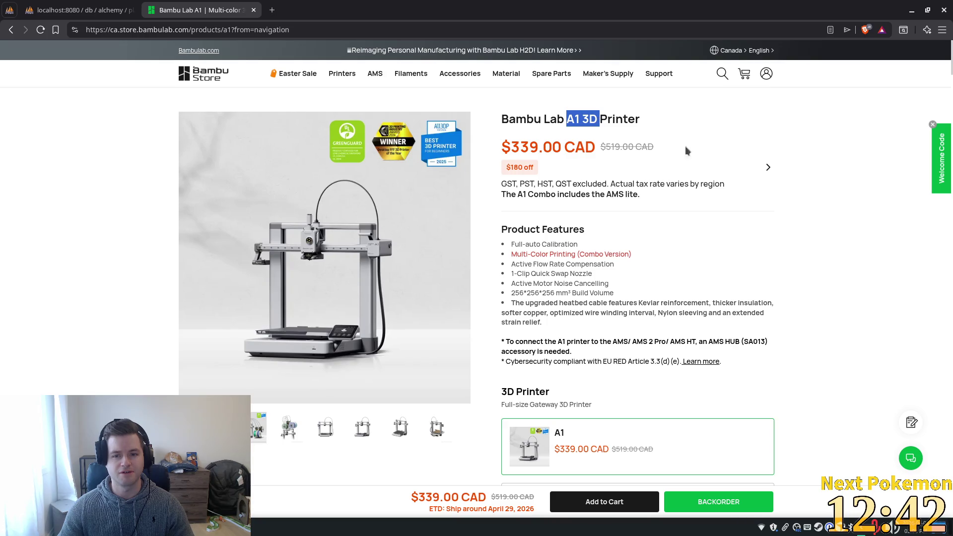
mouse_move(687, 151)
mouse_down()
mouse_move(615, 158)
mouse_move(511, 147)
mouse_up()
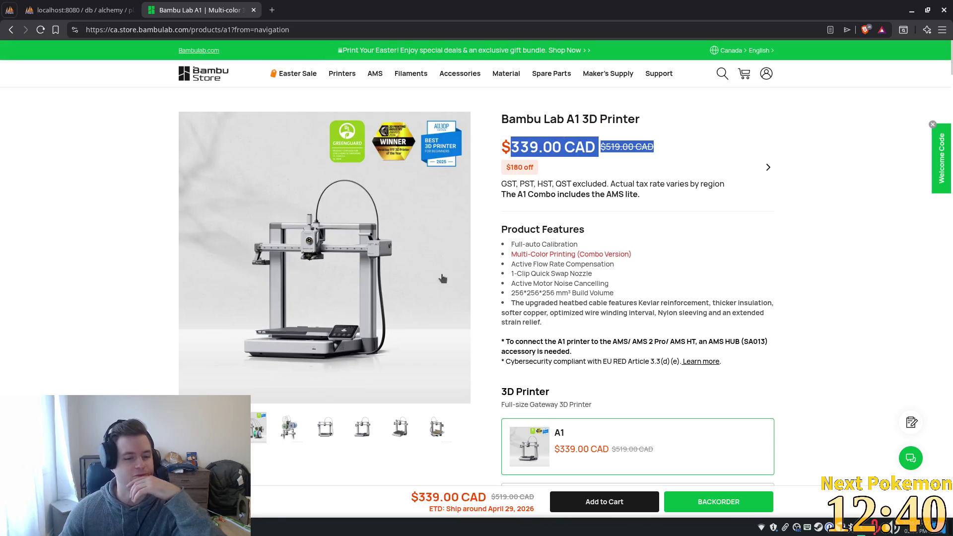
Choose the A1 Combo configuration at $499.00 CAD and check its struck-through $719.00 price.
click(254, 433)
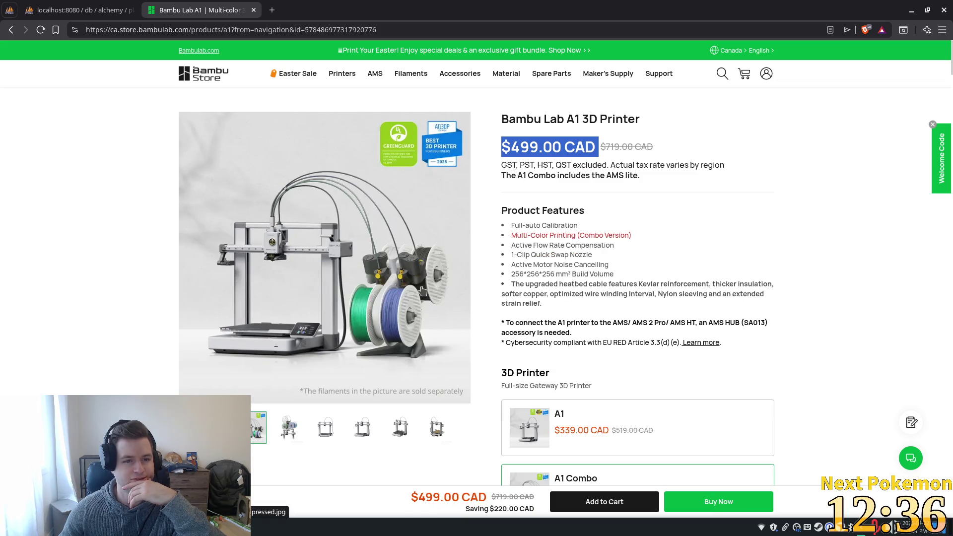
scroll(625, 314, down, 2)
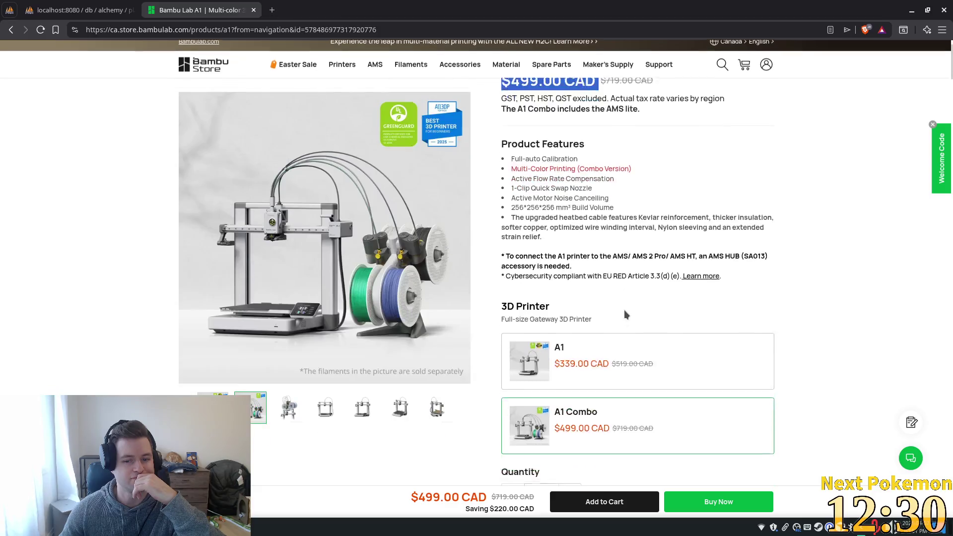
scroll(625, 314, down, 1)
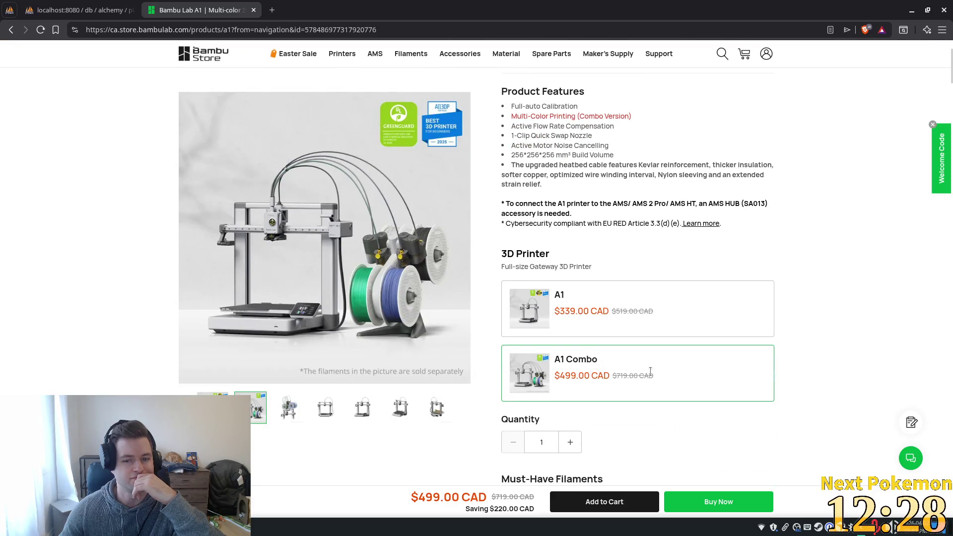
scroll(599, 296, up, 3)
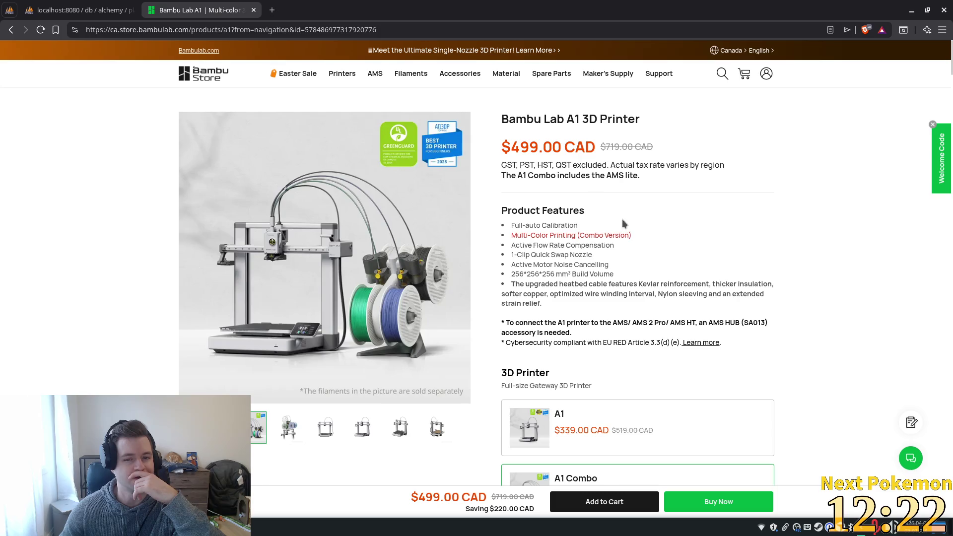
drag(615, 148, 625, 147)
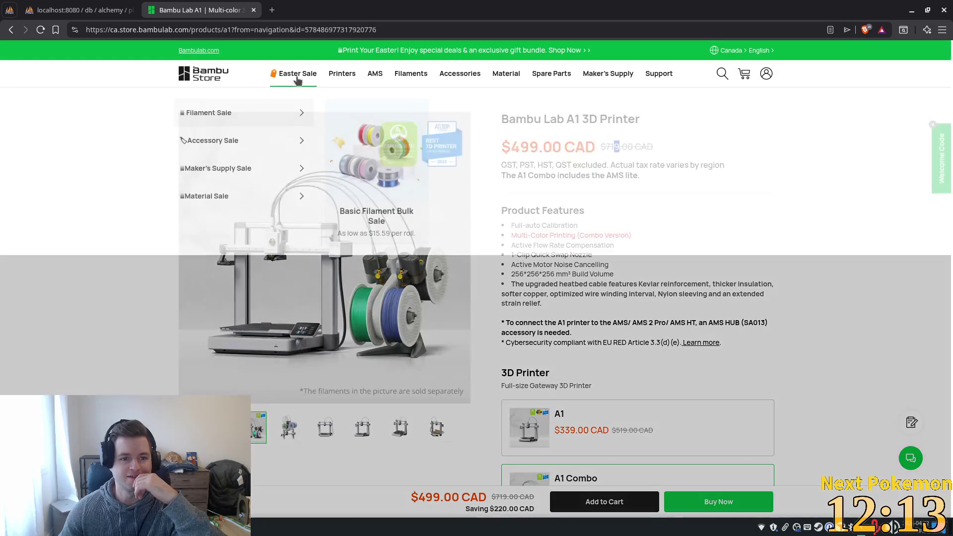
mouse_move(355, 72)
mouse_move(286, 133)
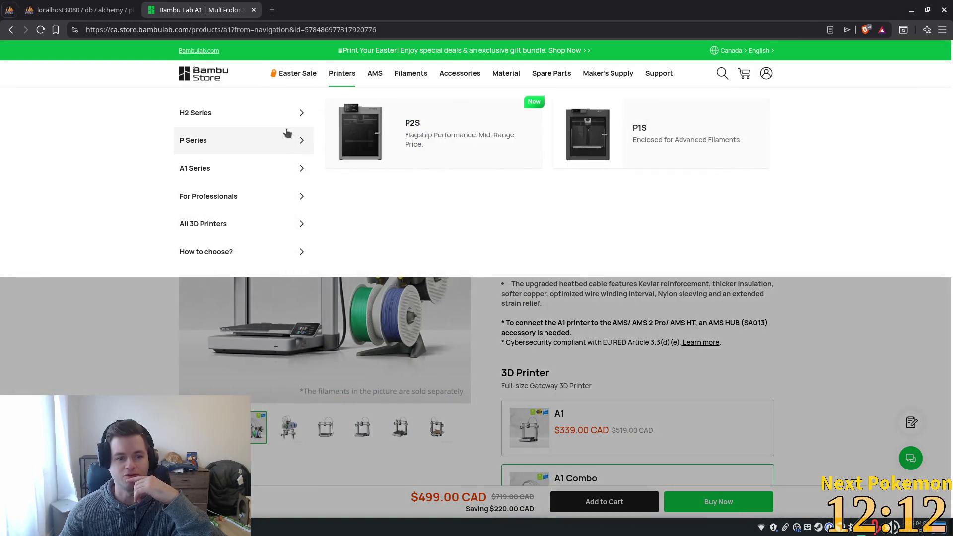
mouse_move(229, 179)
mouse_move(240, 113)
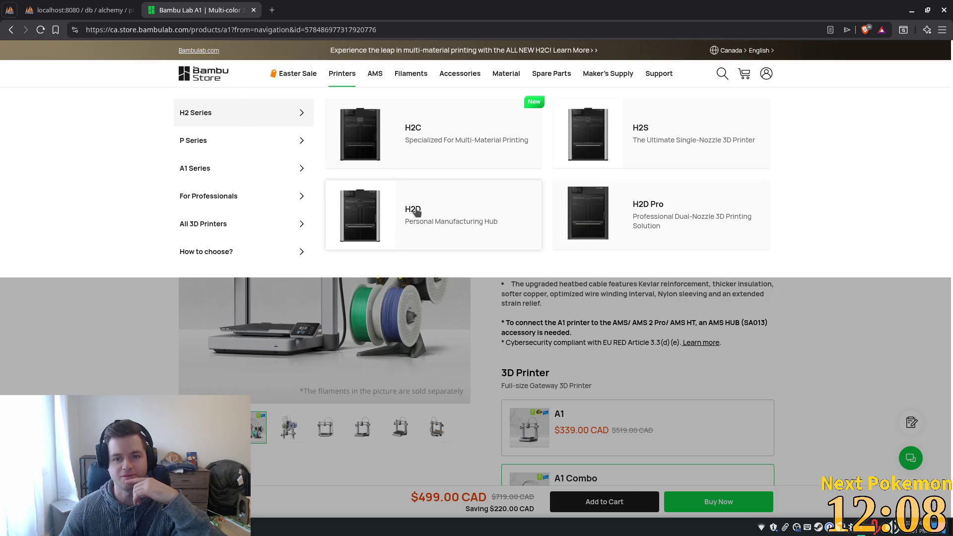
Open the H2C printer page and browse its product photos, including the green-lit one.
click(427, 138)
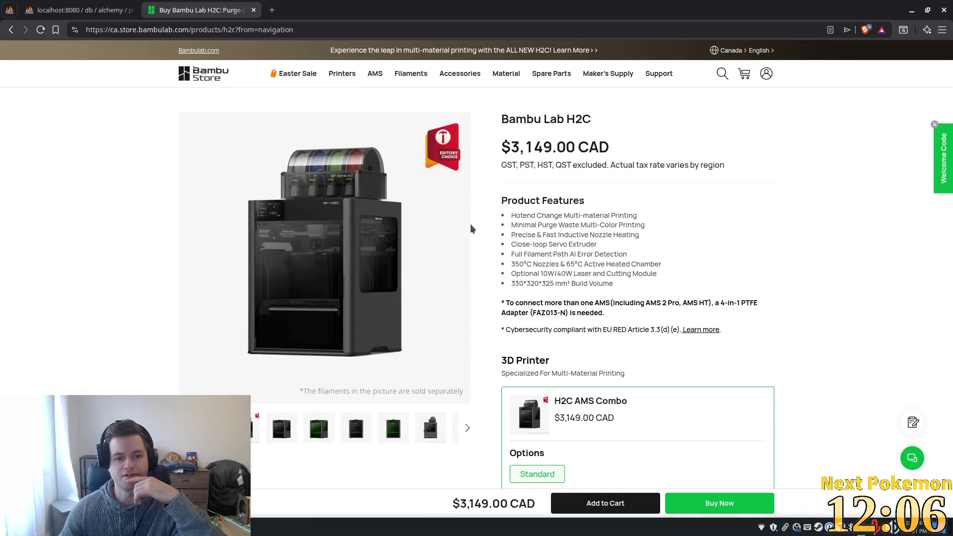
scroll(607, 263, down, 3)
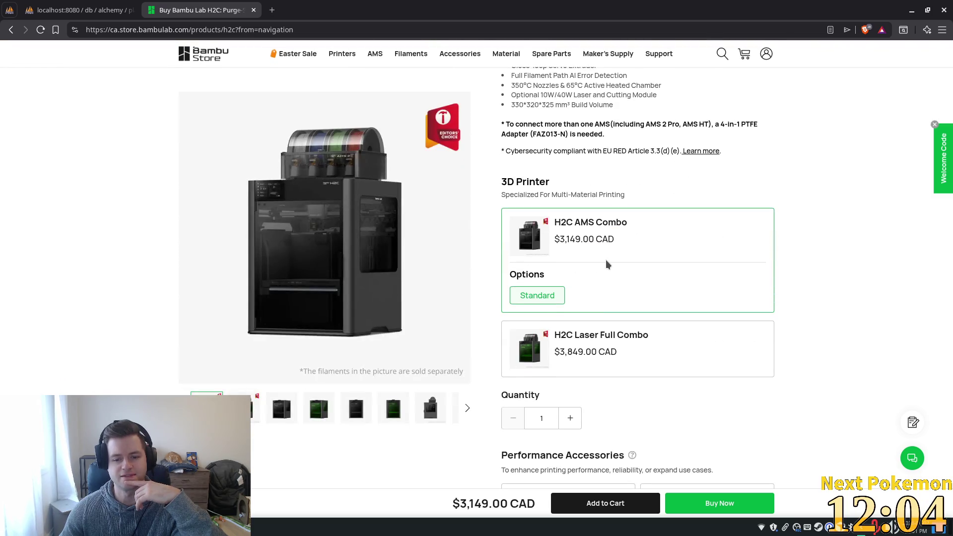
scroll(605, 260, down, 3)
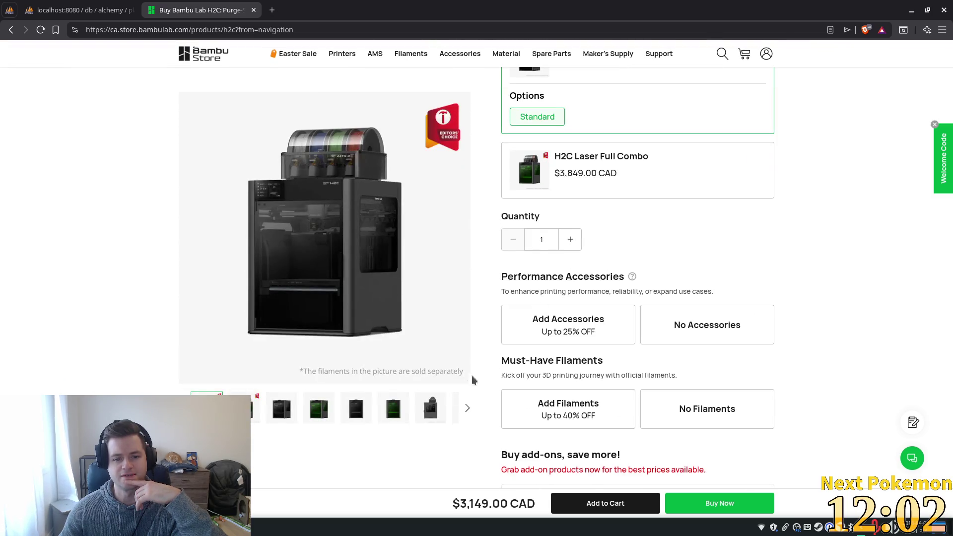
click(351, 405)
click(326, 409)
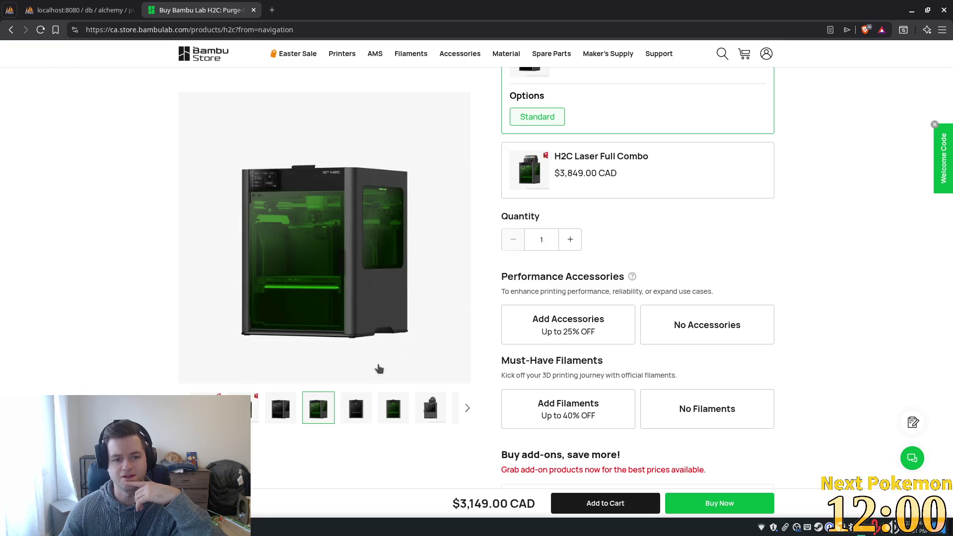
Scroll back over the H2C page, then open the Bambu Lab A1 product page from Printers.
scroll(454, 327, up, 5)
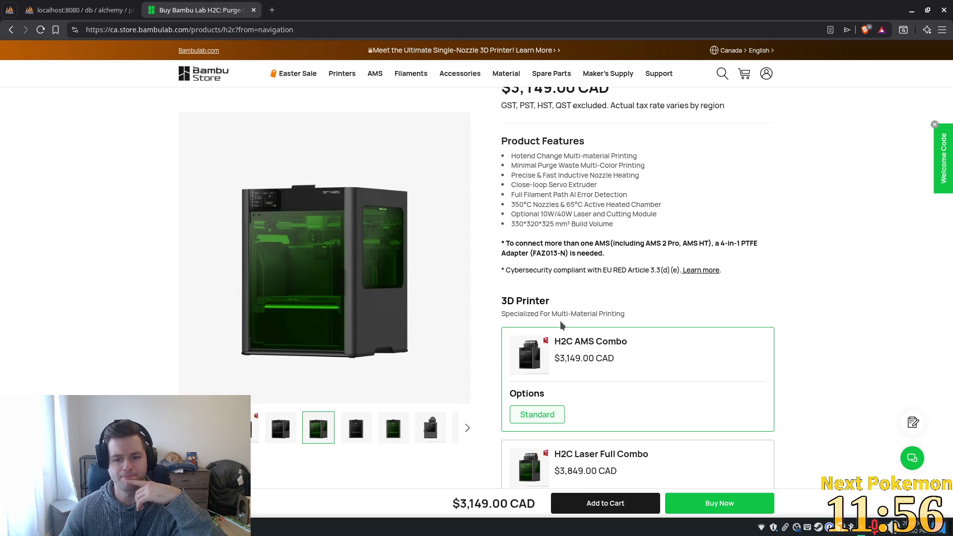
scroll(559, 325, up, 1)
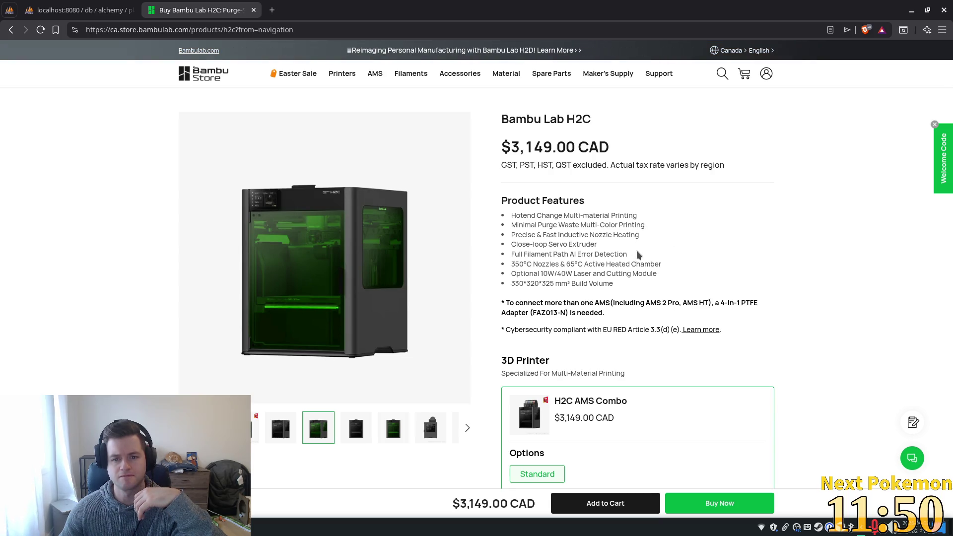
scroll(636, 250, down, 1)
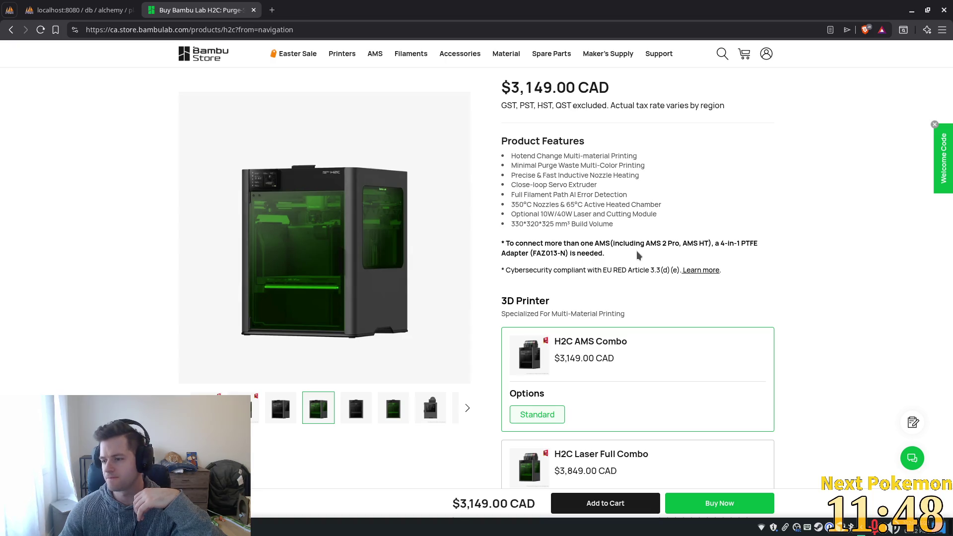
scroll(616, 240, up, 1)
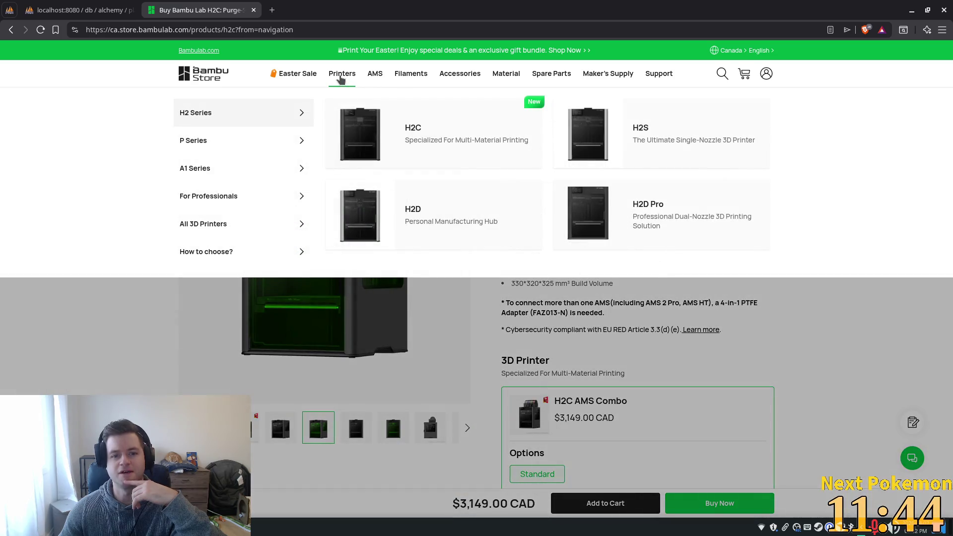
mouse_move(214, 179)
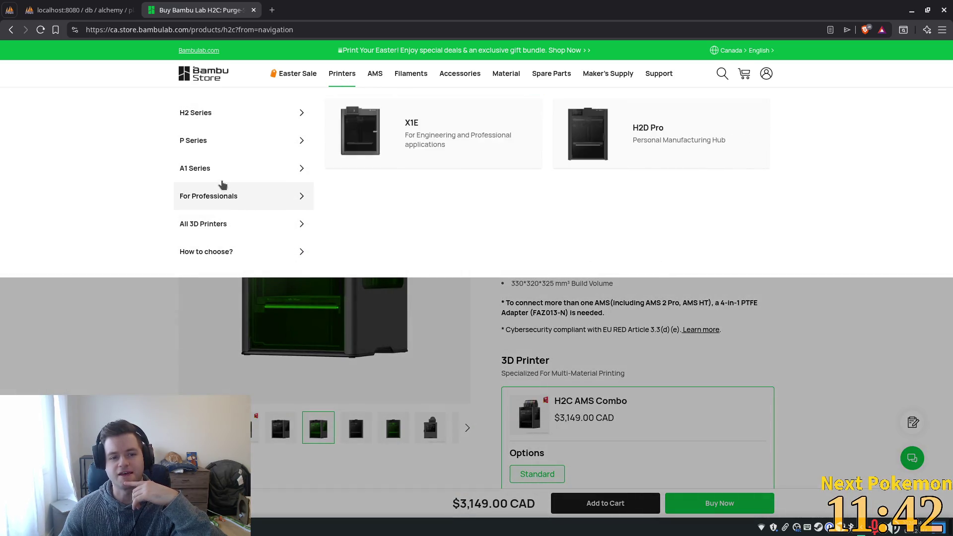
click(393, 147)
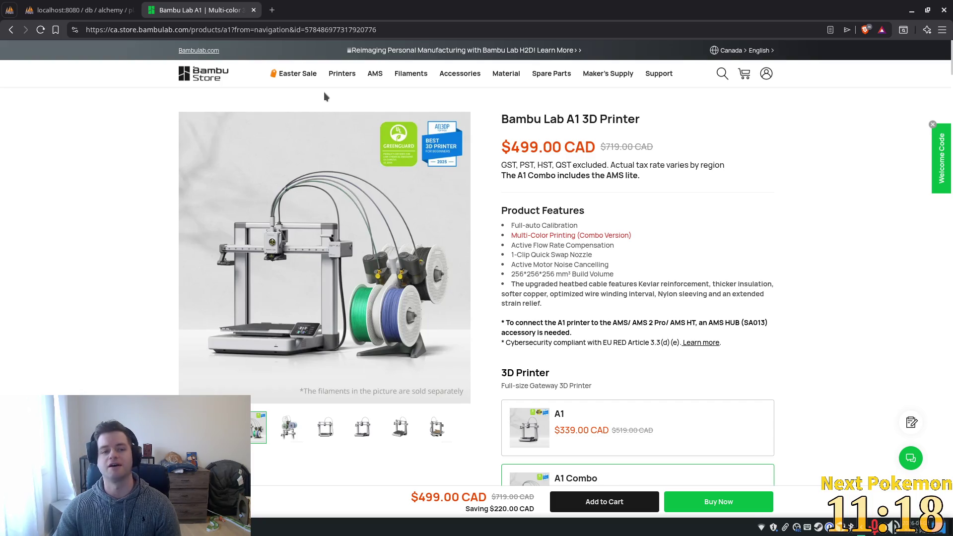
mouse_move(297, 76)
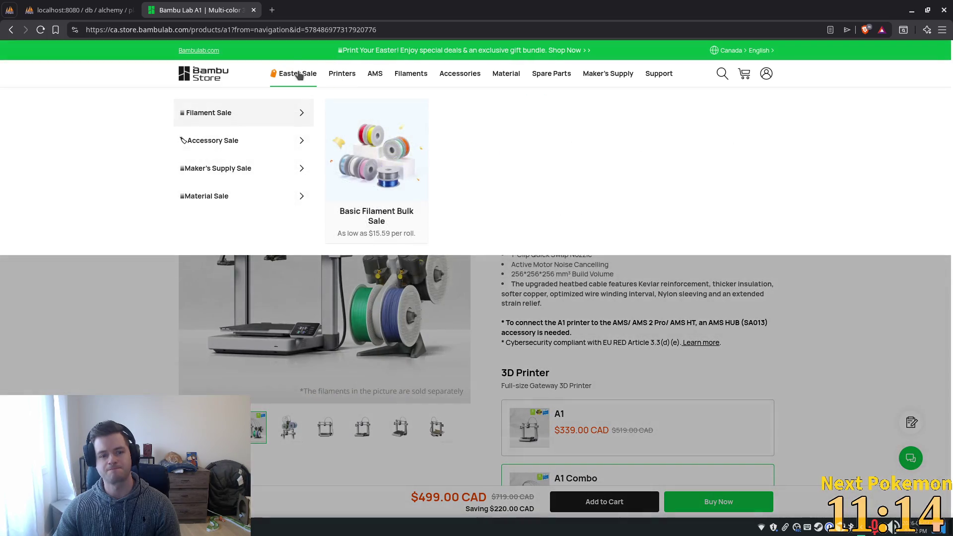
mouse_move(343, 76)
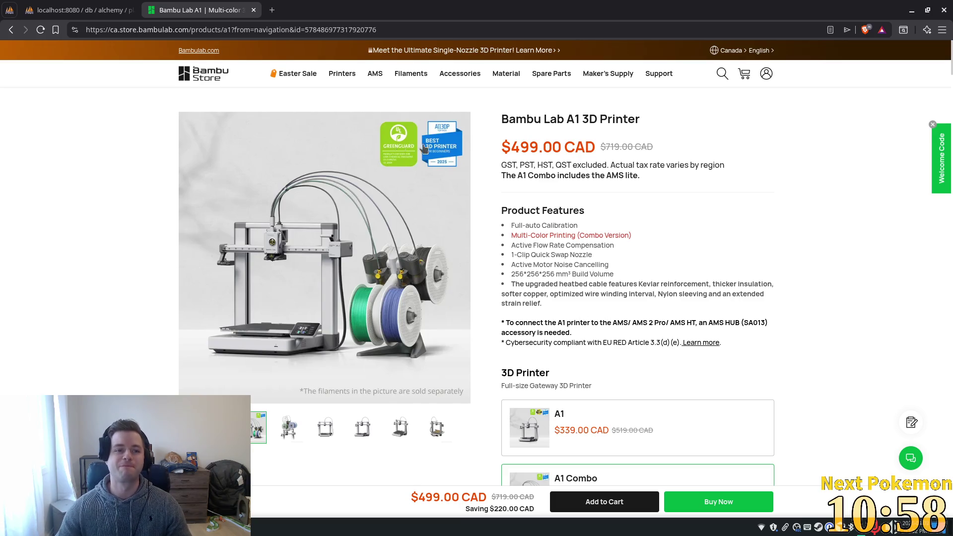
scroll(558, 278, down, 5)
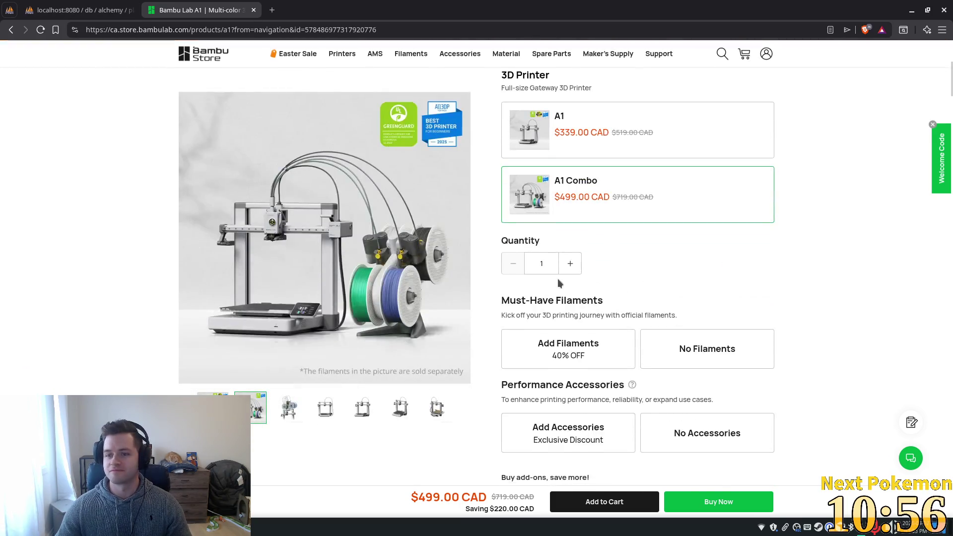
scroll(557, 278, down, 10)
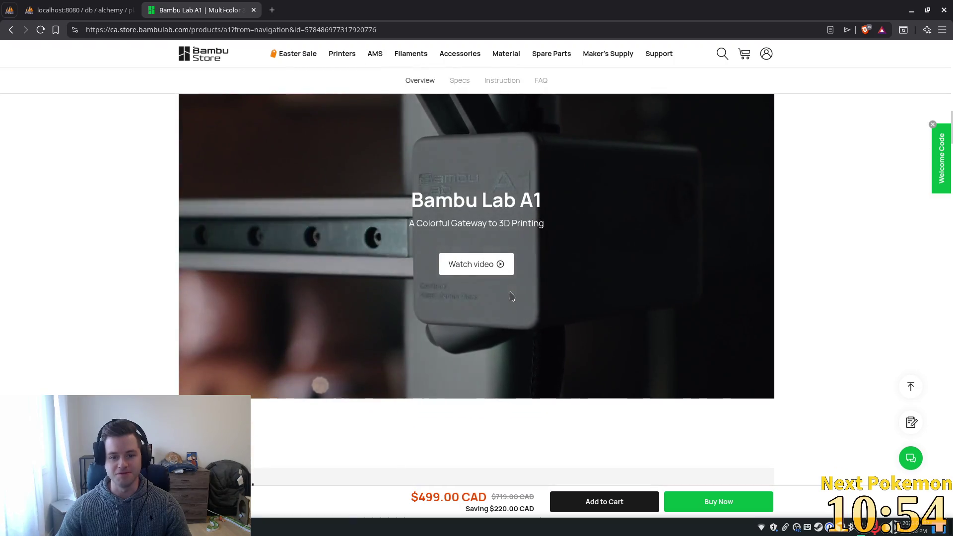
scroll(512, 296, down, 7)
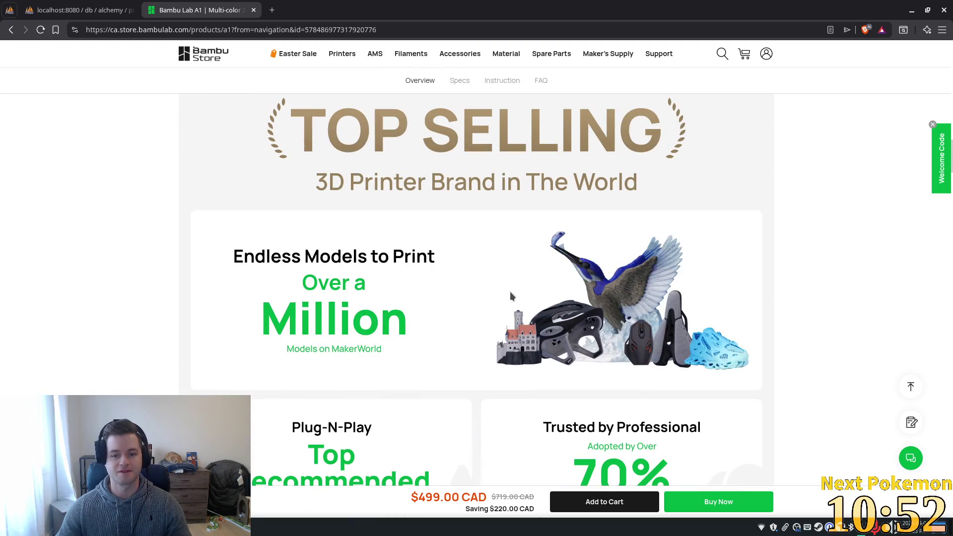
scroll(512, 296, up, 7)
Scroll down through the A1 page's feature sections, then switch back to the Godot editor.
scroll(511, 295, up, 5)
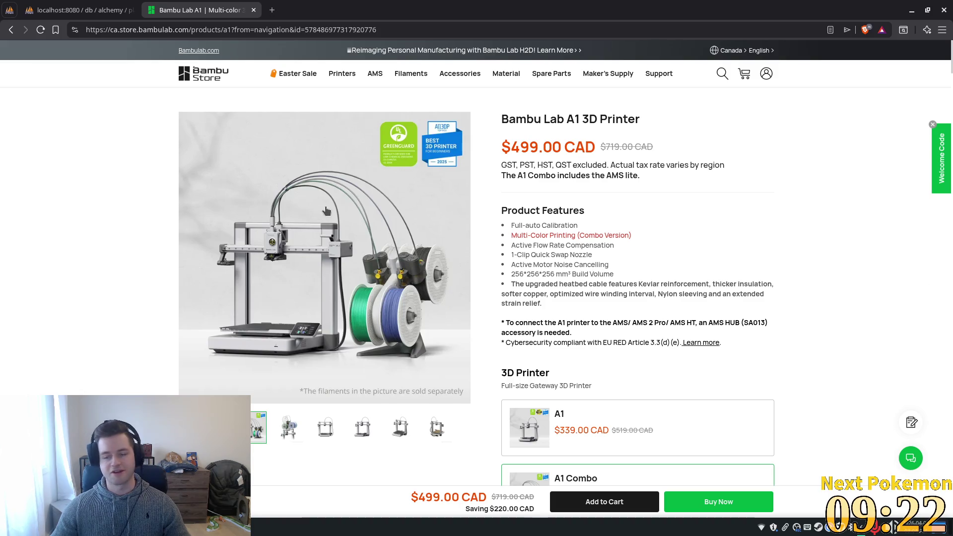
scroll(744, 333, down, 10)
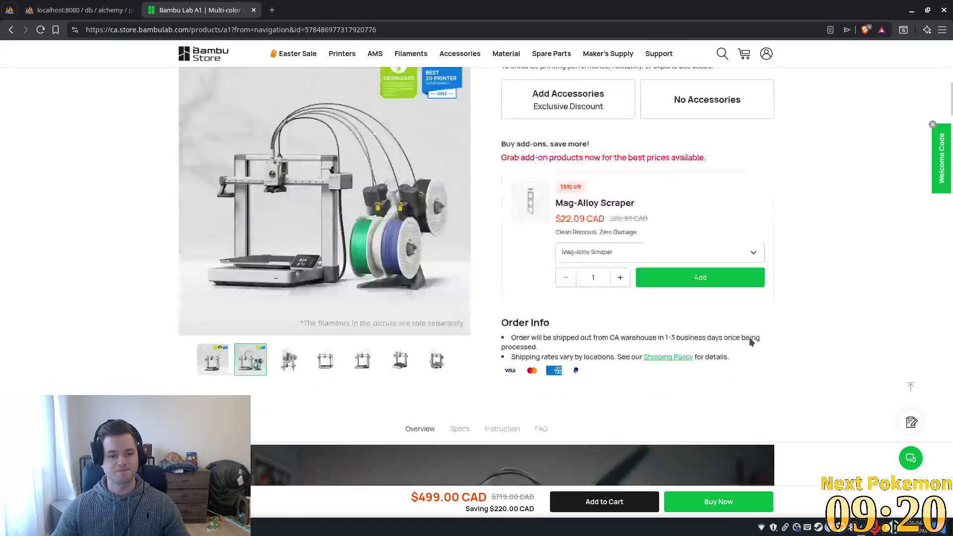
scroll(748, 337, down, 15)
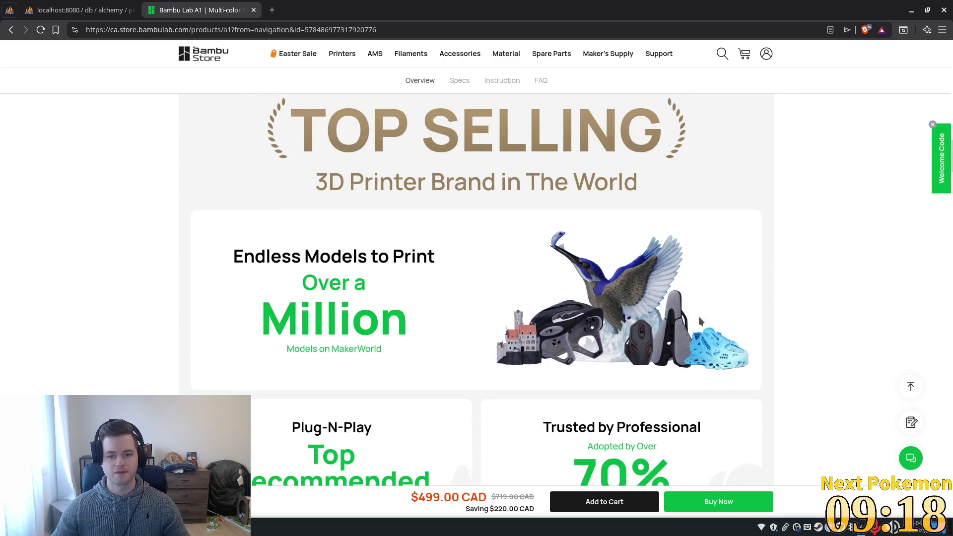
scroll(699, 320, down, 7)
scroll(698, 321, down, 6)
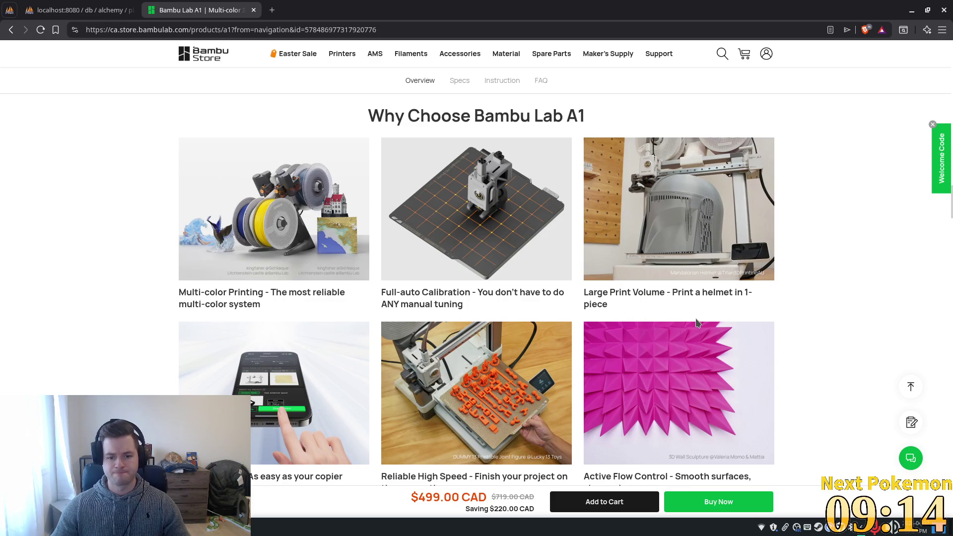
scroll(696, 322, down, 10)
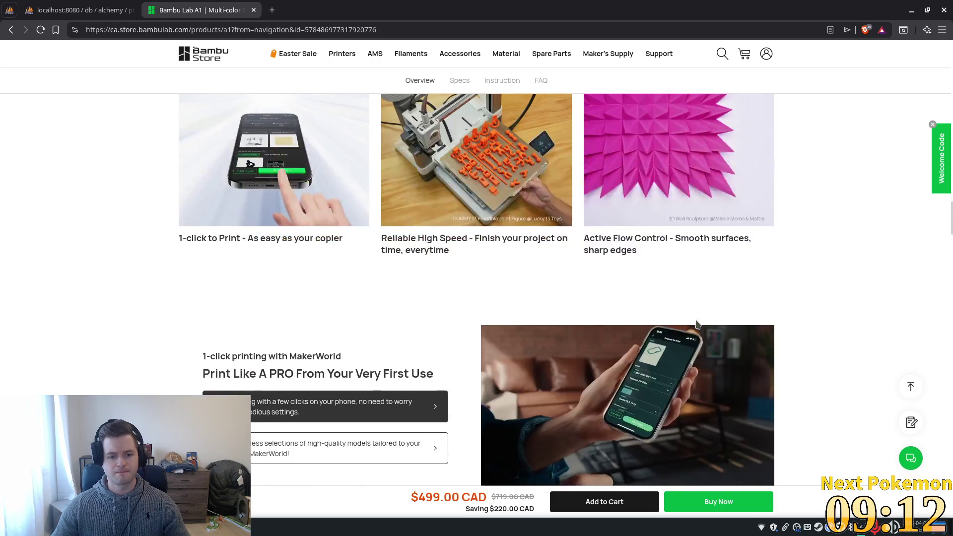
scroll(695, 325, down, 10)
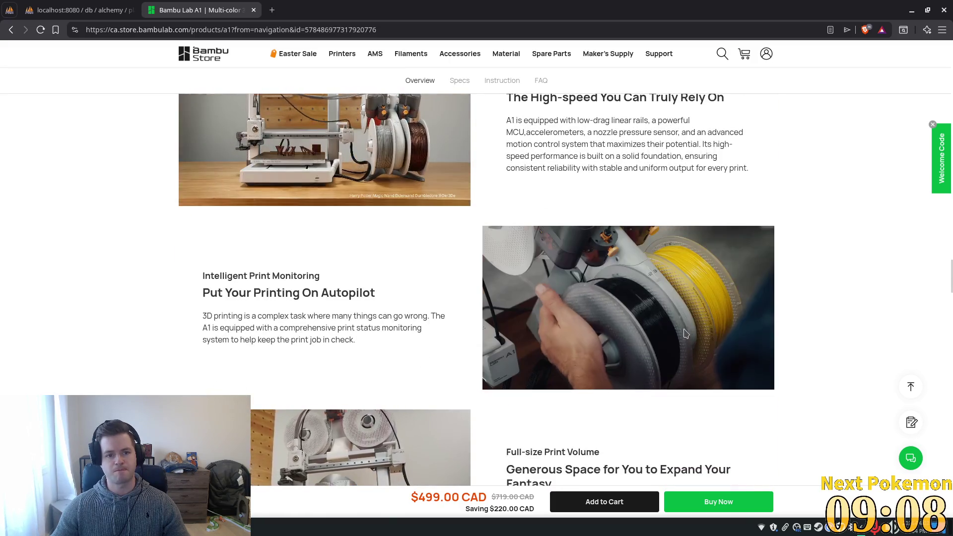
scroll(685, 332, down, 2)
scroll(684, 332, down, 1)
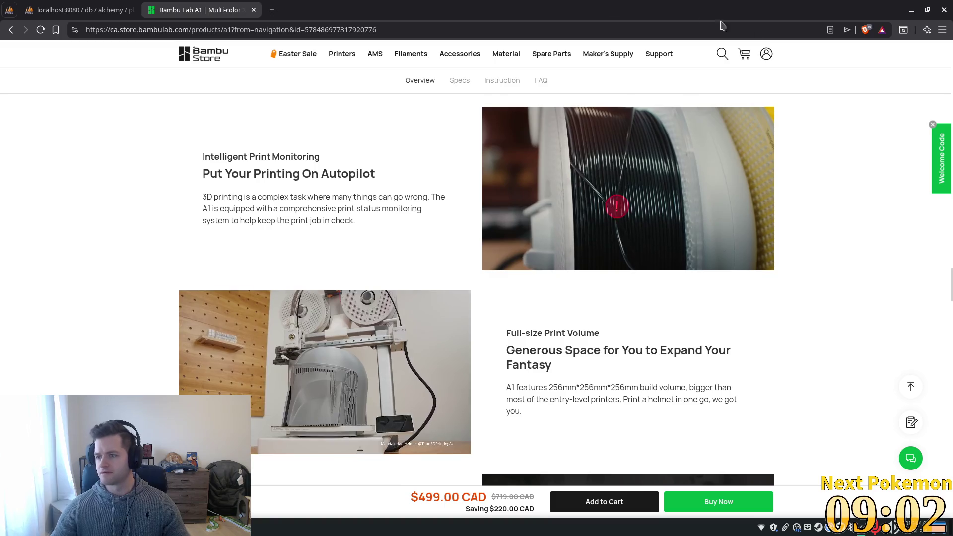
key(alt+Tab)
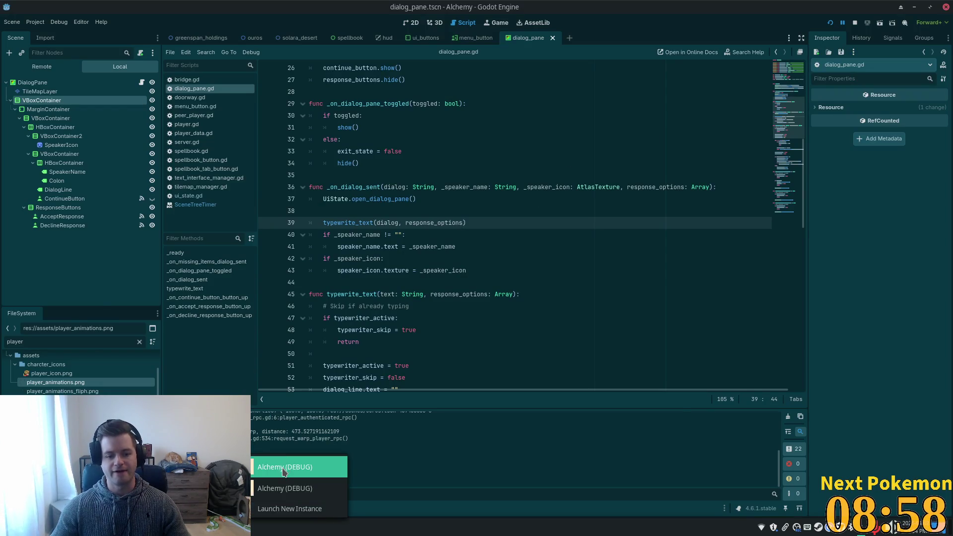
In the Alchemy debug game, walk through Ouros to the inn NPC, then to the Miner.
click(278, 463)
key(Down)
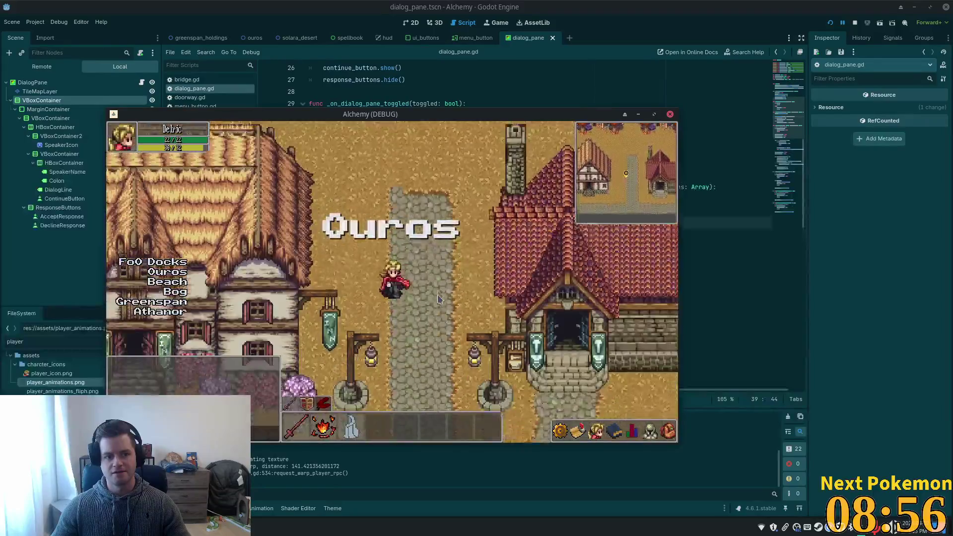
key(Left)
key(Up)
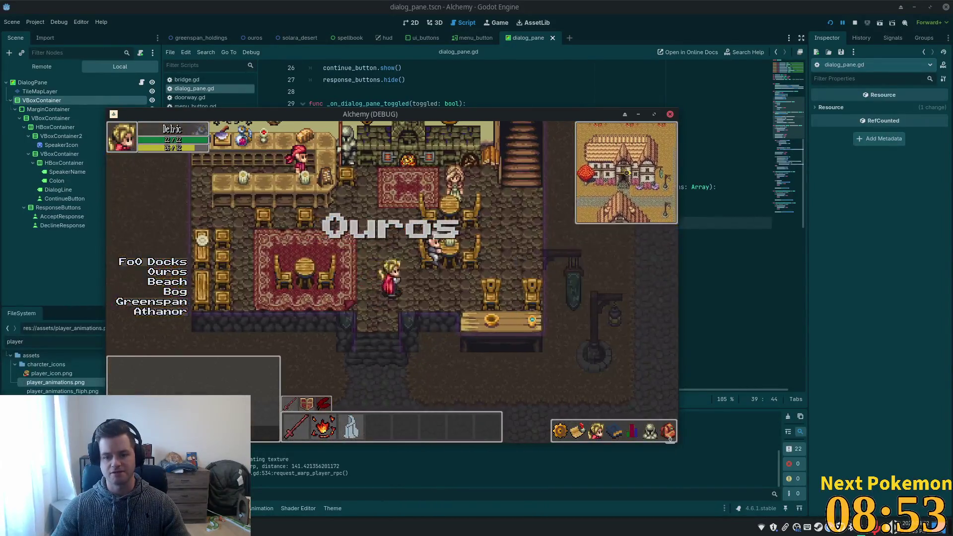
click(669, 436)
click(669, 437)
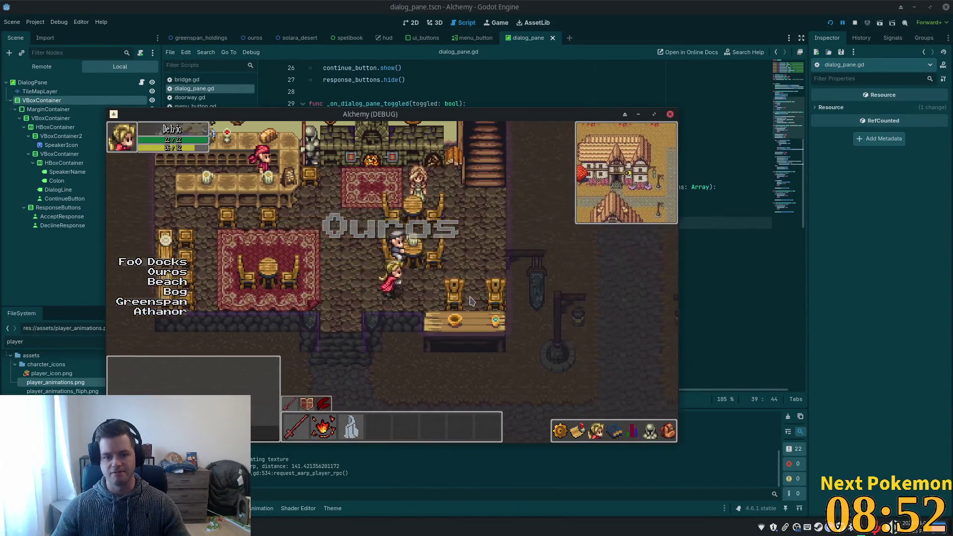
key(Right)
key(Down)
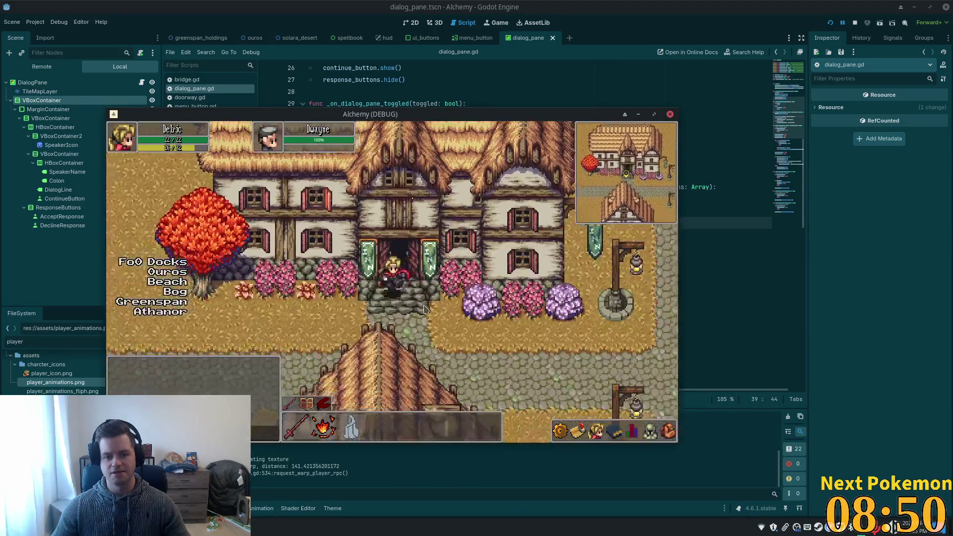
key(Right)
key(Up)
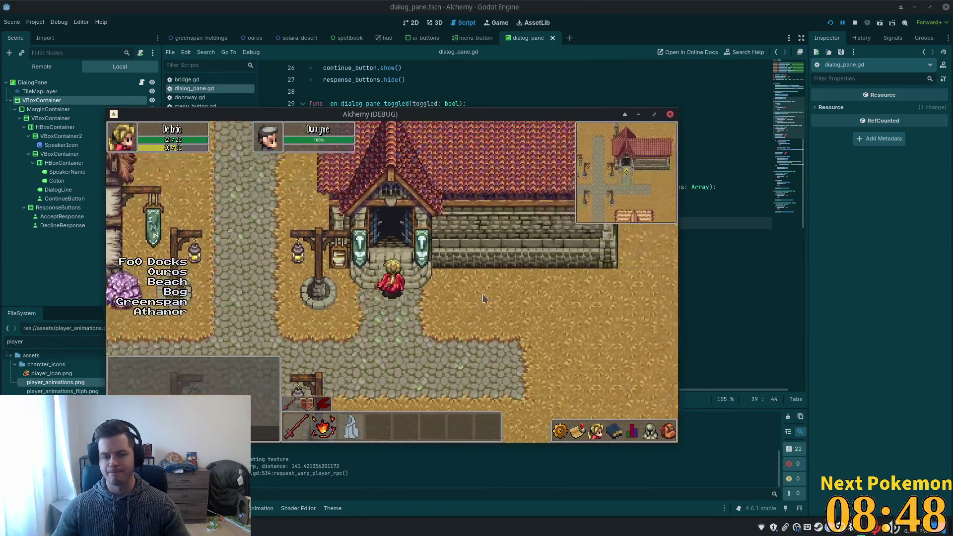
key(Right)
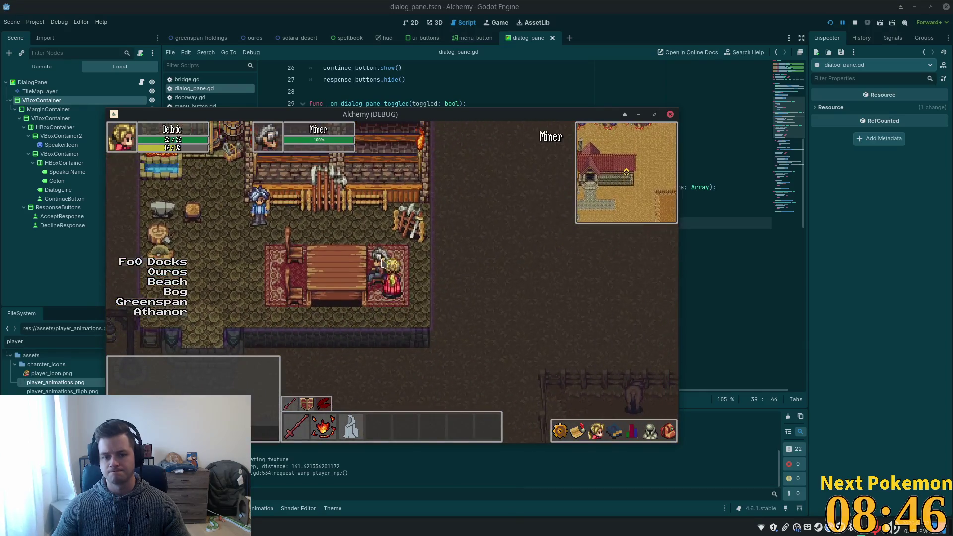
key(Left)
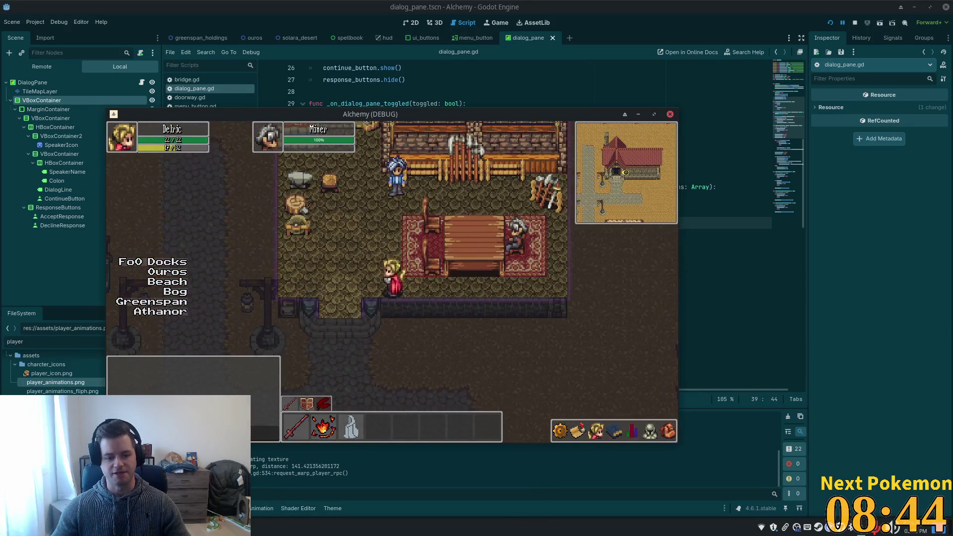
Bring the Bambu Lab browser window forward and switch to the phpMyAdmin tab.
click(238, 527)
click(287, 466)
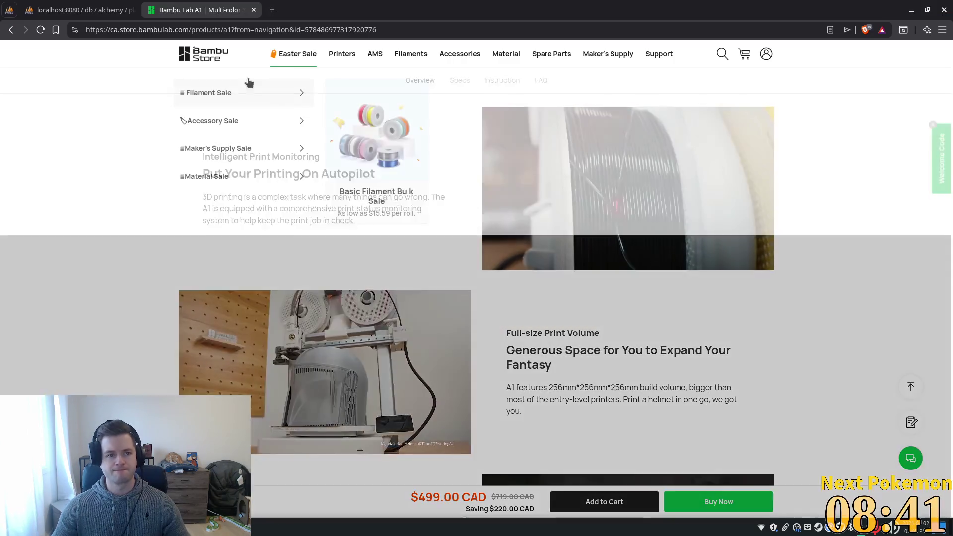
click(95, 9)
Log back into phpMyAdmin with server 'db' and the saved login, then reload player_quests.
click(476, 185)
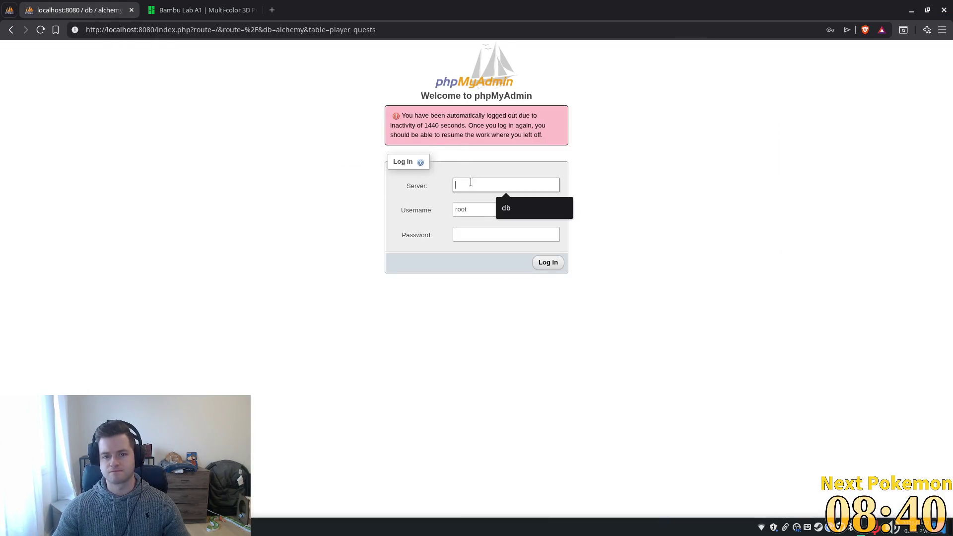
click(526, 209)
click(530, 210)
click(555, 243)
click(550, 260)
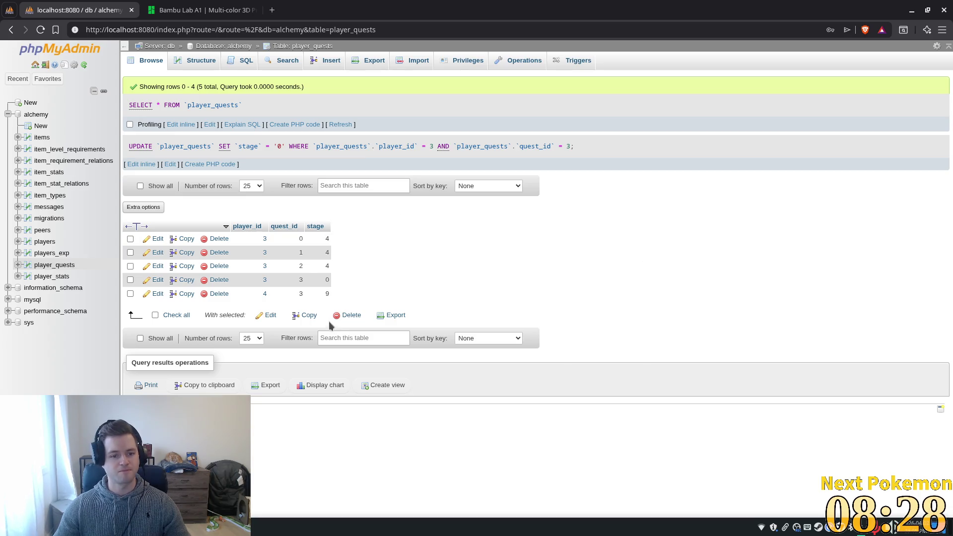
click(341, 125)
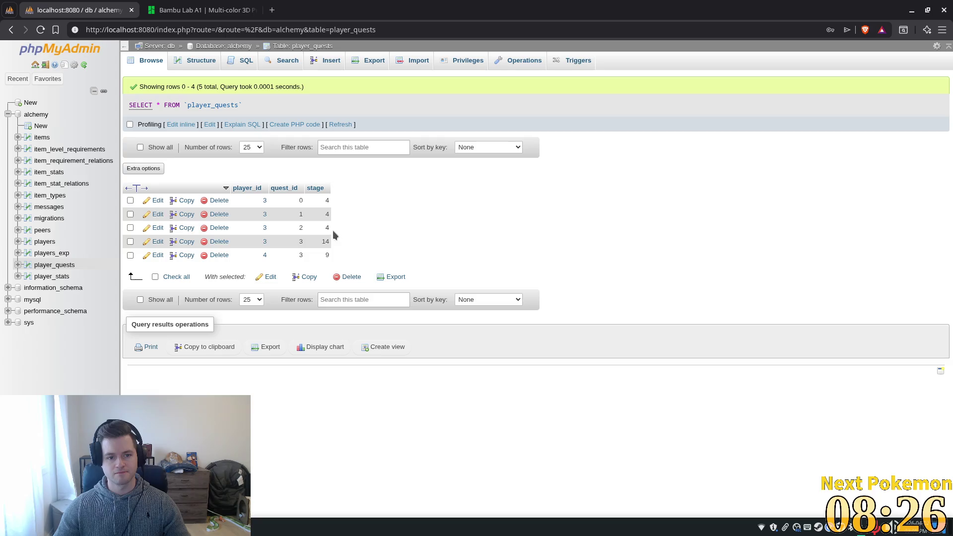
Set the stage of player 3's quest 2 to 0, leaving quest 3's stage at 14.
double_click(320, 241)
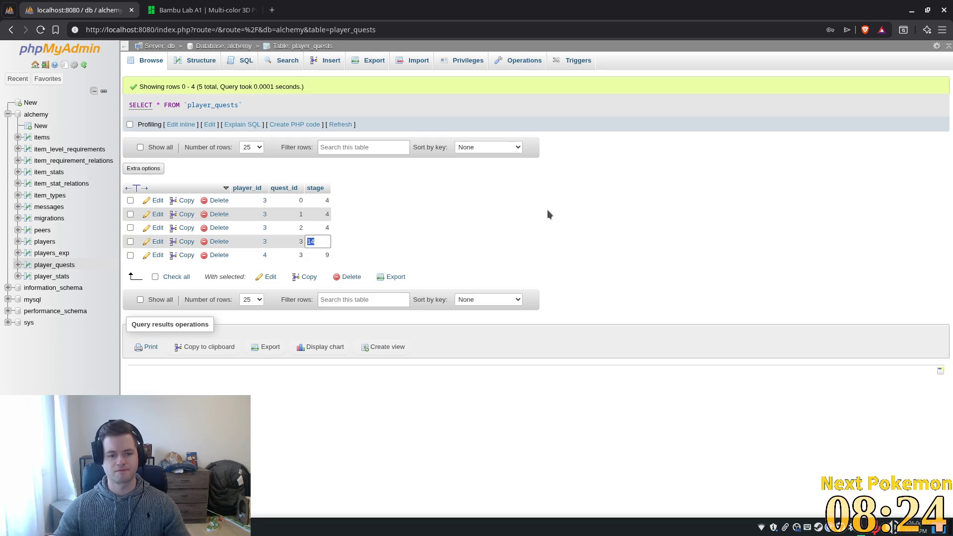
click(530, 209)
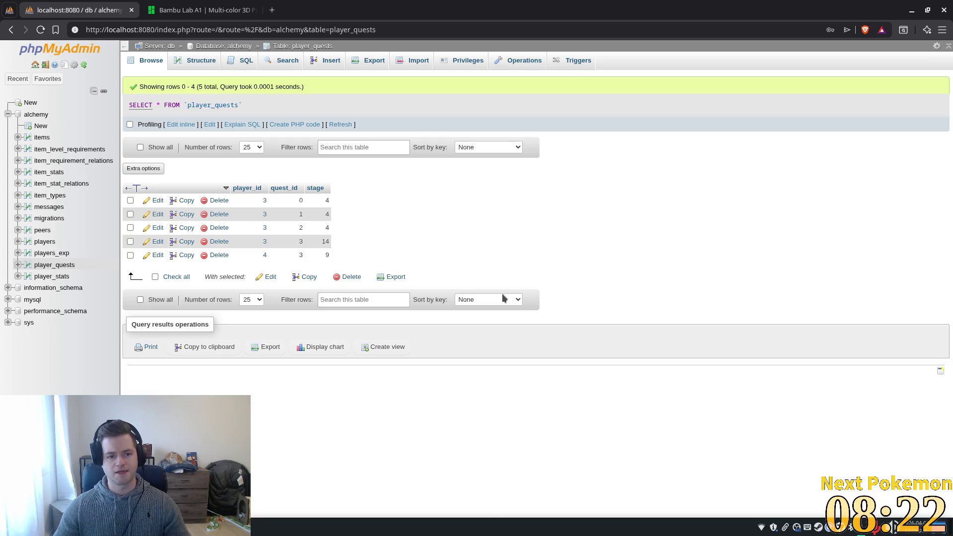
double_click(326, 226)
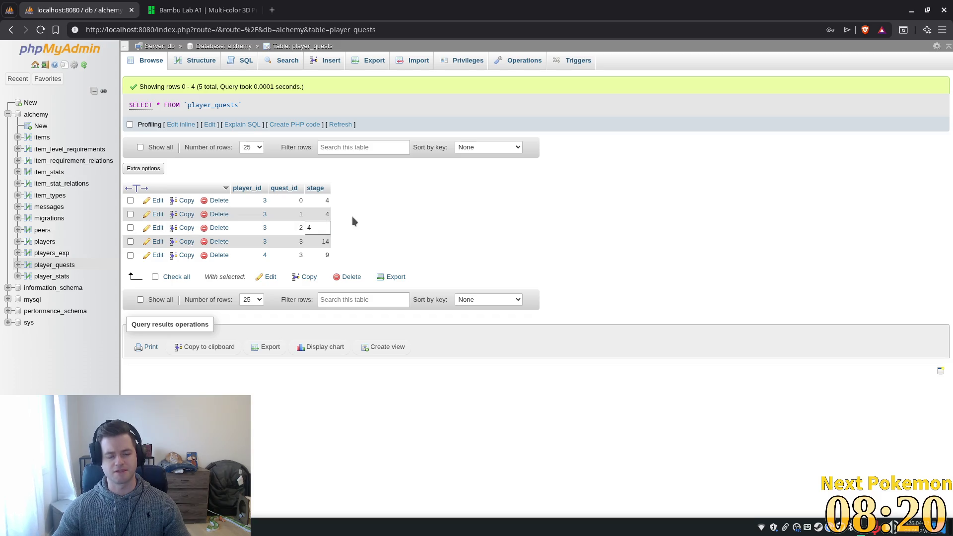
key(BackSpace)
text(0)
click(390, 213)
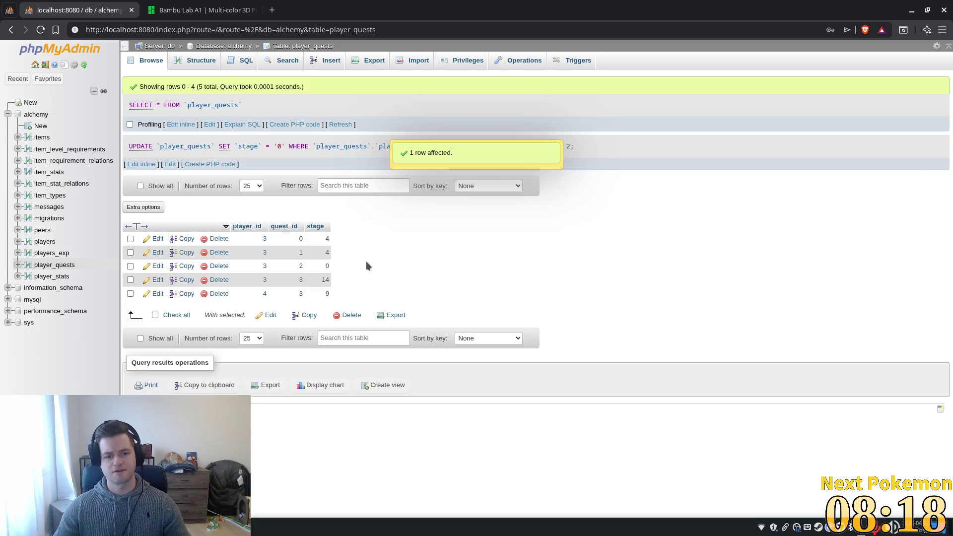
Change the stage of player 3's quest 1 from 4 to 0.
double_click(328, 252)
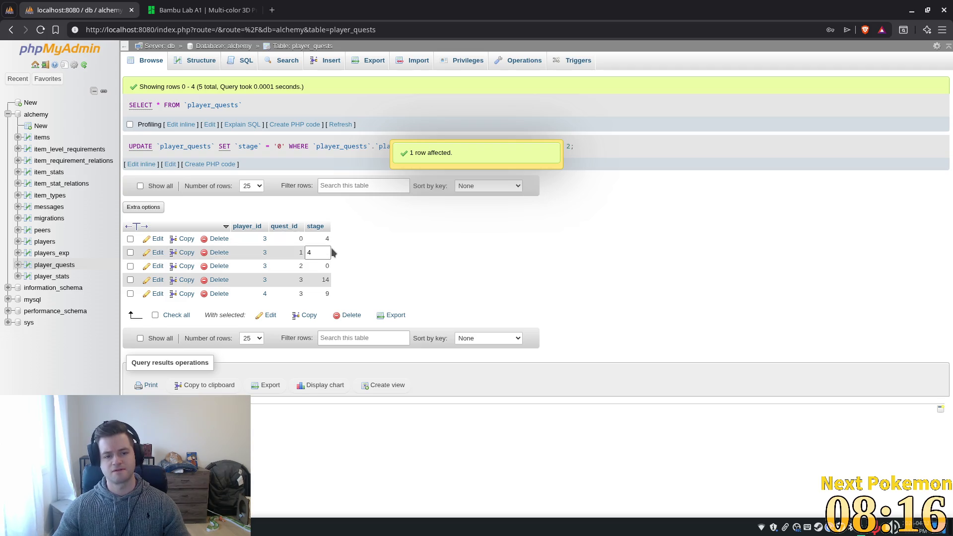
key(ctrl+a)
double_click(314, 254)
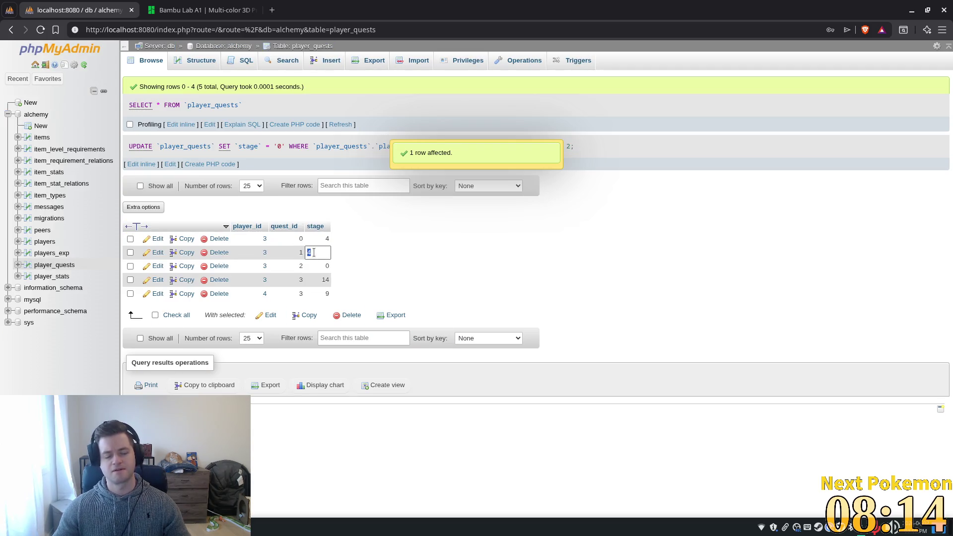
click(314, 252)
text(0)
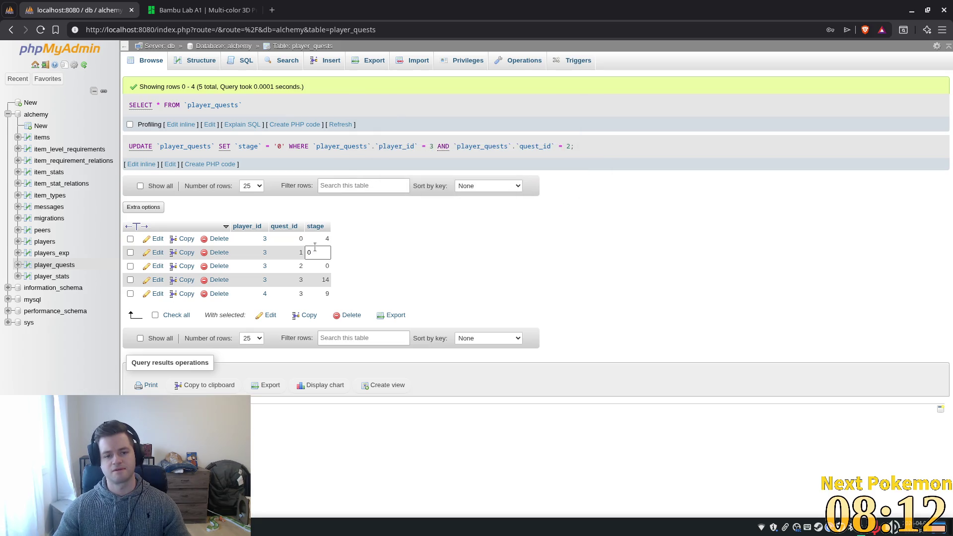
key(Return)
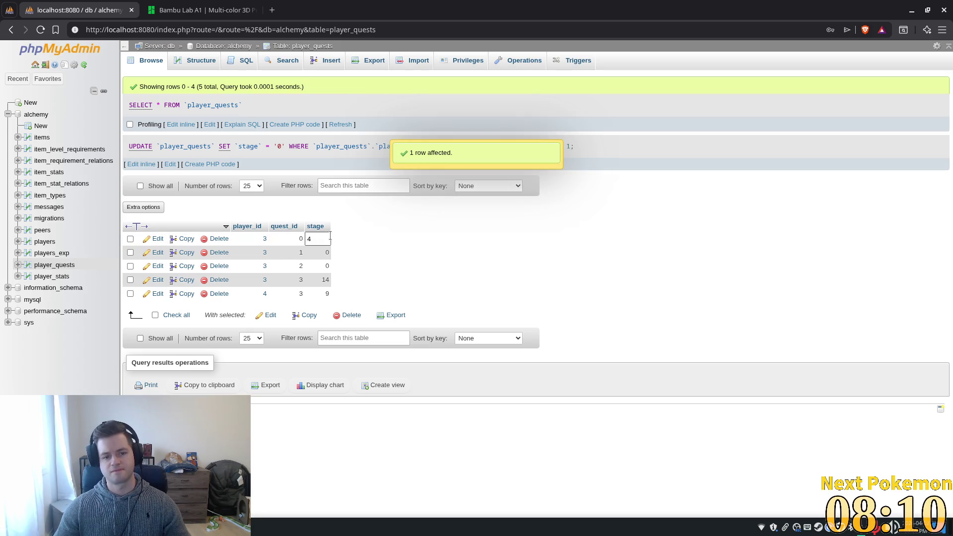
Dismiss the save-page and page settings dialogs, then relaunch the game from Godot.
key(ctrl+s)
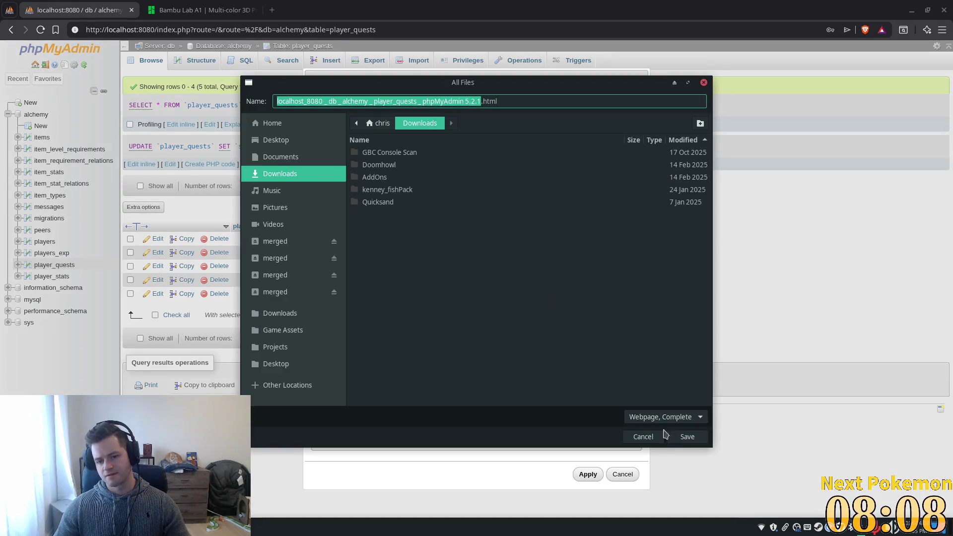
click(640, 434)
click(622, 474)
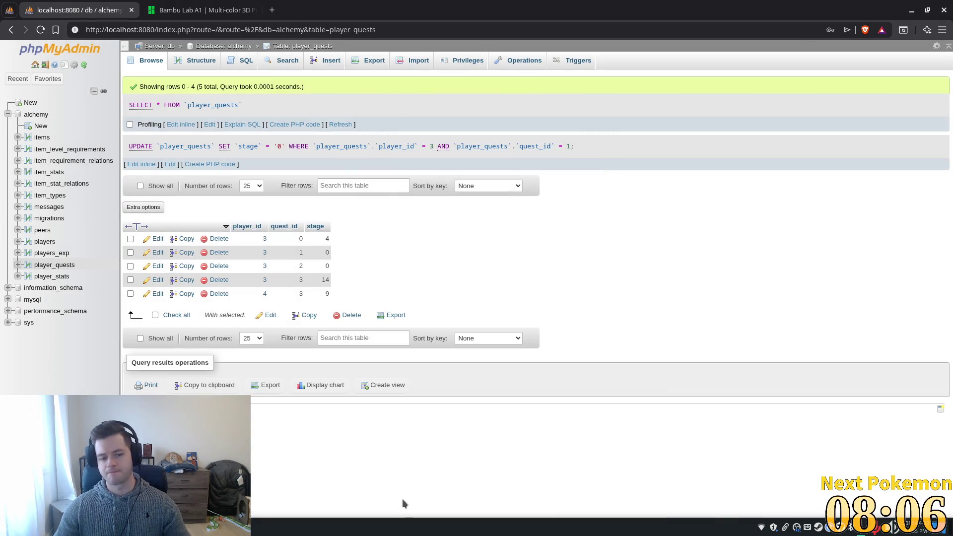
key(alt+Tab)
click(830, 22)
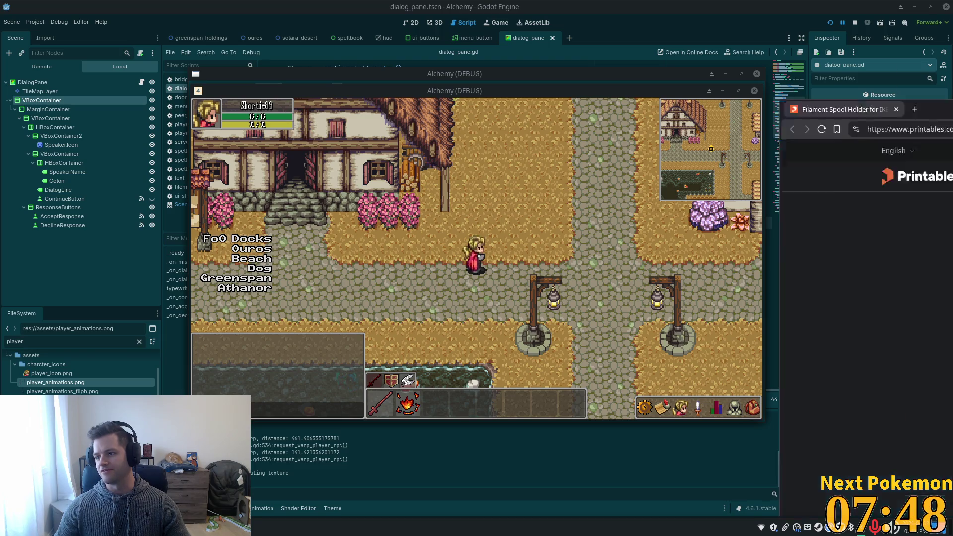
Look over the Printables filament spool holder page, then close that tab to return to Godot.
key(ctrl+super+Right)
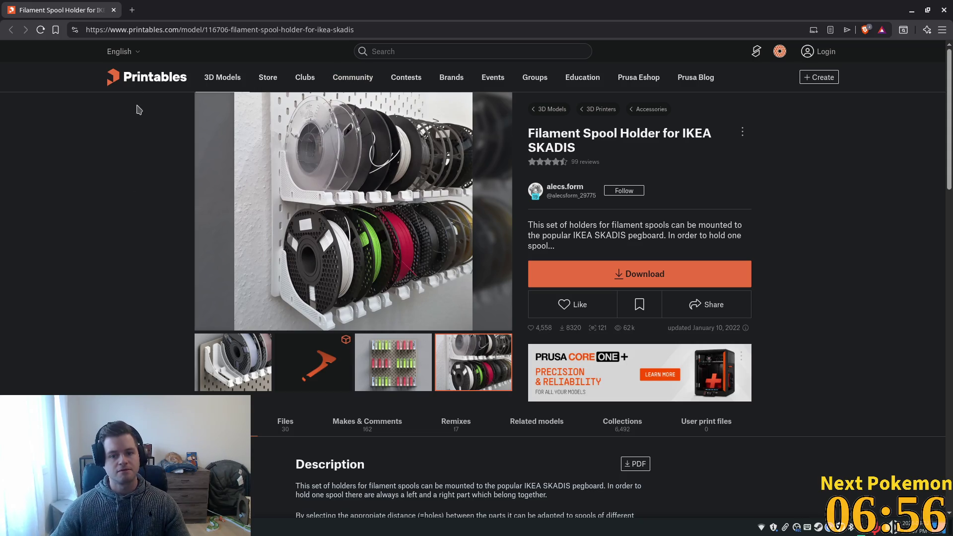
click(114, 10)
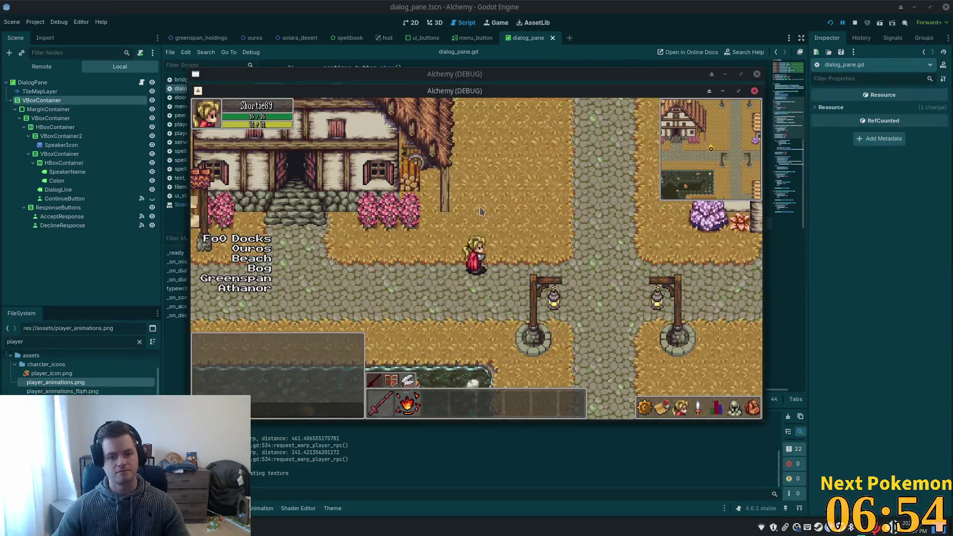
Walk into the building and talk to the Miner twice, seeing no response options.
key(w)
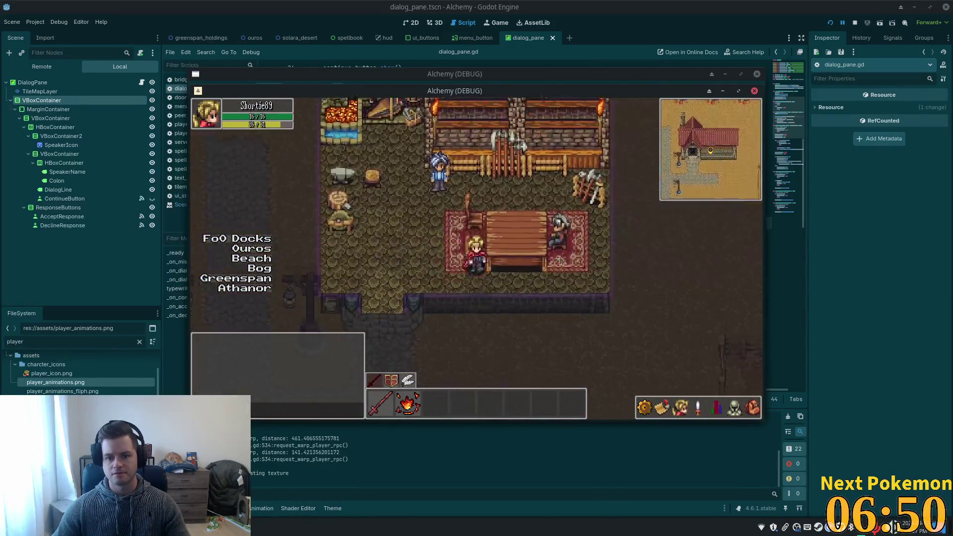
click(470, 241)
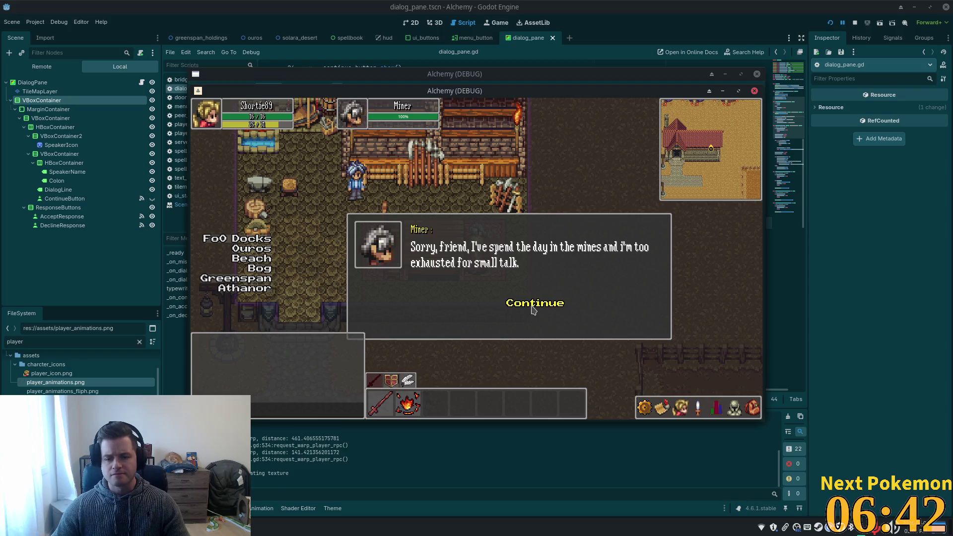
click(532, 307)
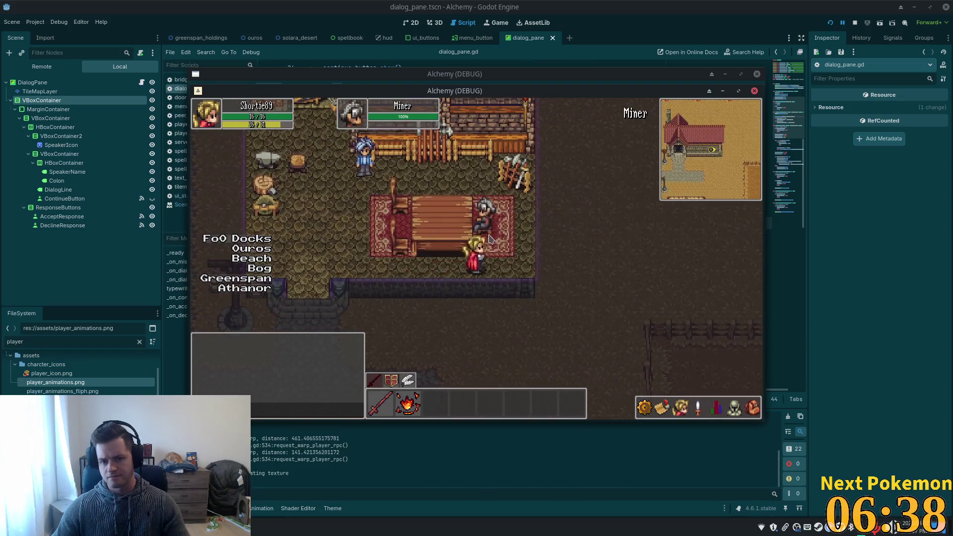
click(490, 238)
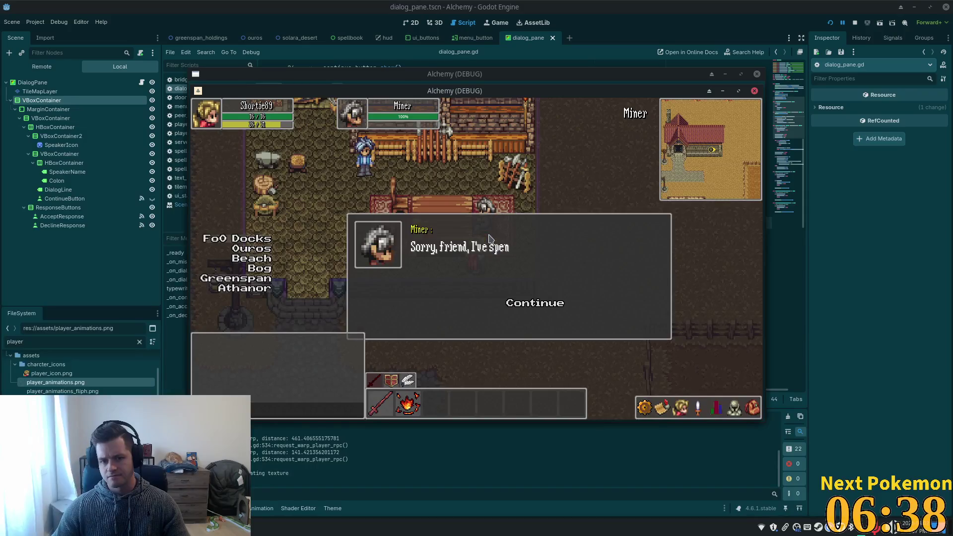
click(534, 303)
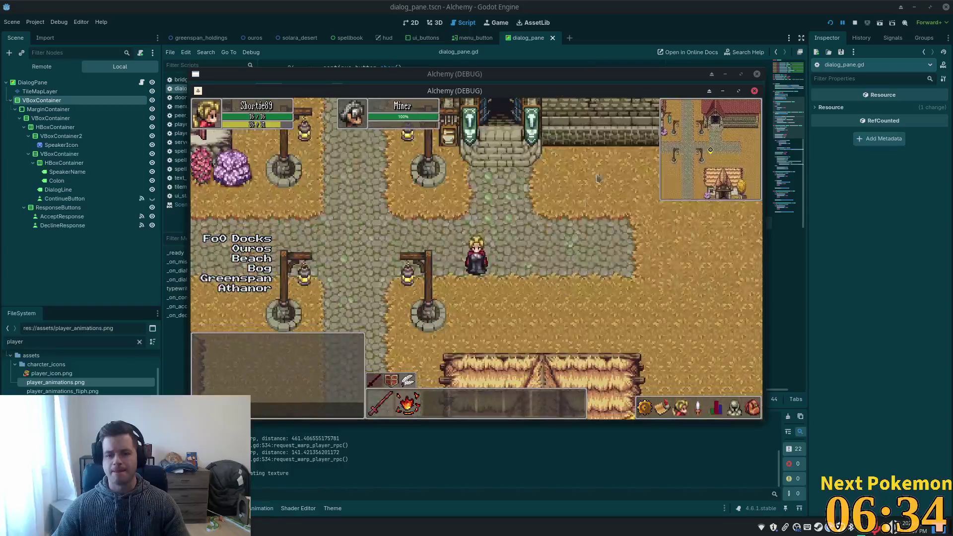
Return from the game to Godot's dialog_pane.gd script editor.
key(alt+Tab)
key(alt+Tab)
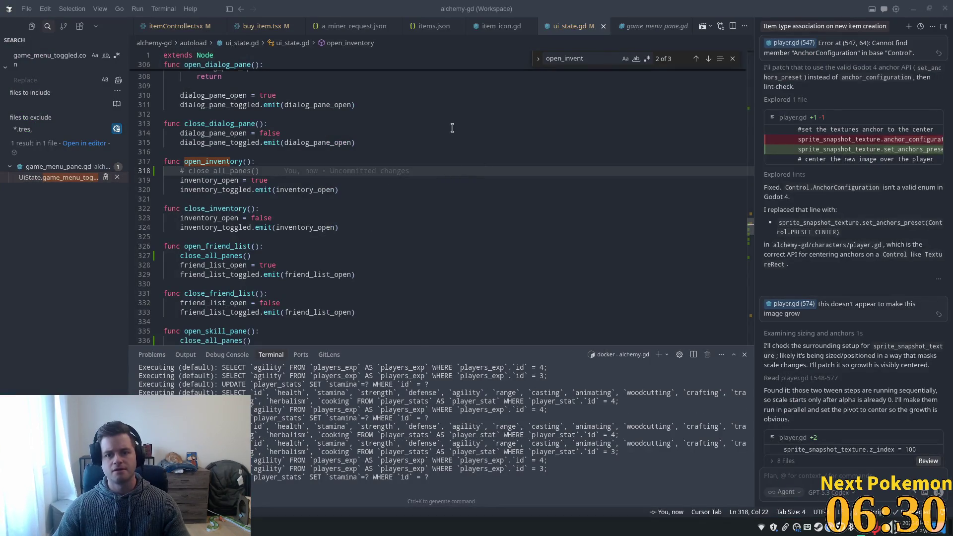
key(super)
click(459, 95)
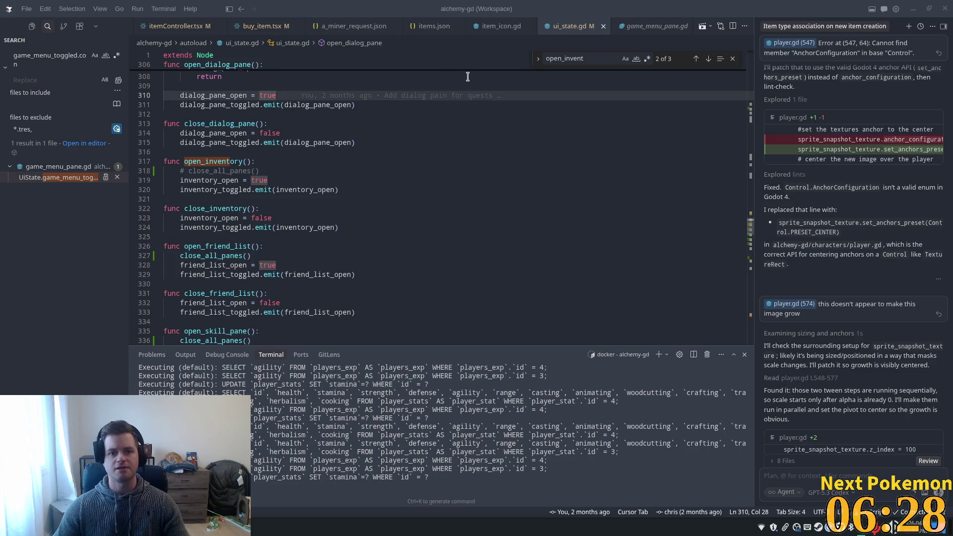
key(alt+Tab)
Scroll around _on_dialog_sent in dialog_pane.gd to review the dialog handling code.
click(469, 212)
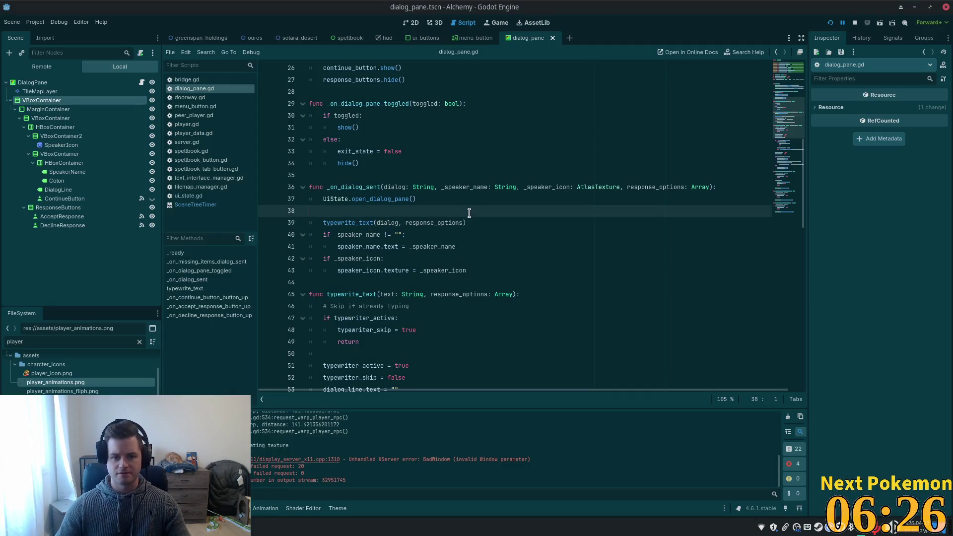
scroll(406, 205, down, 4)
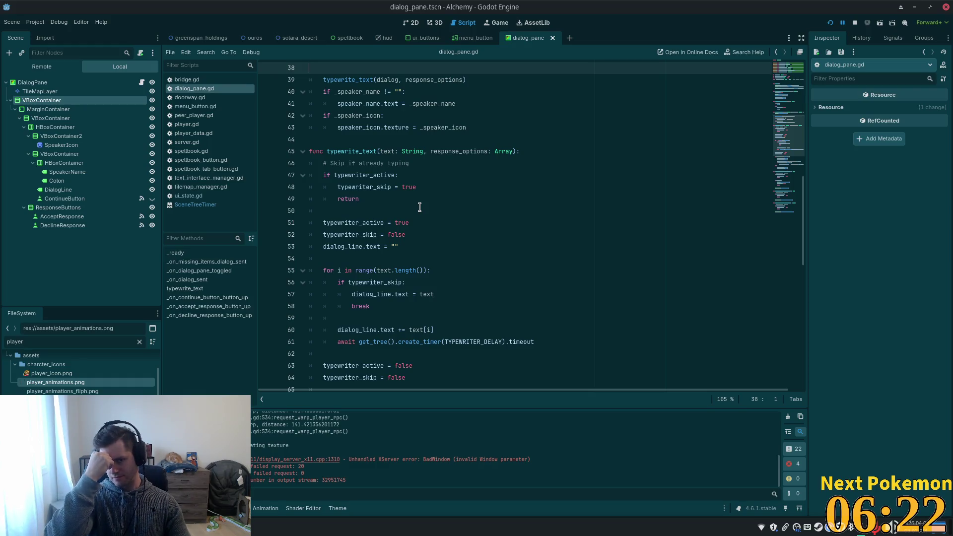
scroll(420, 203, down, 10)
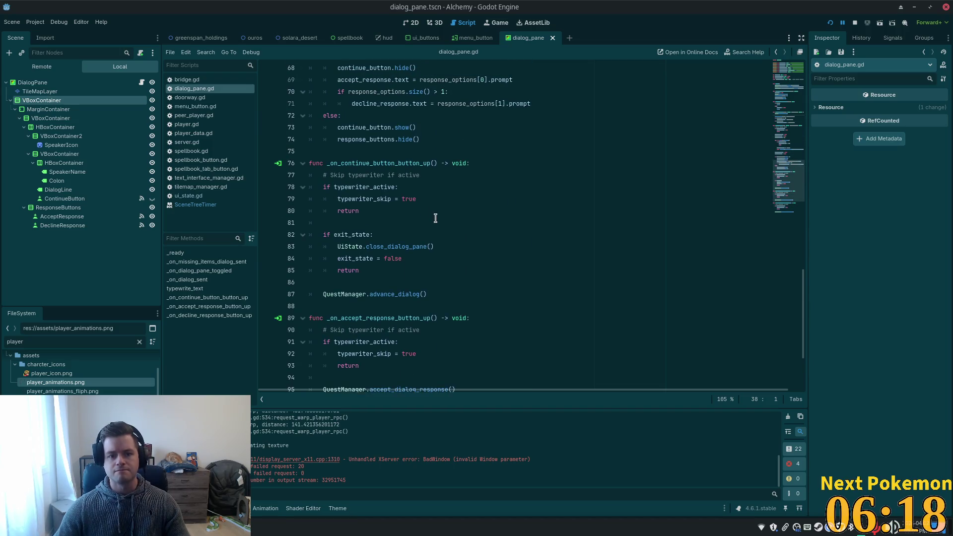
scroll(431, 214, up, 2)
scroll(440, 227, up, 17)
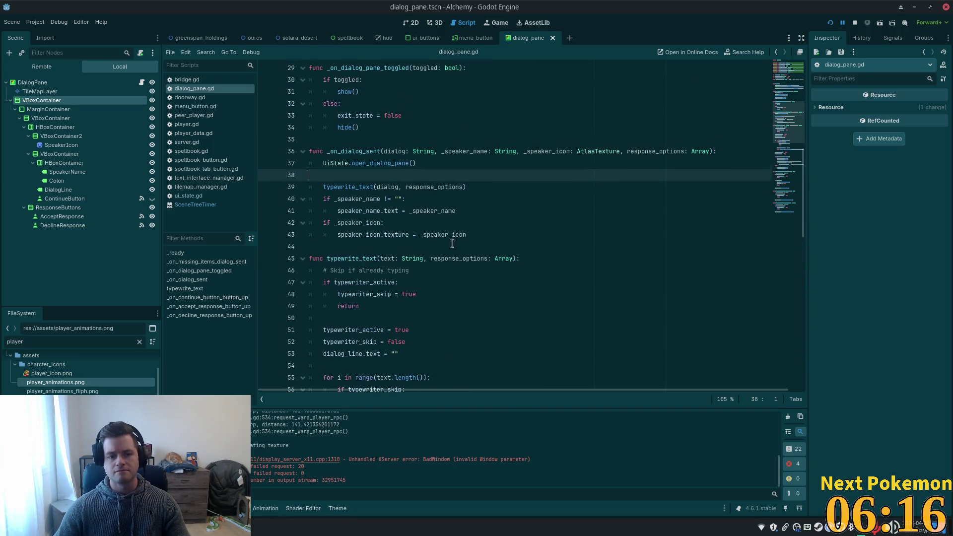
scroll(452, 242, up, 3)
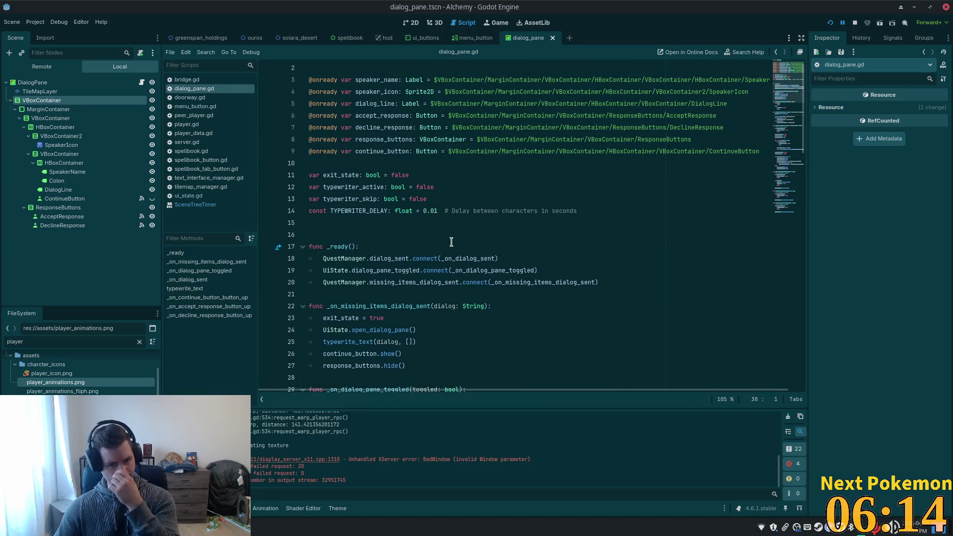
scroll(451, 238, down, 5)
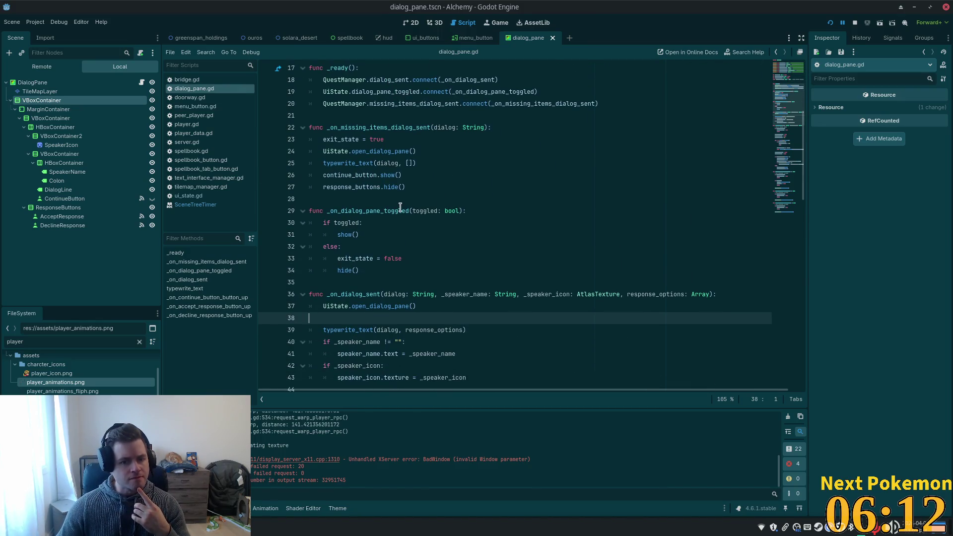
scroll(401, 207, down, 3)
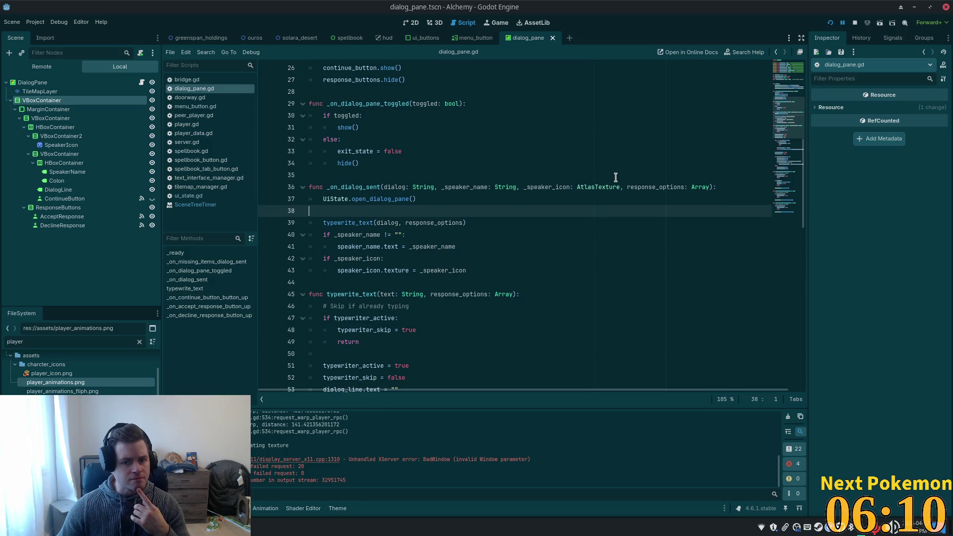
Follow response_options into the typewrite_text call on line 39 and jump to its definition.
double_click(640, 187)
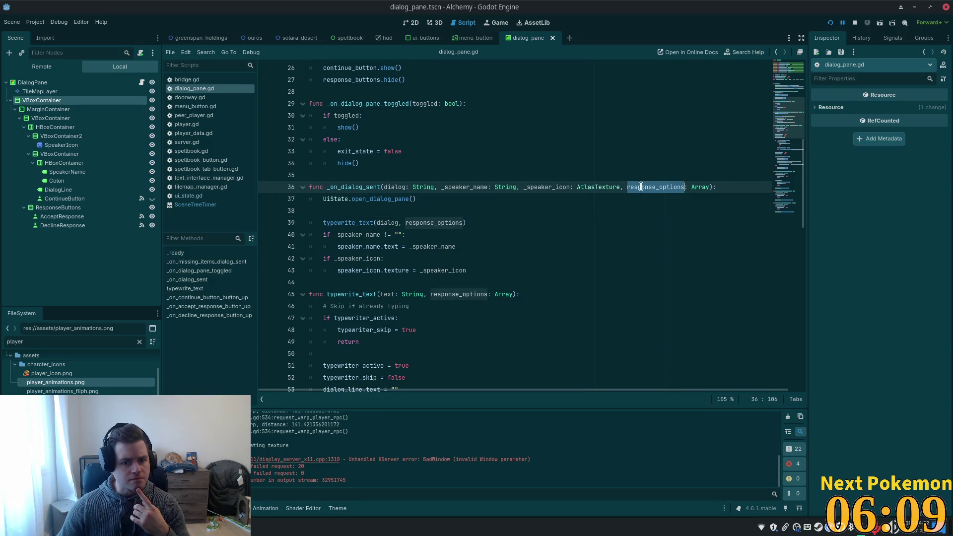
double_click(346, 222)
scroll(346, 222, down, 3)
double_click(424, 116)
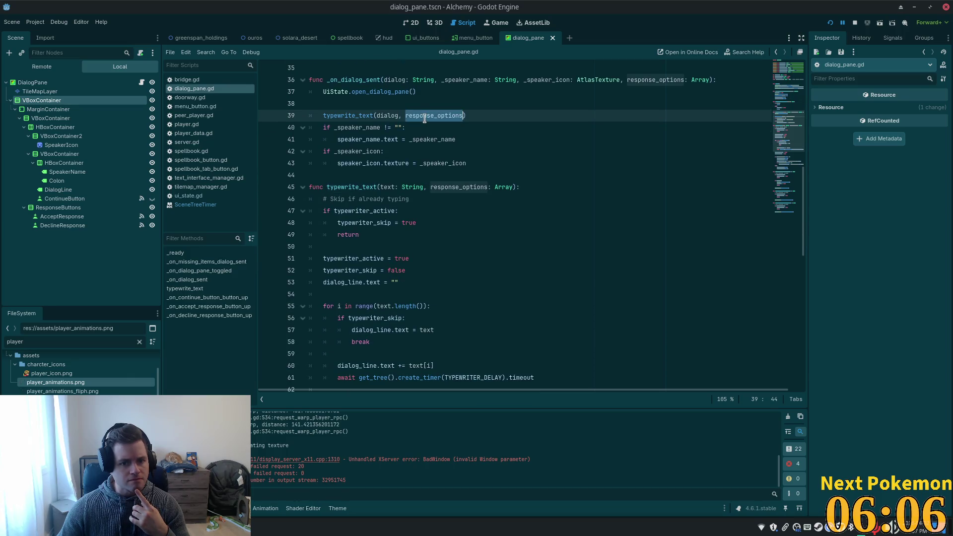
scroll(419, 247, down, 4)
scroll(420, 247, up, 5)
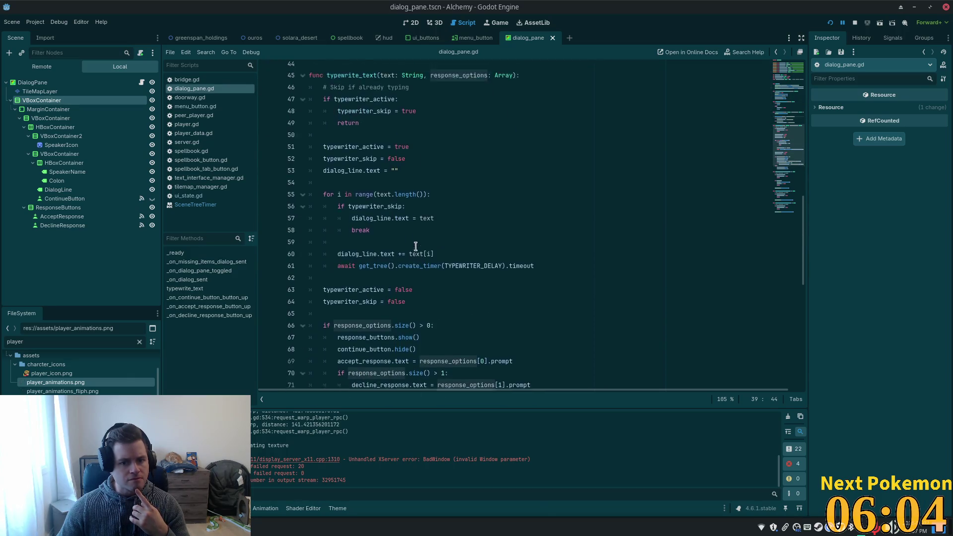
click(358, 150)
ctrl+click(358, 151)
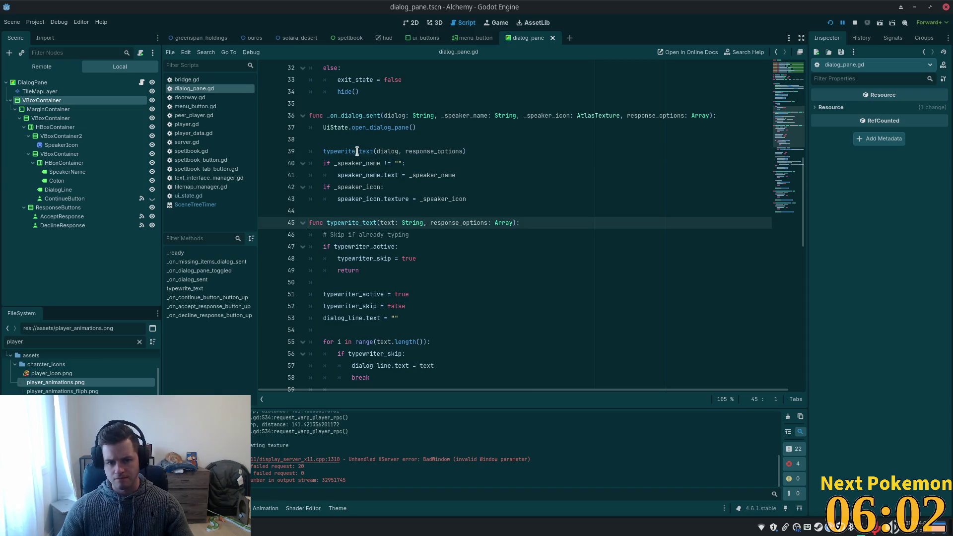
scroll(402, 217, down, 4)
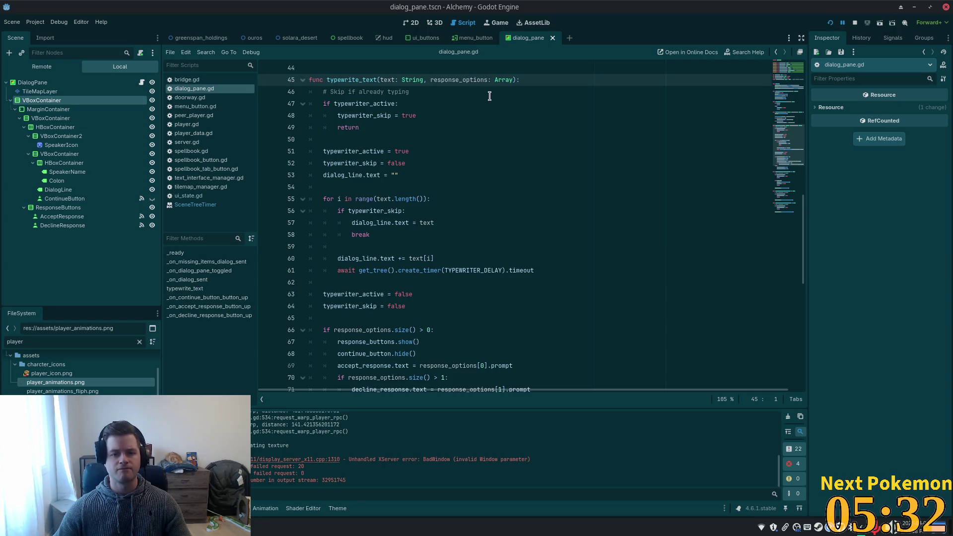
Highlight response_options uses and mark the size() > 0 check with its show/hide calls on lines 66–68.
double_click(459, 80)
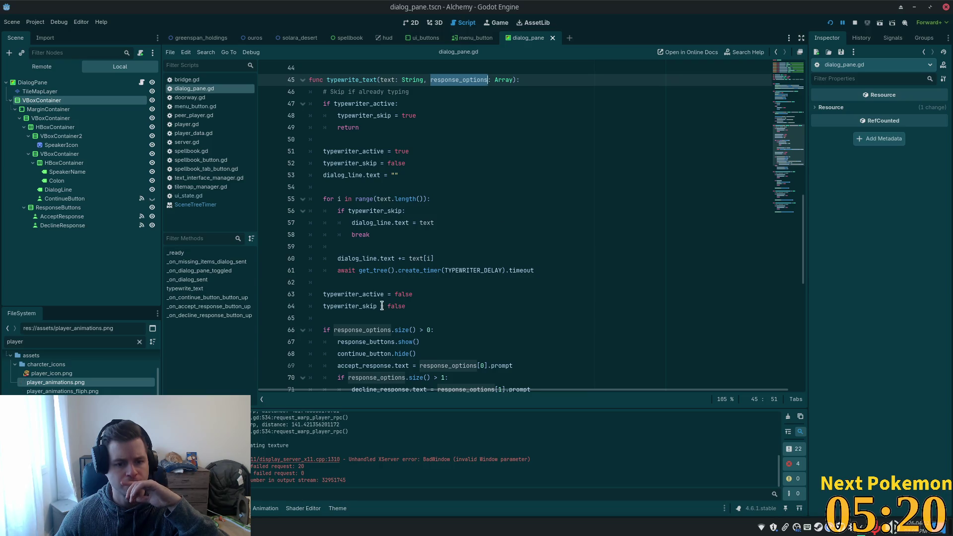
scroll(385, 298, down, 3)
double_click(366, 220)
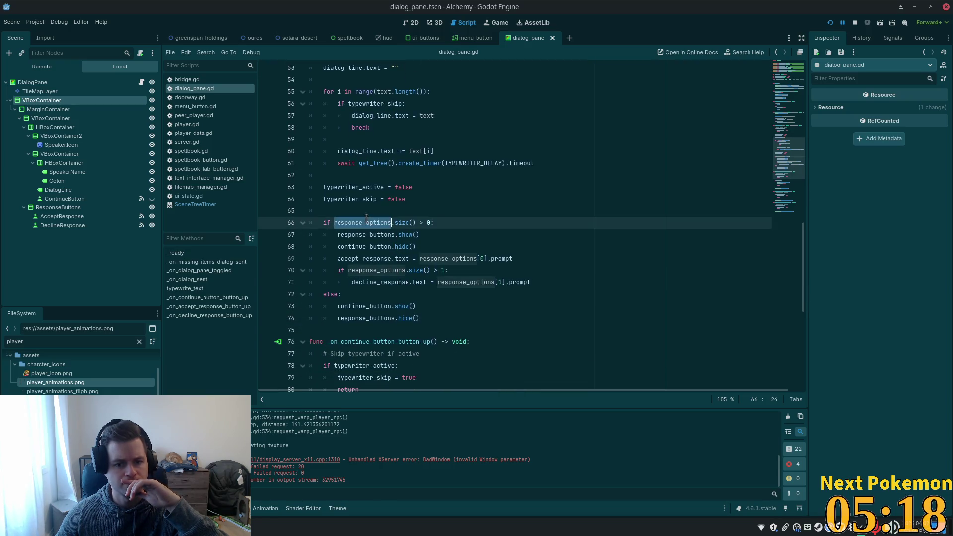
click(413, 222)
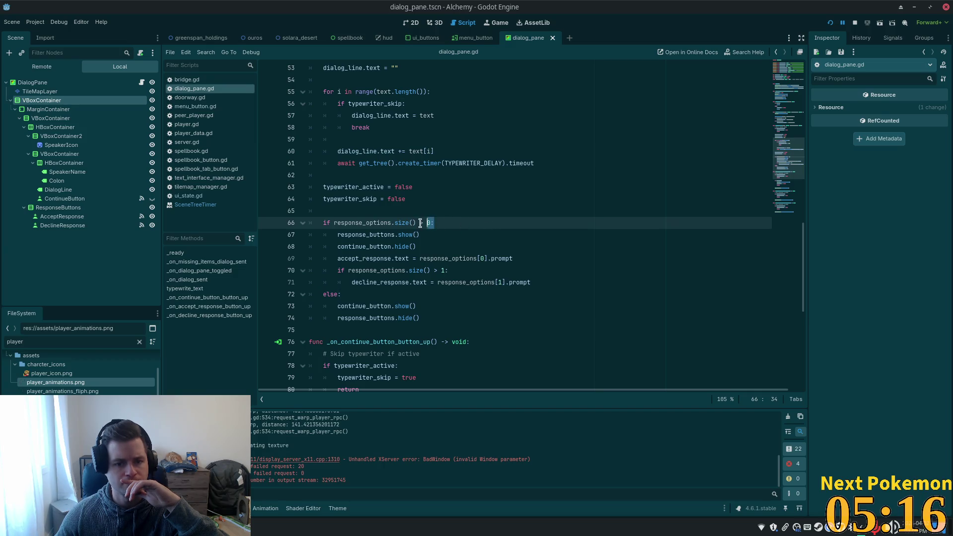
drag(421, 223, 420, 223)
drag(349, 235, 419, 235)
drag(358, 246, 407, 246)
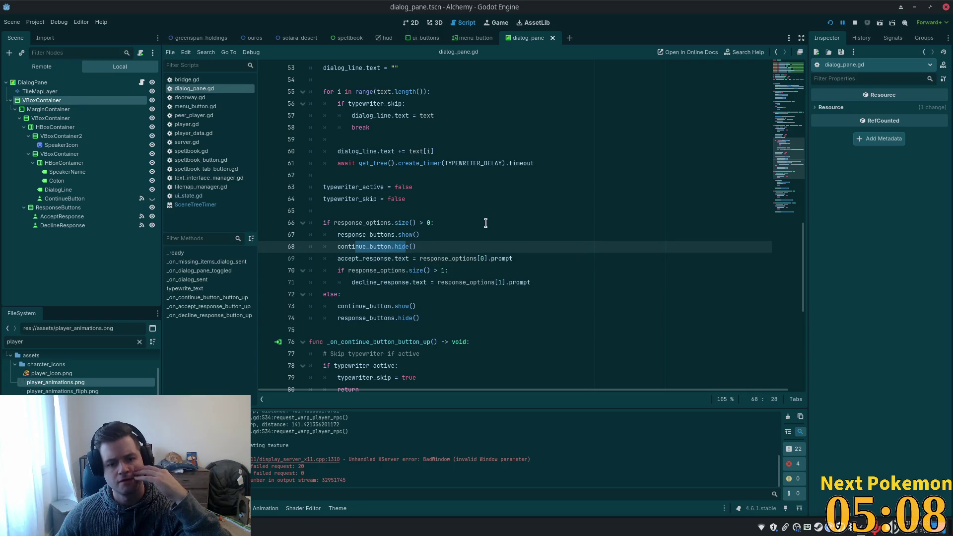
Mark the accept/decline prompt assignments on lines 69–71 and the else branch's show/hide calls.
click(380, 259)
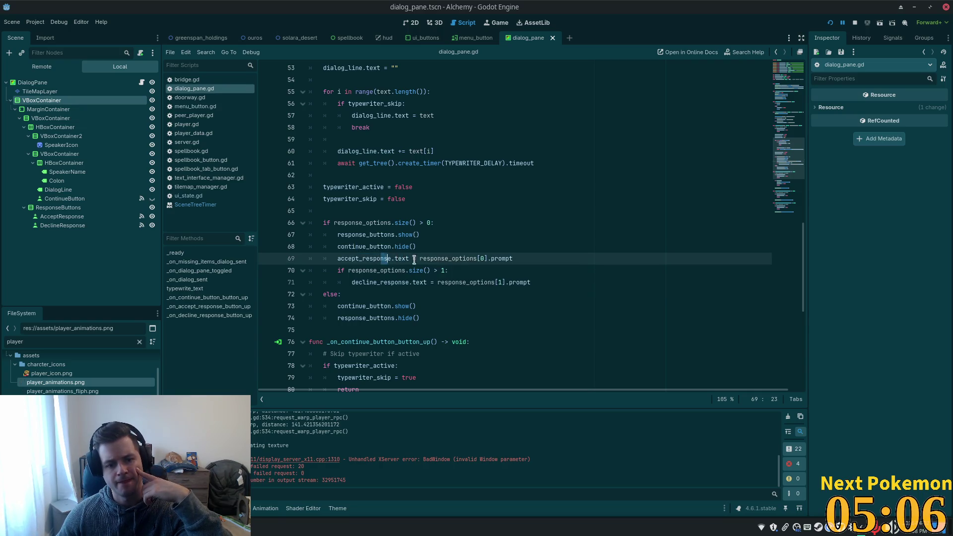
shift+click(492, 258)
drag(385, 270, 487, 271)
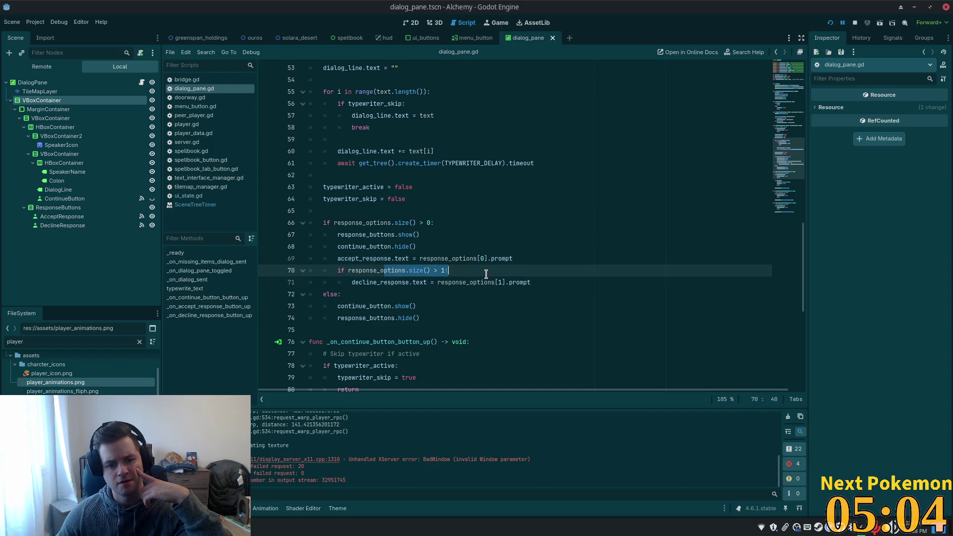
drag(387, 282, 477, 282)
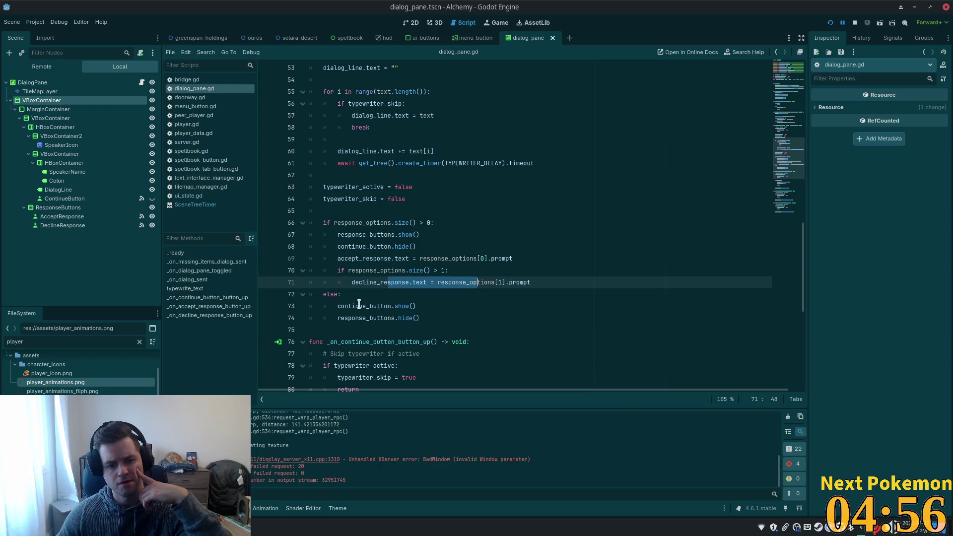
drag(359, 305, 420, 318)
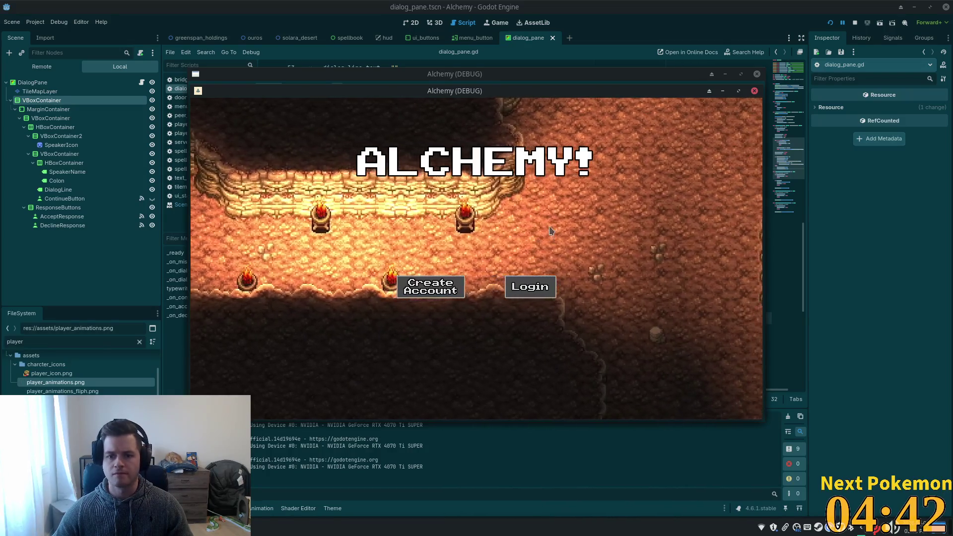
Walk into the Miner's building and talk to him, seeing only Continue, then return to the script editor.
key(s)
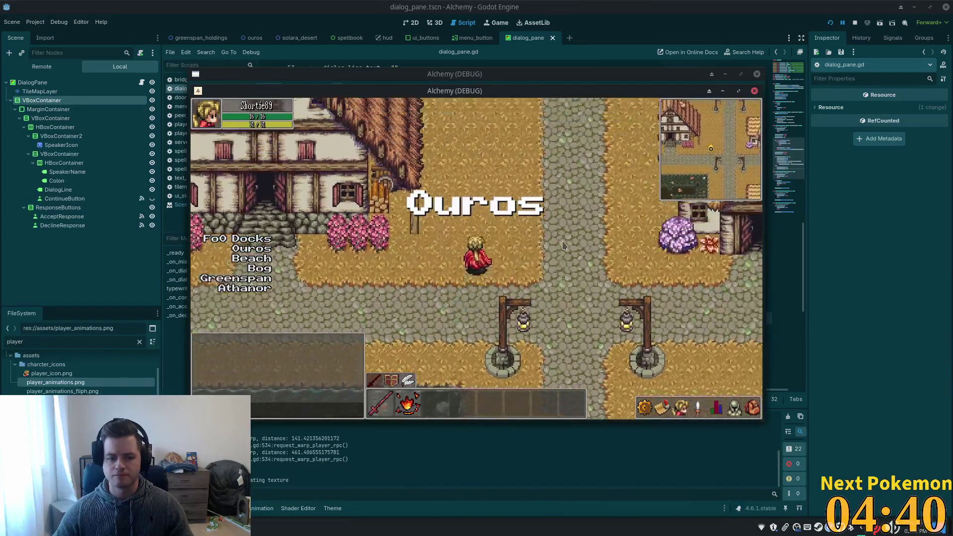
key(w+d)
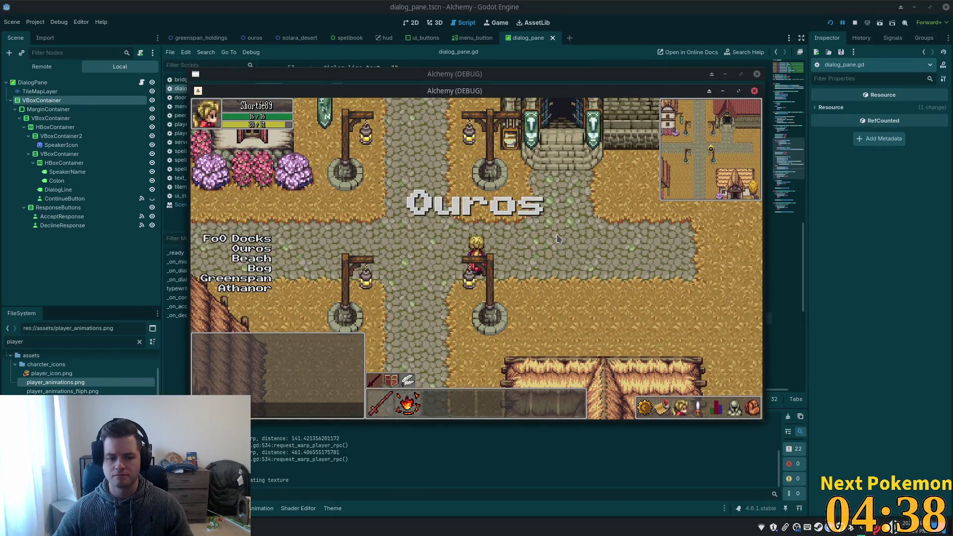
key(w+d)
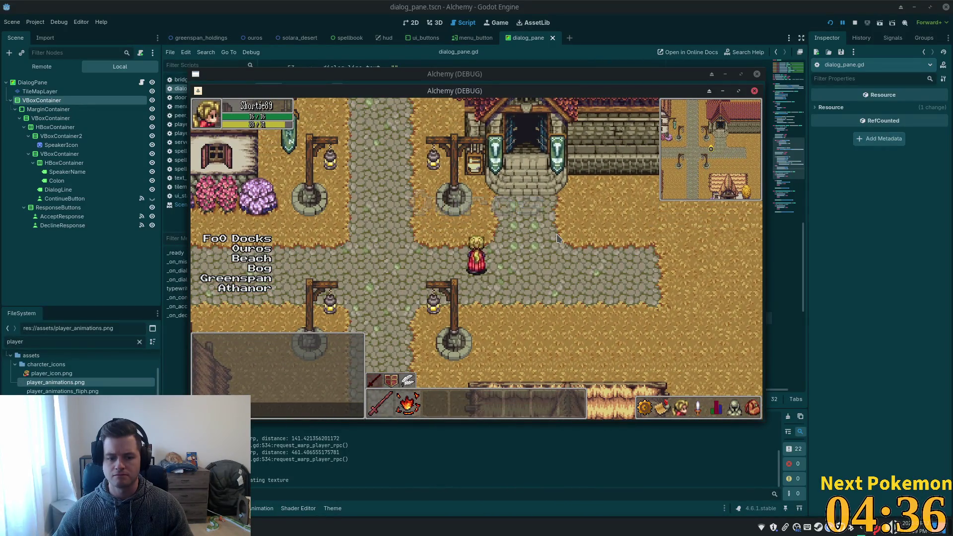
key(w)
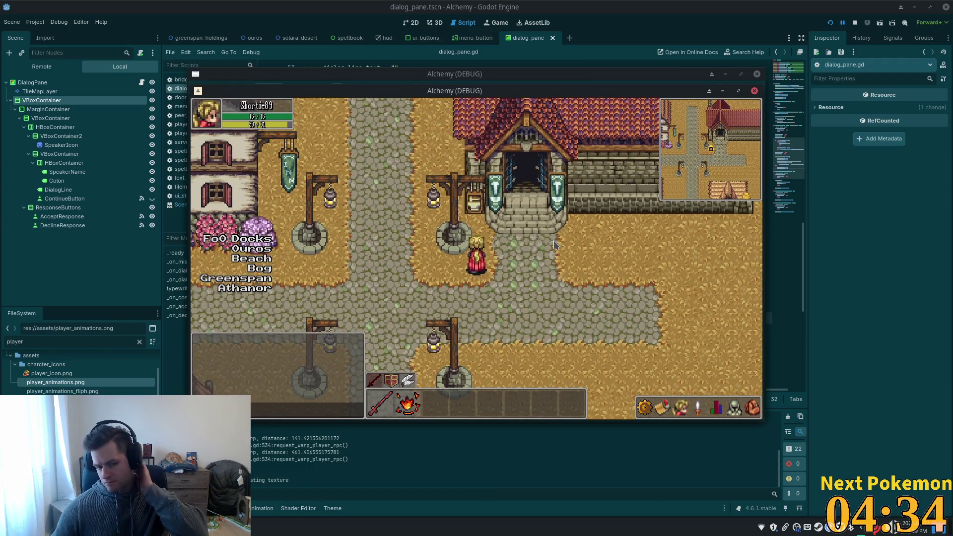
key(w+d)
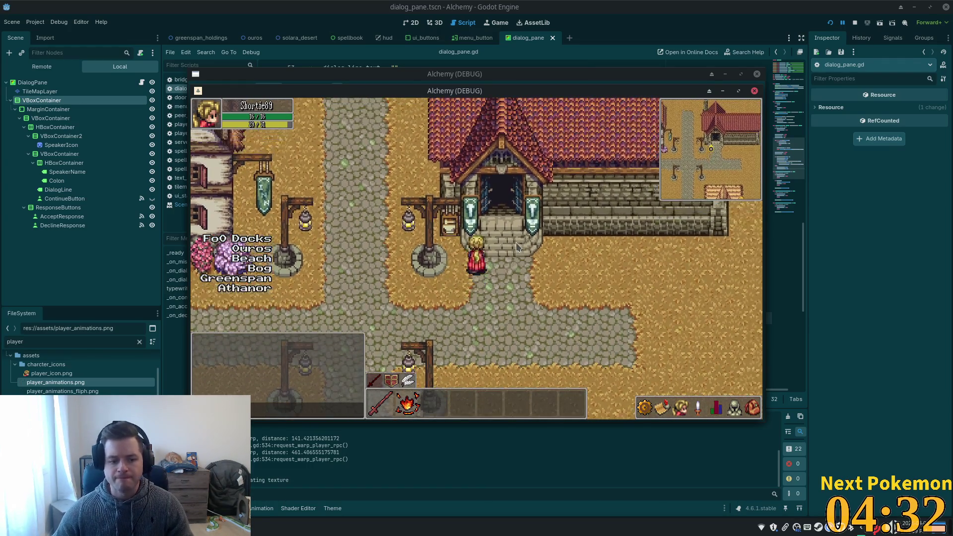
key(w)
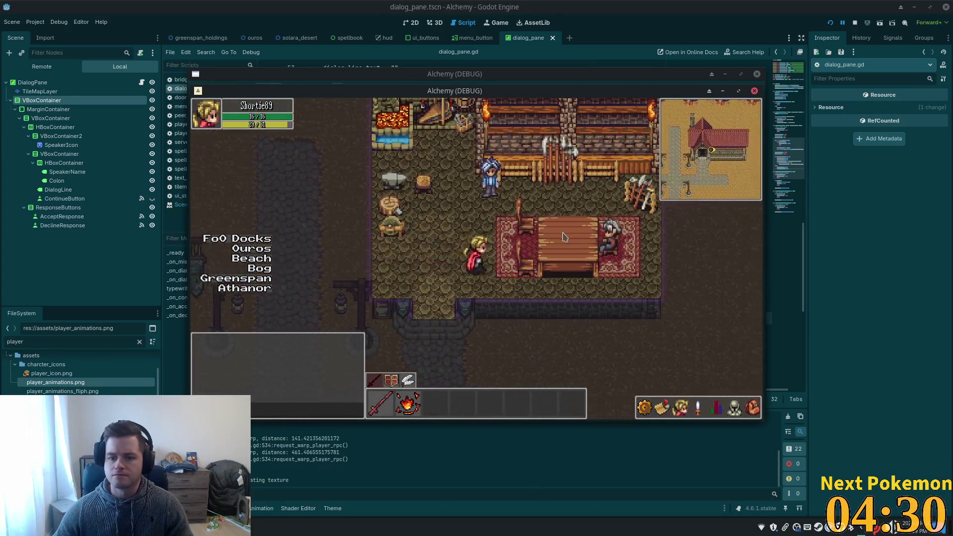
click(520, 228)
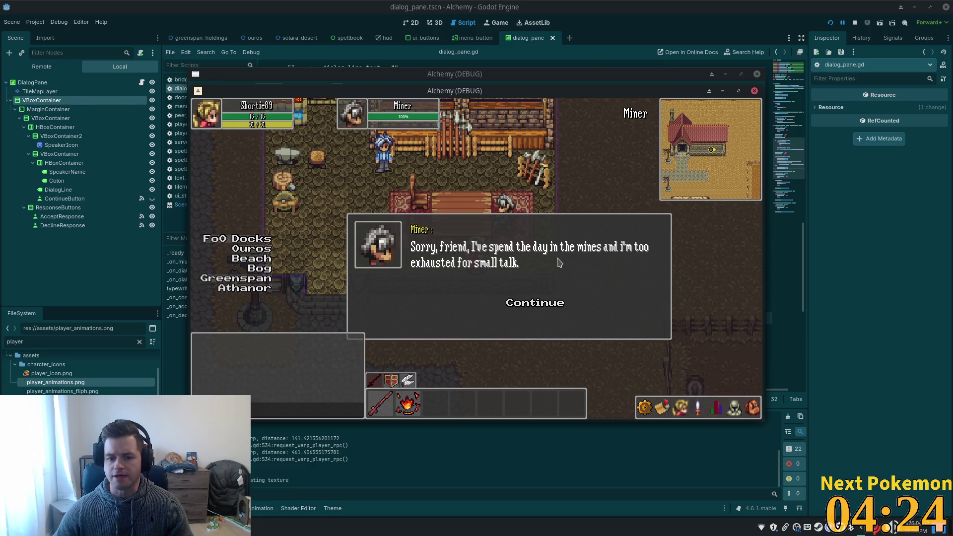
click(677, 5)
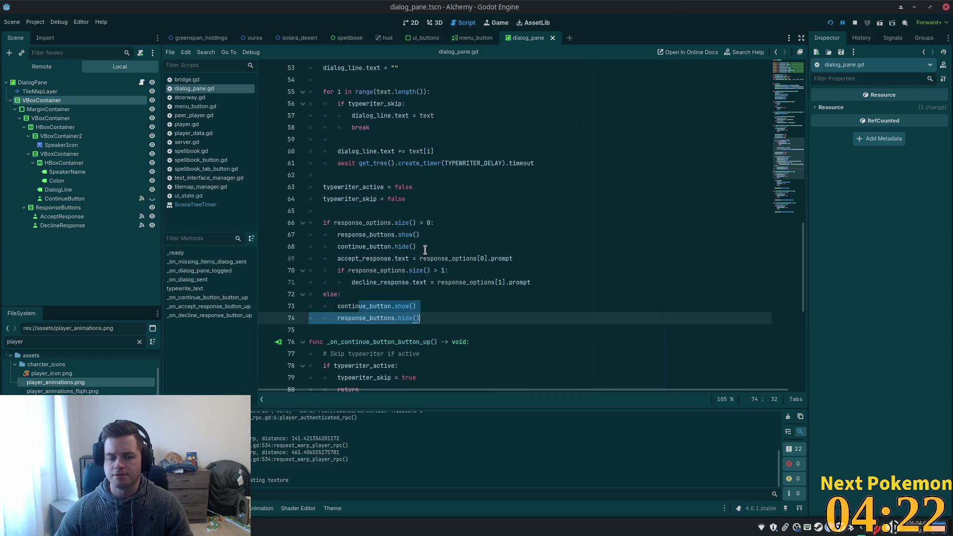
Examine the line 66 size check, the typewrite_text function, and its line 39 call in _on_dialog_sent.
click(343, 258)
click(408, 222)
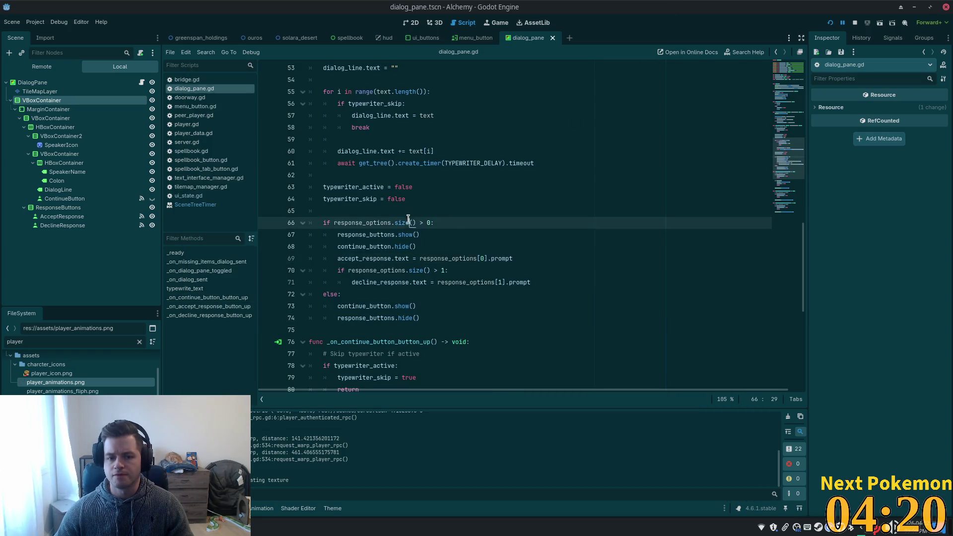
scroll(440, 242, up, 5)
double_click(350, 151)
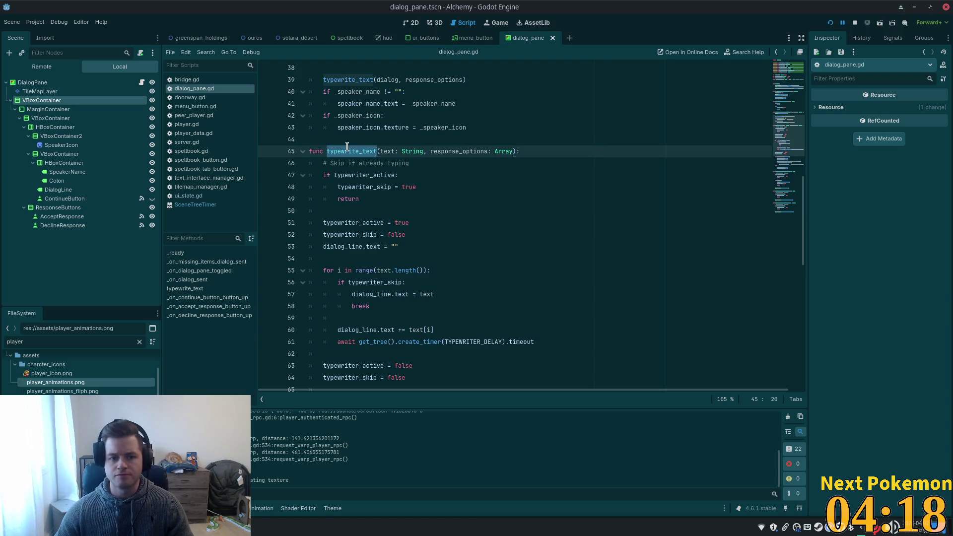
scroll(430, 228, up, 5)
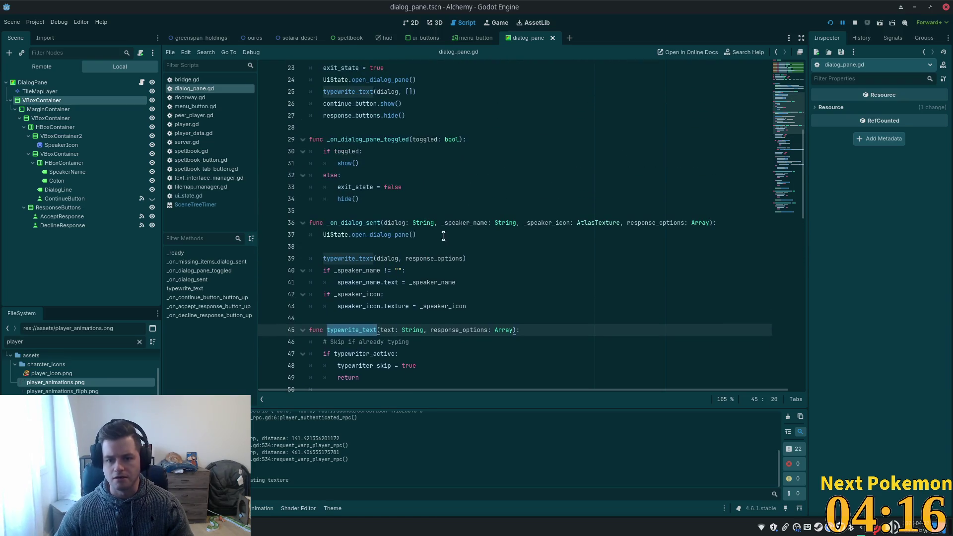
double_click(396, 258)
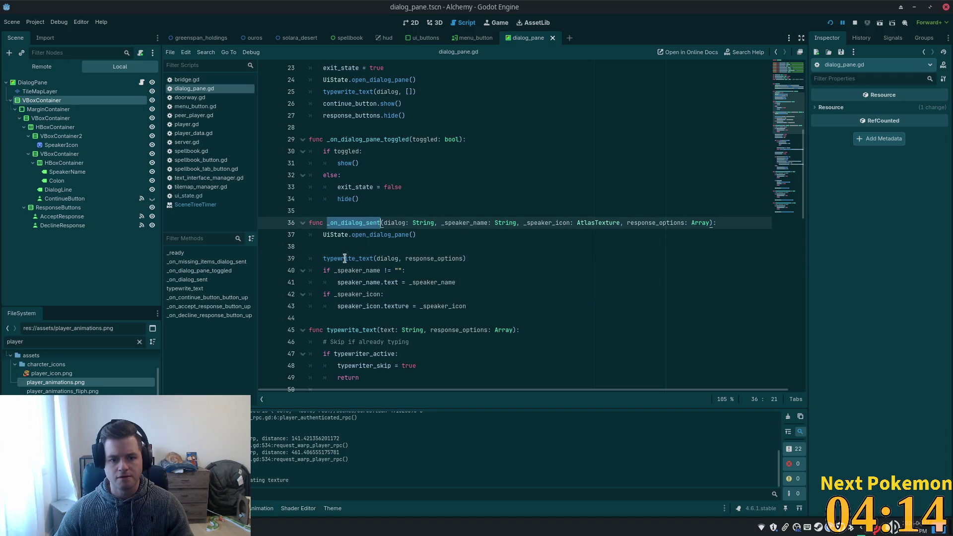
double_click(362, 222)
double_click(347, 258)
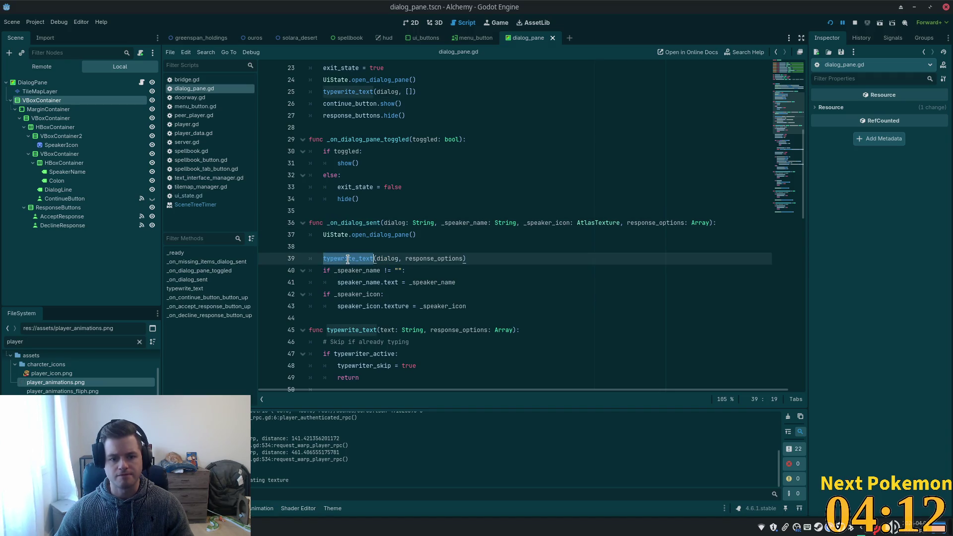
Search dialog_pane.gd for typewrite_text, step through its three matches, and read _on_dialog_sent and _ready.
key(ctrl+f)
key(Return)
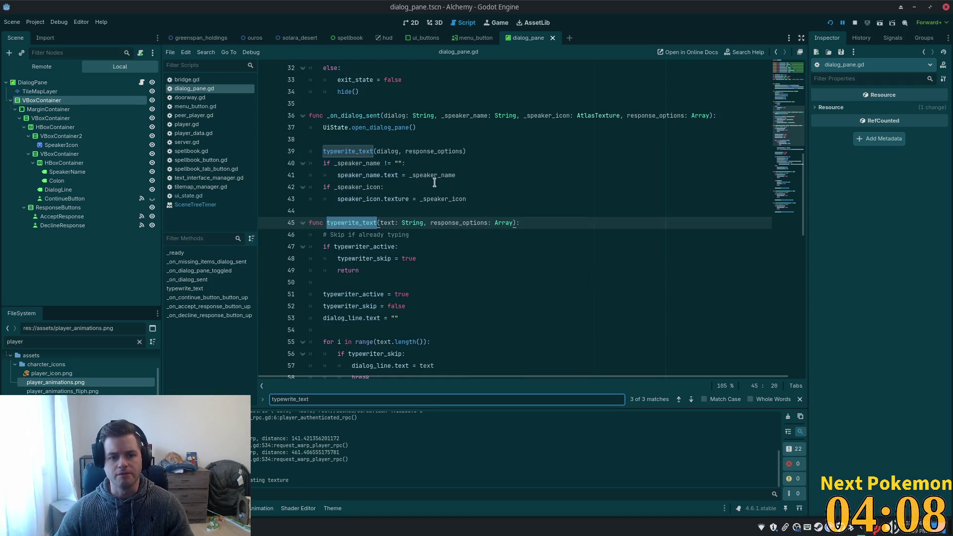
click(399, 151)
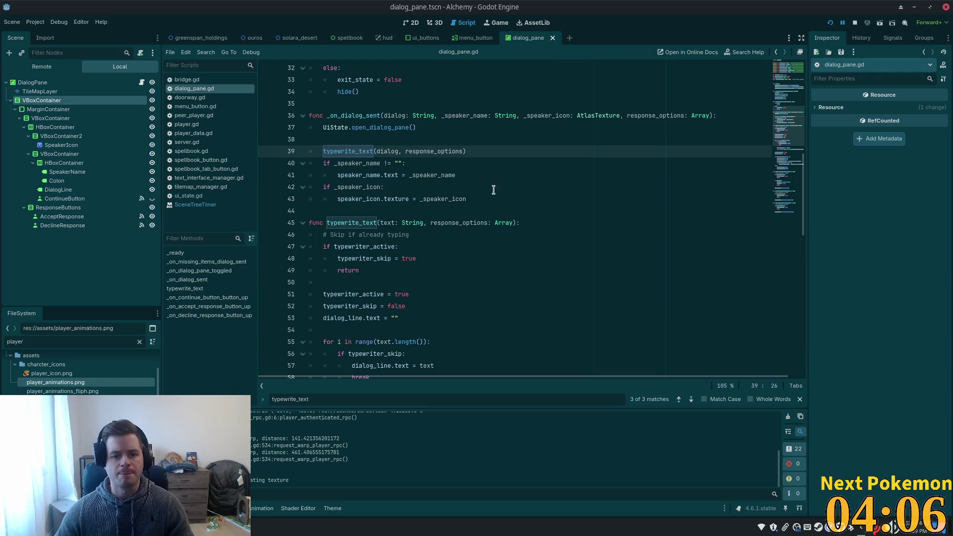
scroll(493, 189, up, 2)
double_click(367, 187)
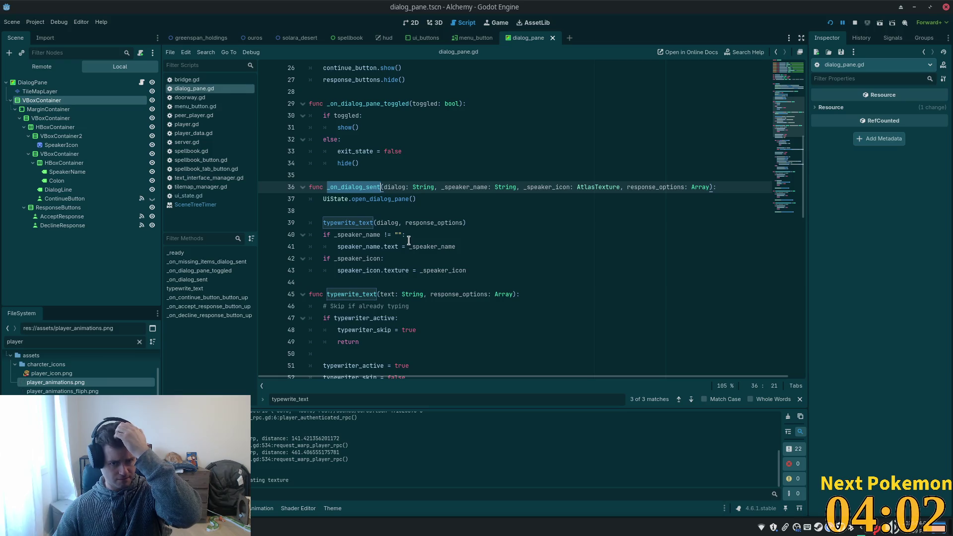
scroll(408, 240, up, 4)
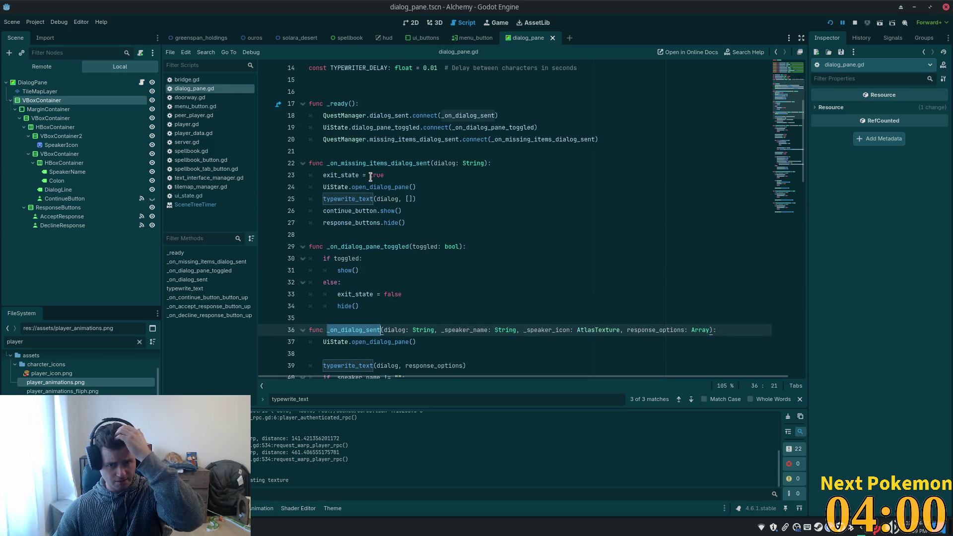
scroll(431, 270, down, 1)
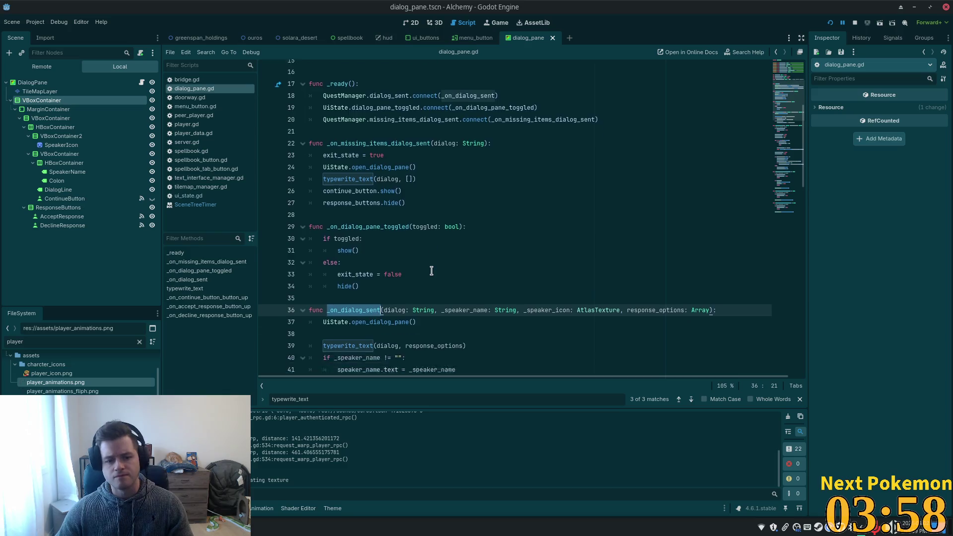
scroll(431, 270, down, 5)
click(395, 292)
scroll(394, 292, down, 1)
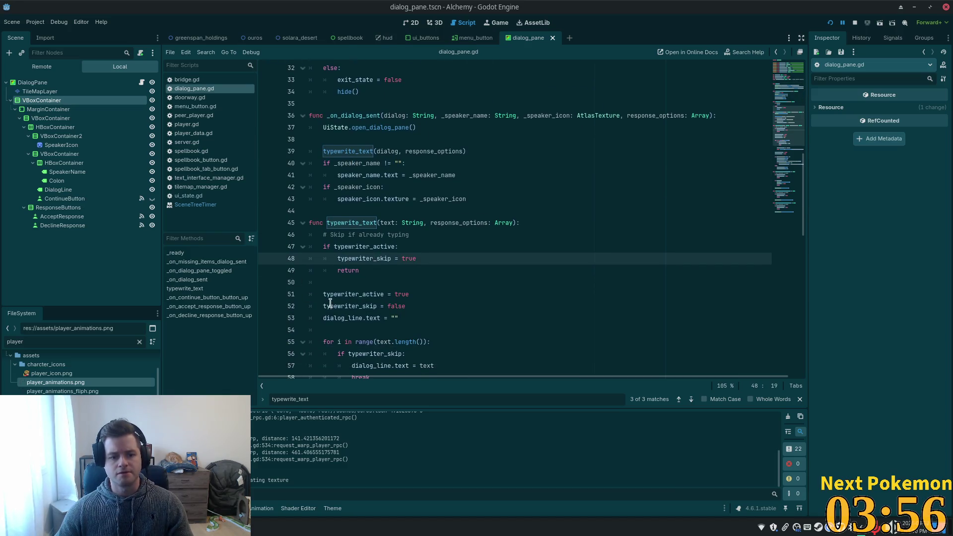
scroll(265, 297, down, 3)
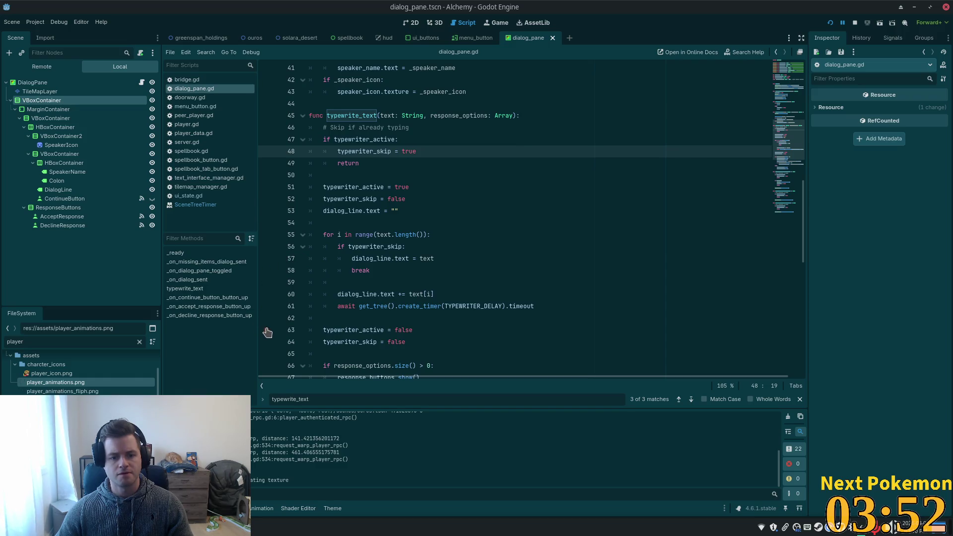
scroll(293, 303, down, 4)
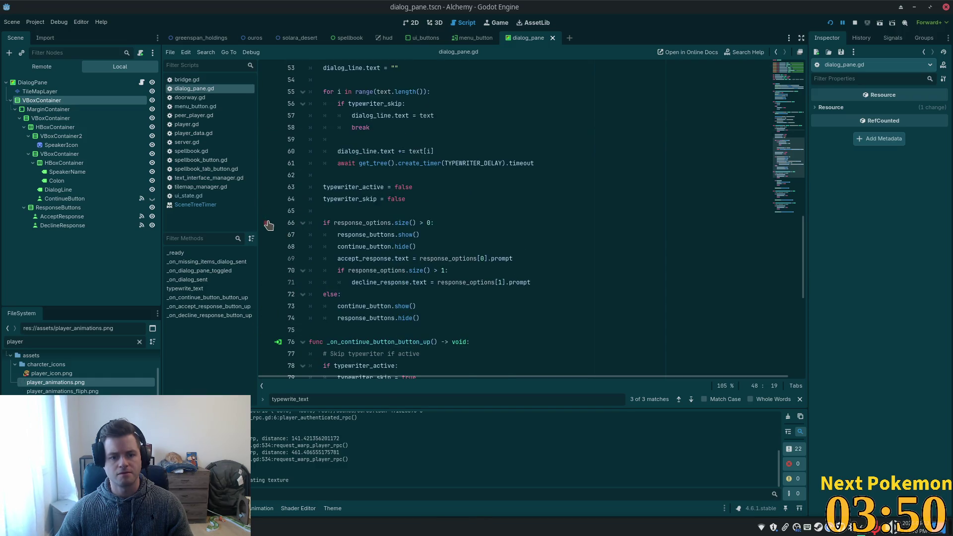
Set a breakpoint on line 66, rerun with F5, and walk into the miner's building to trigger it.
click(267, 224)
key(F5)
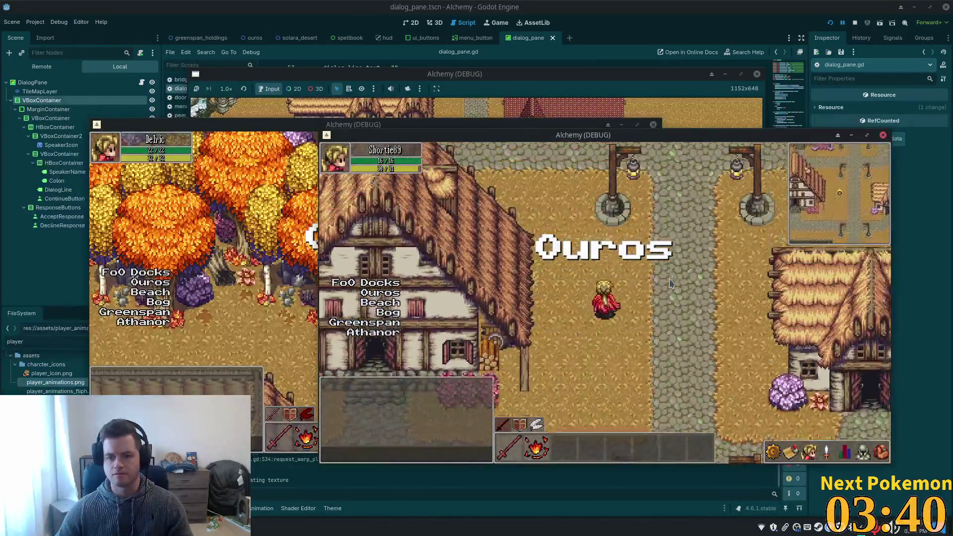
key(Up)
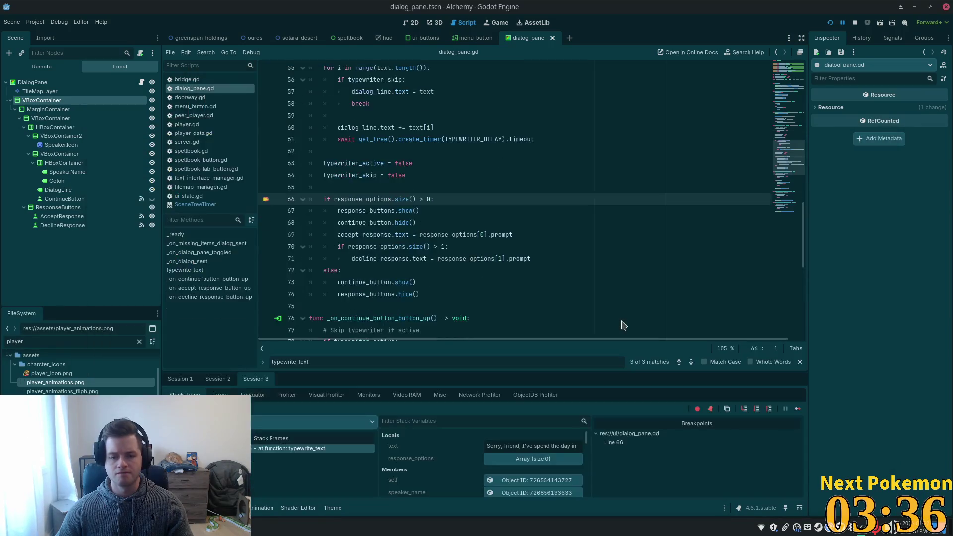
Expand response_options to confirm it is an empty array, enlarge the debugger panel, then resume and stop.
click(467, 461)
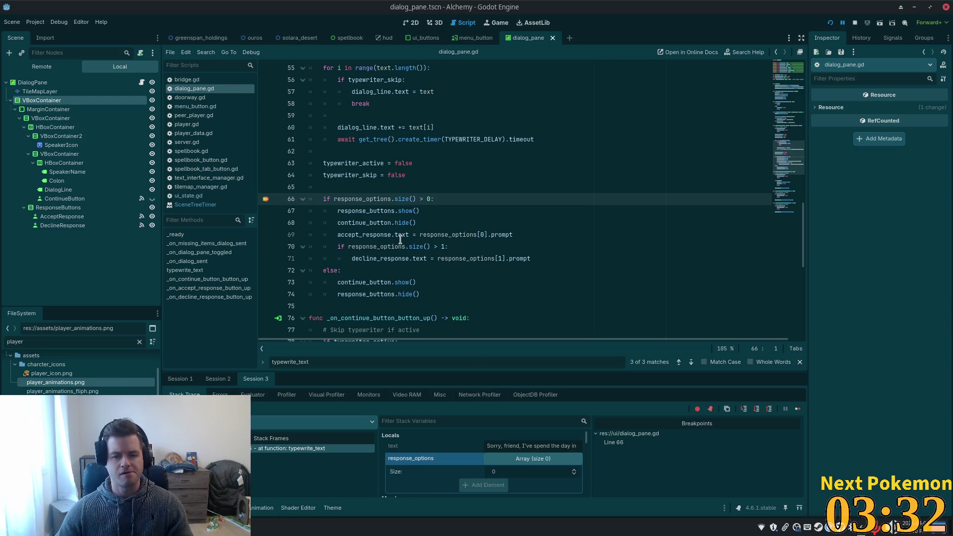
mouse_move(400, 239)
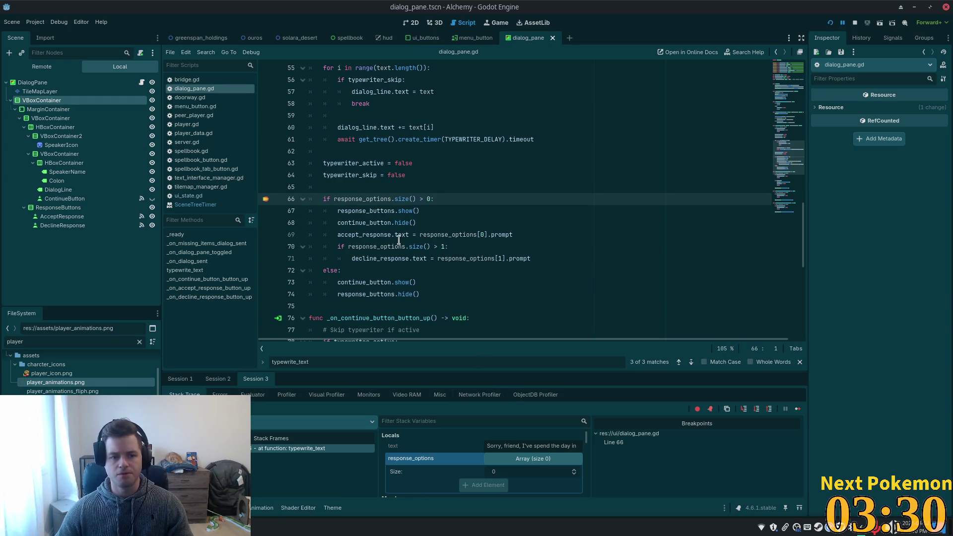
key(alt+Tab)
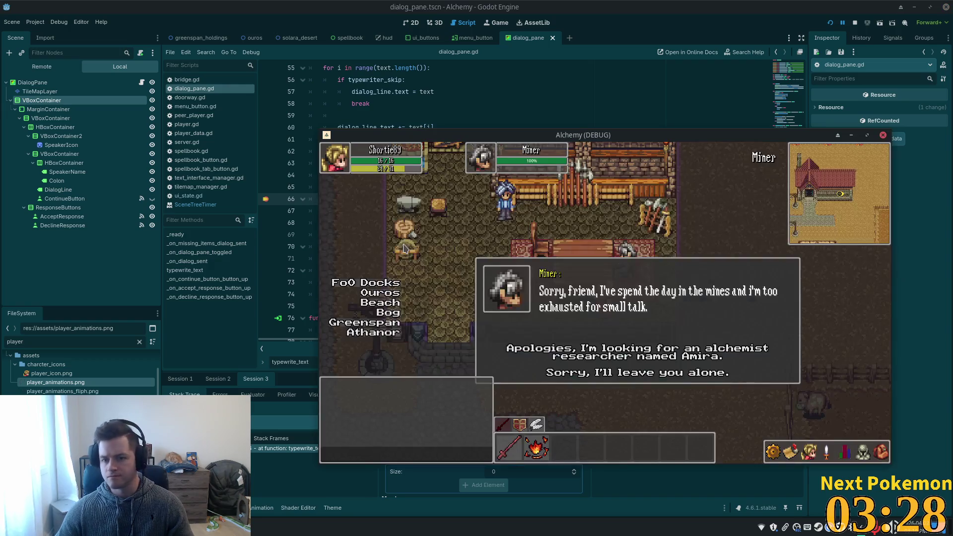
key(alt+Tab)
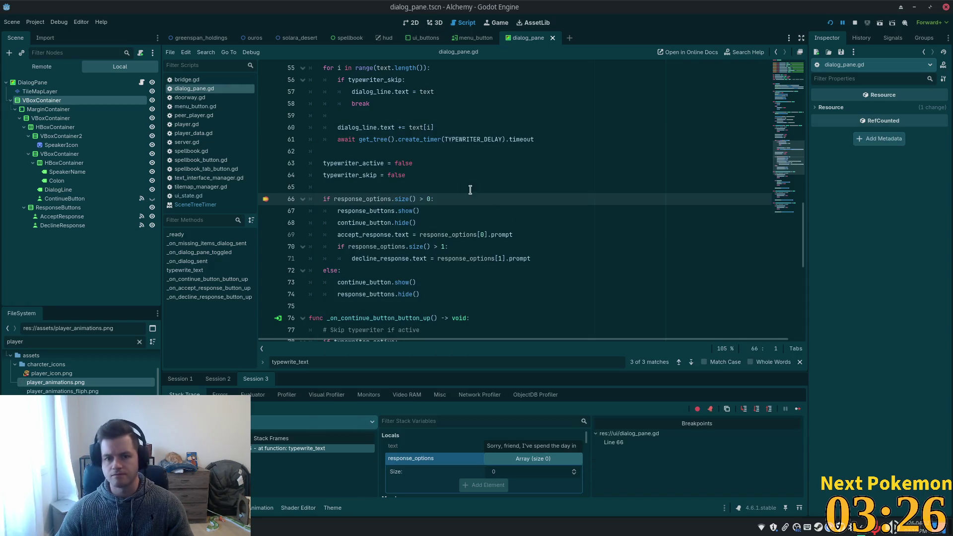
scroll(449, 208, up, 6)
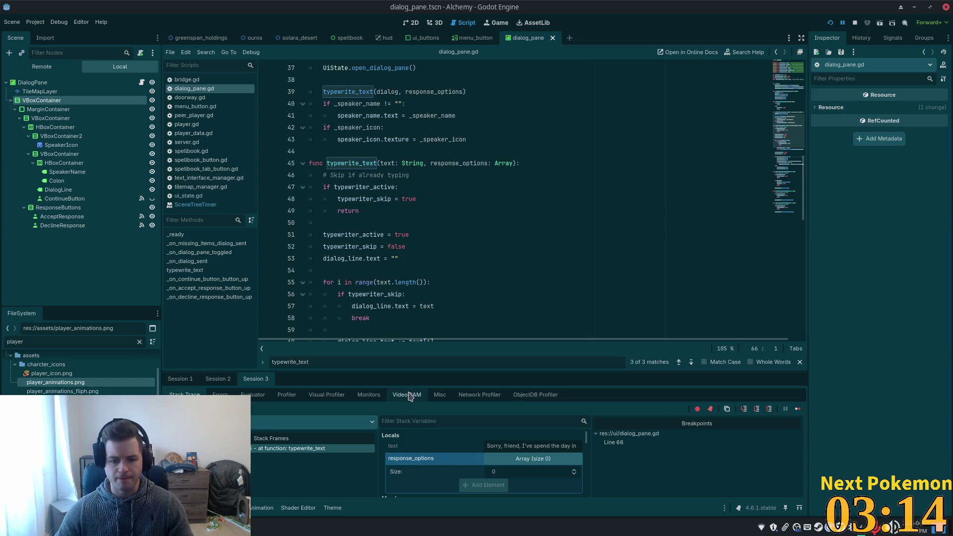
drag(410, 371, 398, 271)
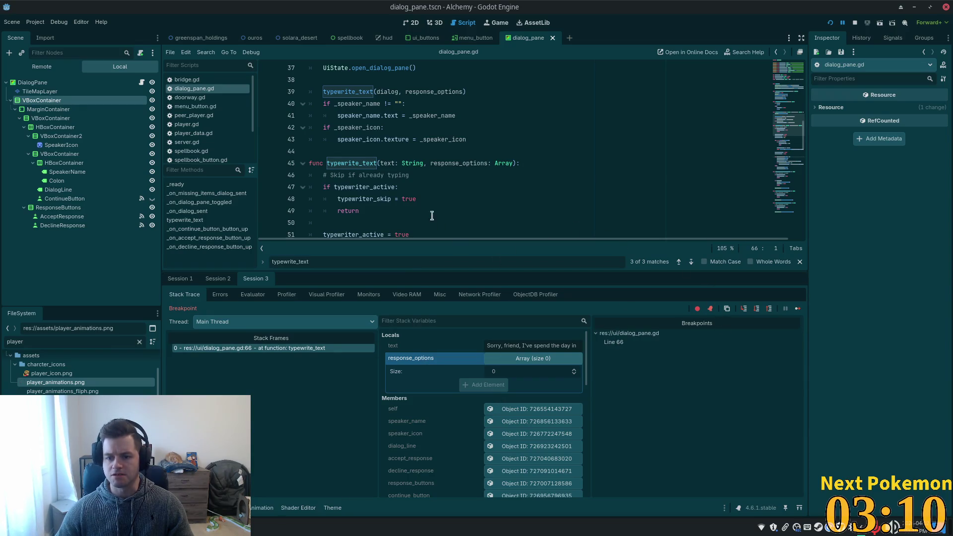
click(768, 309)
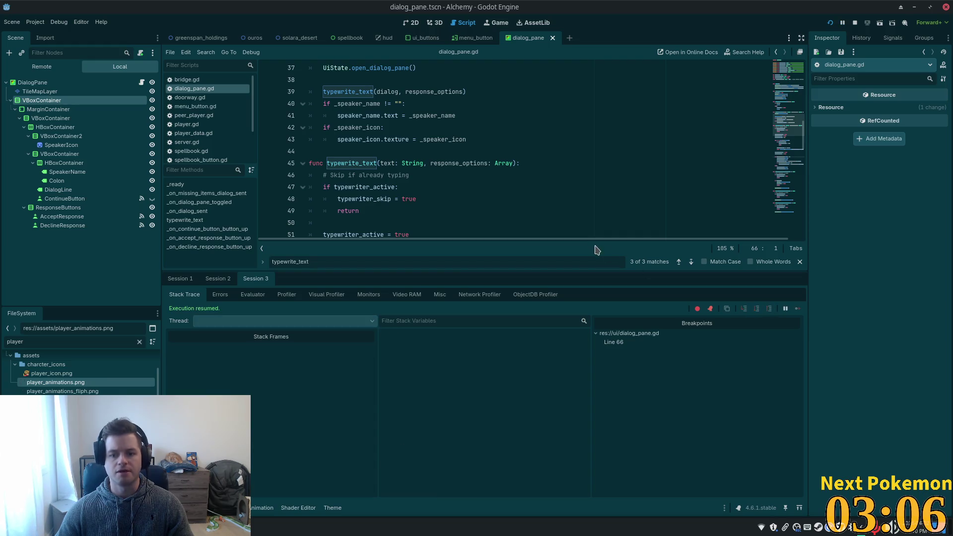
click(855, 22)
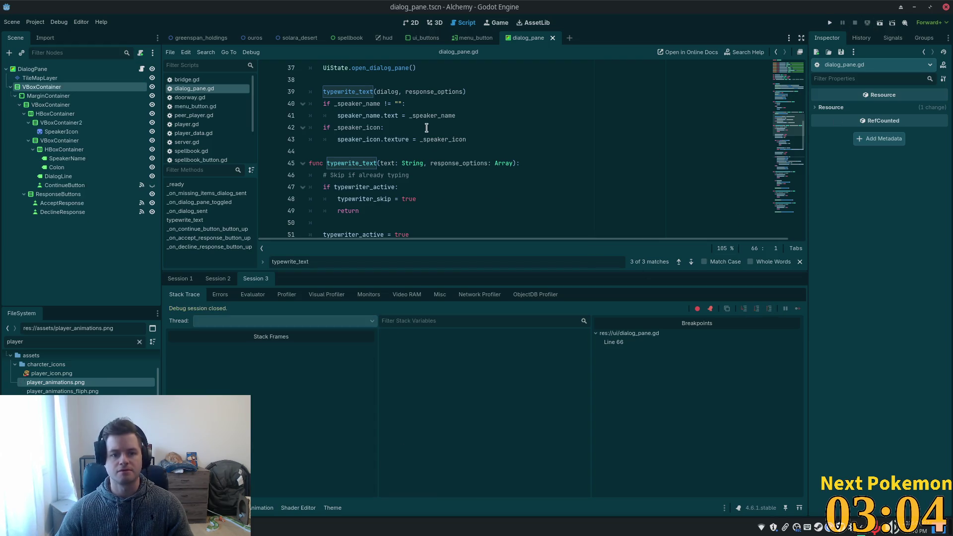
Add a breakpoint at line 39 of dialog_pane.gd, relaunch with F5, and log in to the game.
click(446, 128)
scroll(460, 171, up, 5)
scroll(460, 171, down, 3)
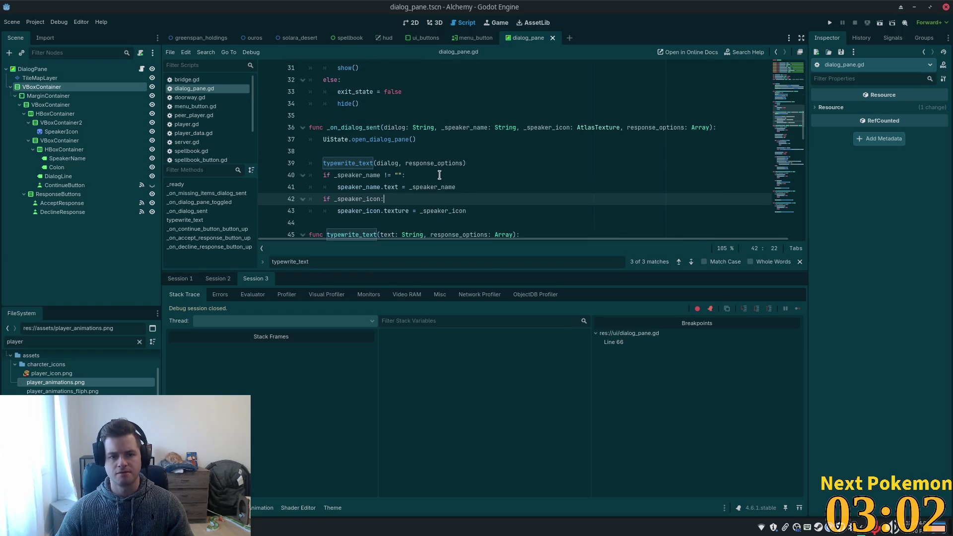
click(373, 128)
click(484, 162)
click(464, 152)
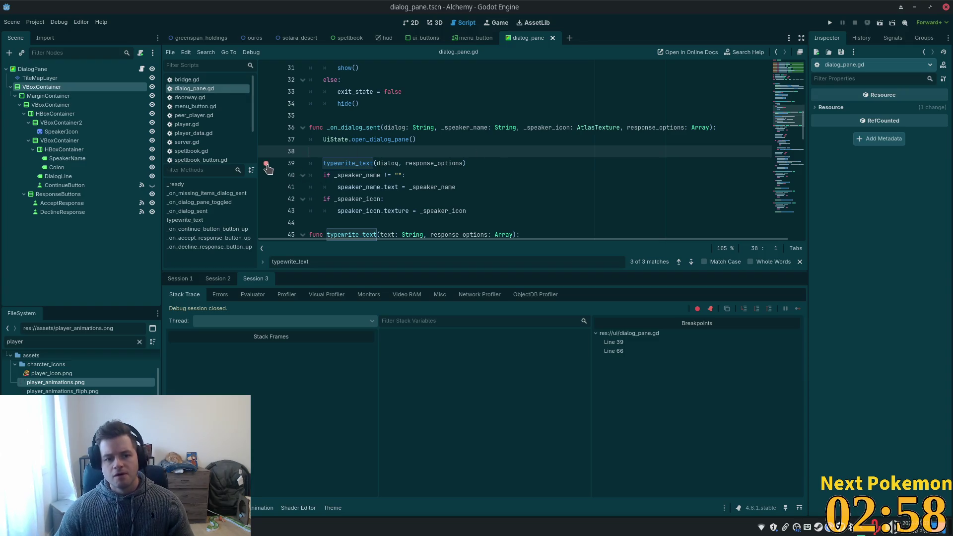
key(F5)
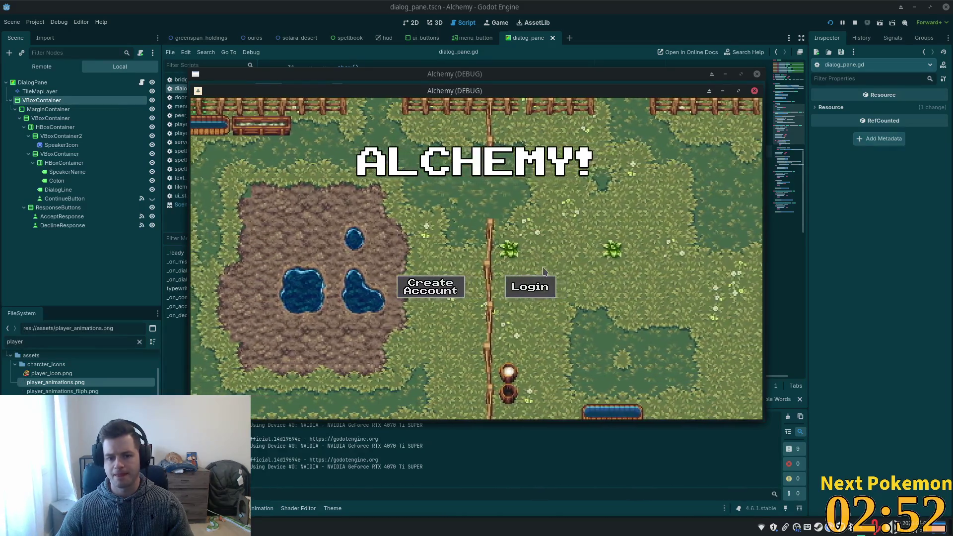
click(542, 278)
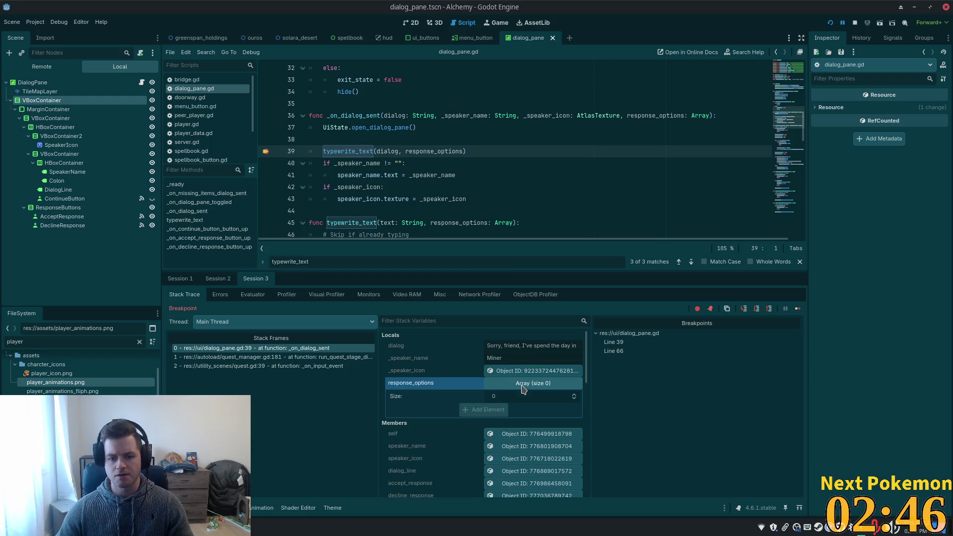
Confirm response_options already arrives empty at line 39, give the script editor more room, and switch to Cursor.
double_click(651, 116)
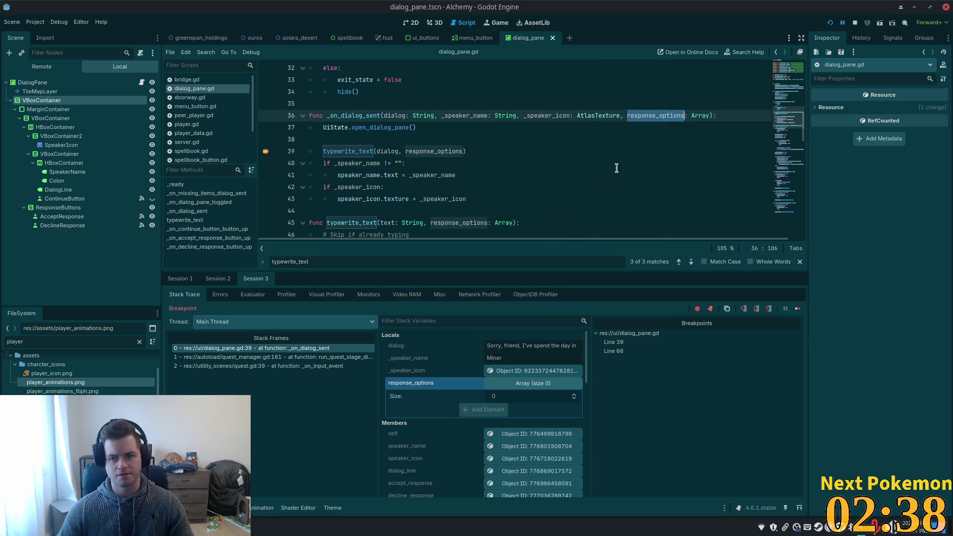
click(474, 243)
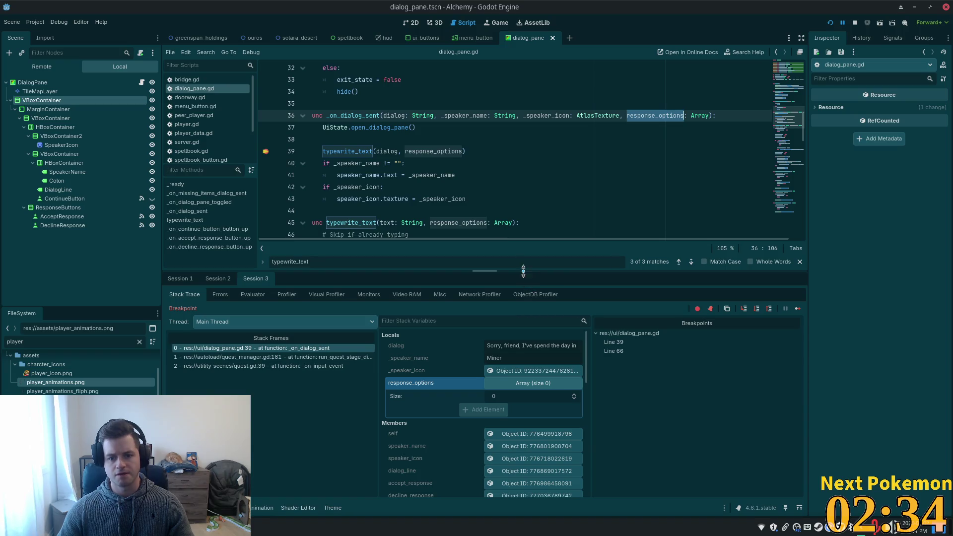
drag(523, 270, 536, 361)
key(alt+Tab)
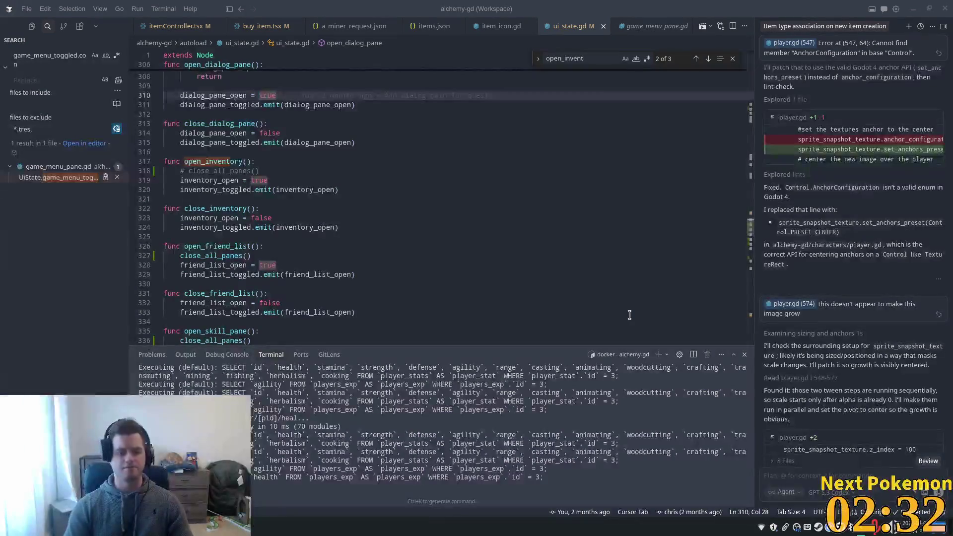
key(alt+Tab)
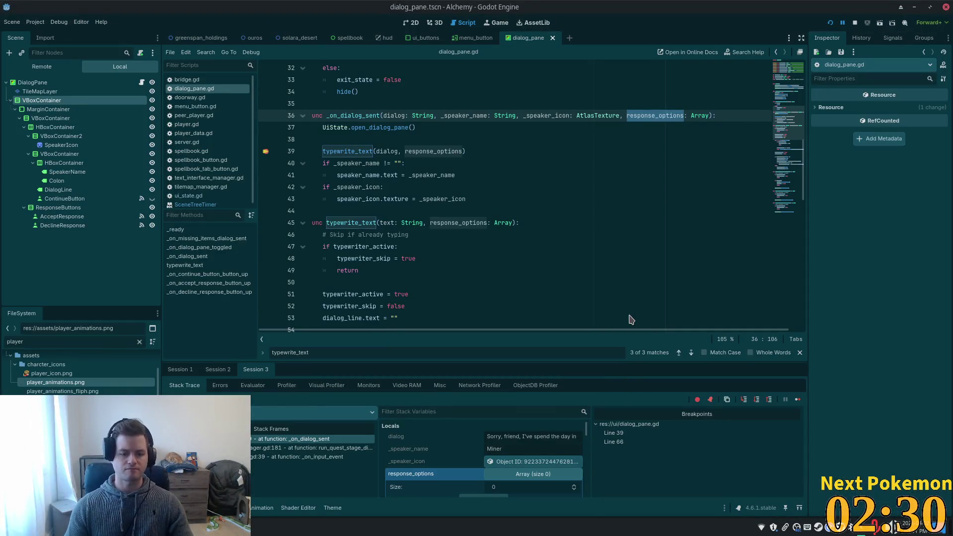
key(alt+Tab)
click(387, 237)
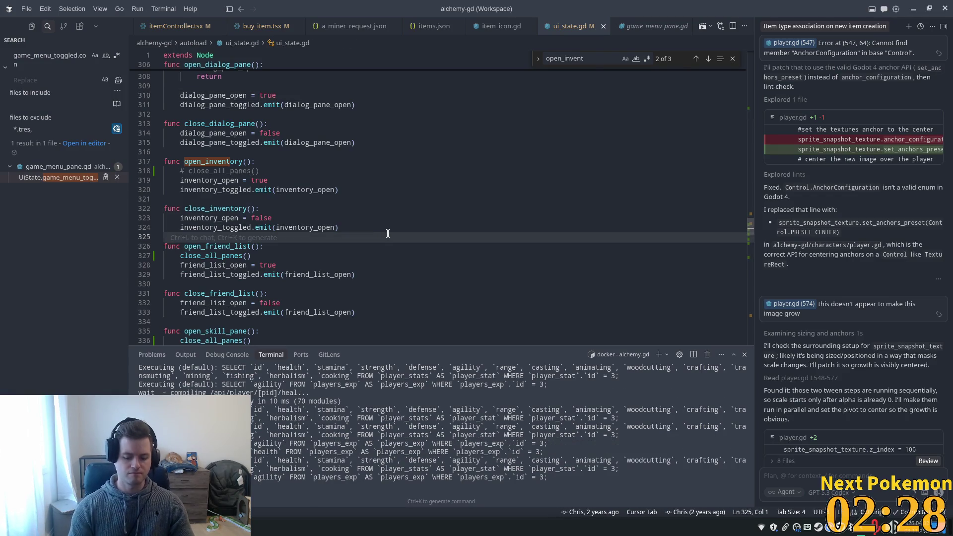
key(ctrl+p)
Open a_miner_request.json and examine the two response prompts of the first npc_dialogs entry.
text(a_miner)
key(Return)
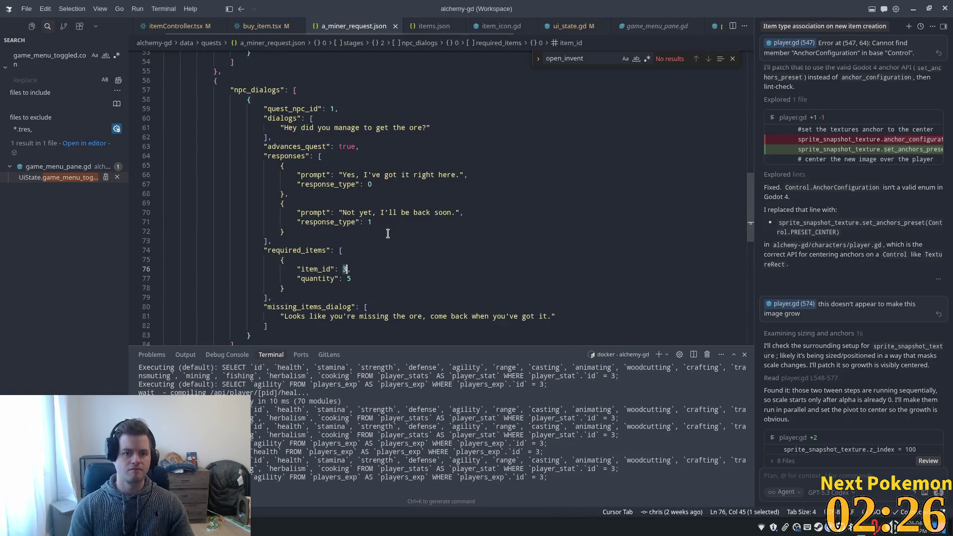
drag(750, 208, 749, 82)
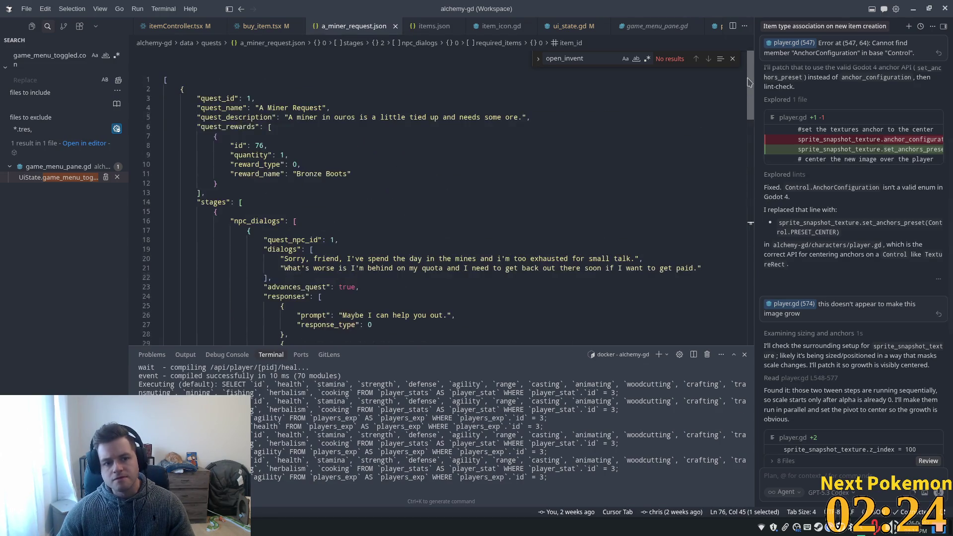
scroll(385, 284, down, 2)
double_click(300, 249)
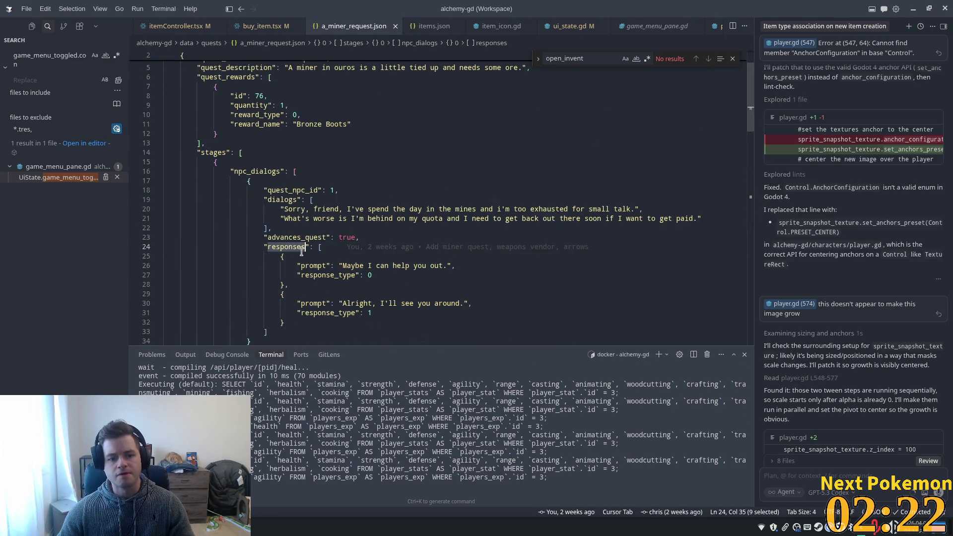
mouse_move(349, 266)
mouse_down()
mouse_move(298, 285)
mouse_move(425, 303)
mouse_up()
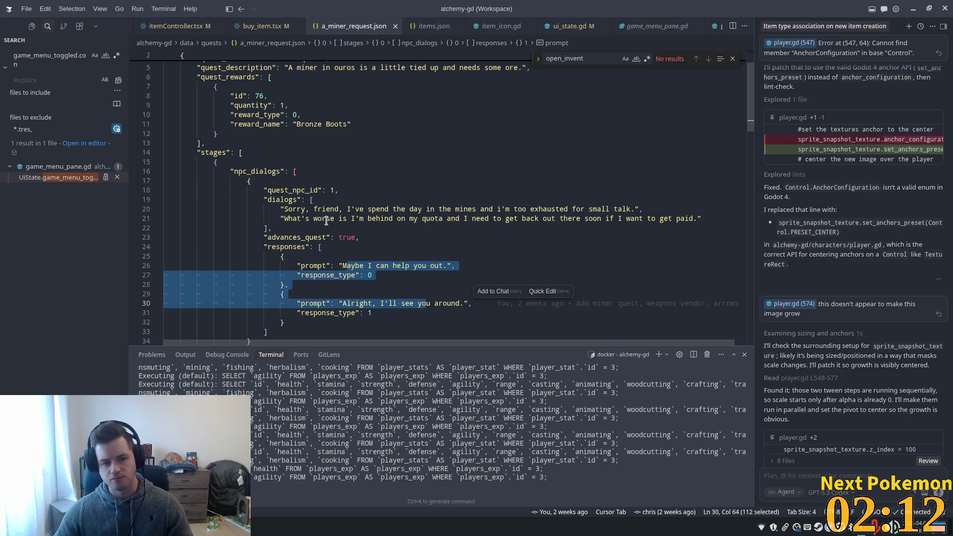
scroll(319, 200, up, 2)
scroll(272, 195, down, 4)
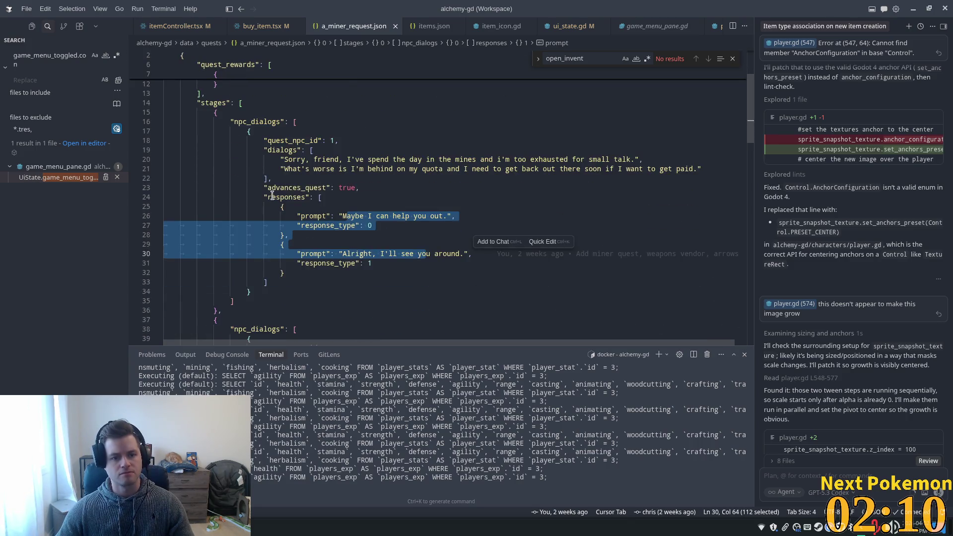
double_click(272, 196)
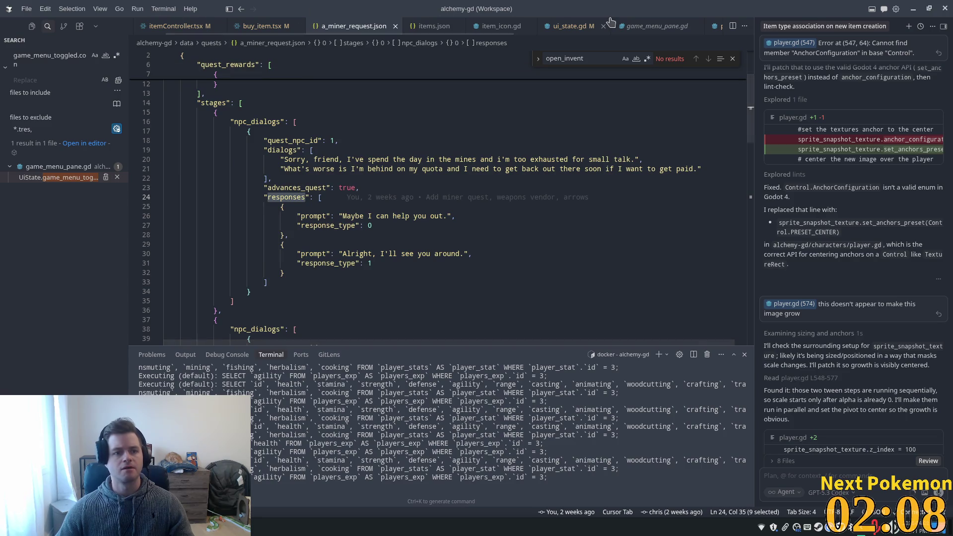
Open quest_manager.gd through Cursor's quick file search.
key(ctrl+p)
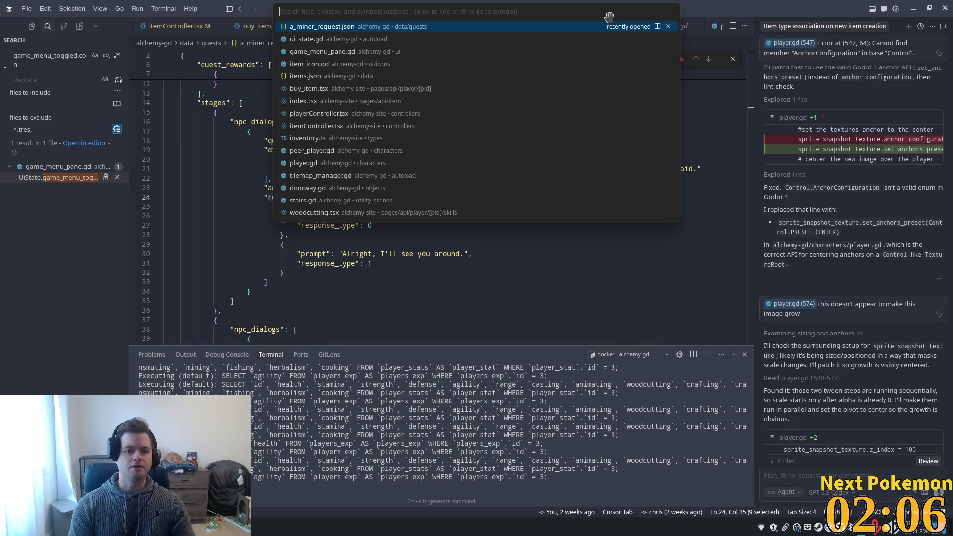
text(quesr)
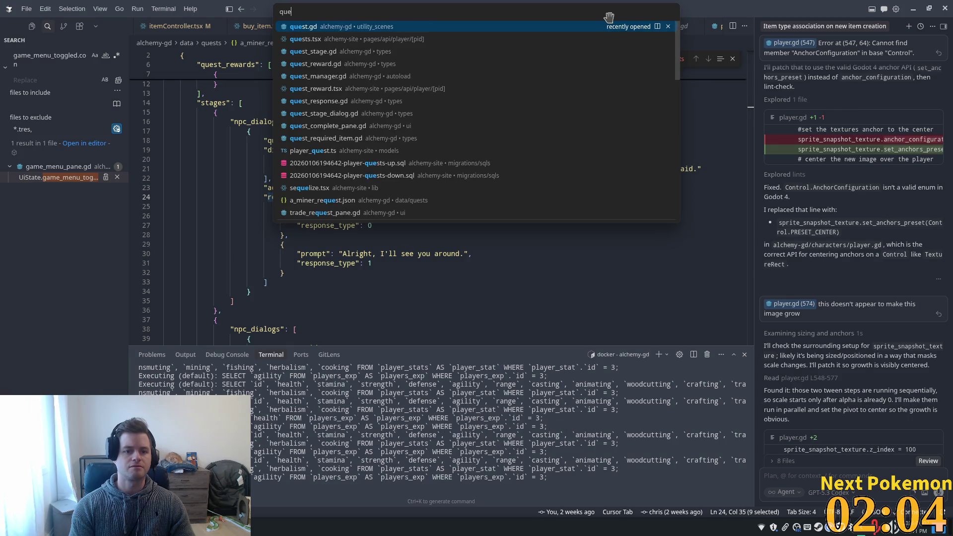
key(BackSpace)
text(t_)
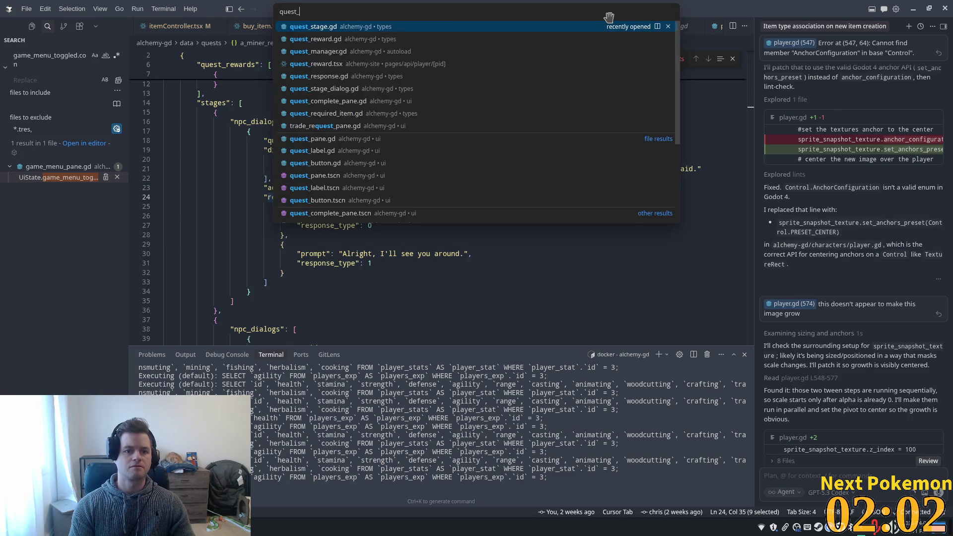
key(Return)
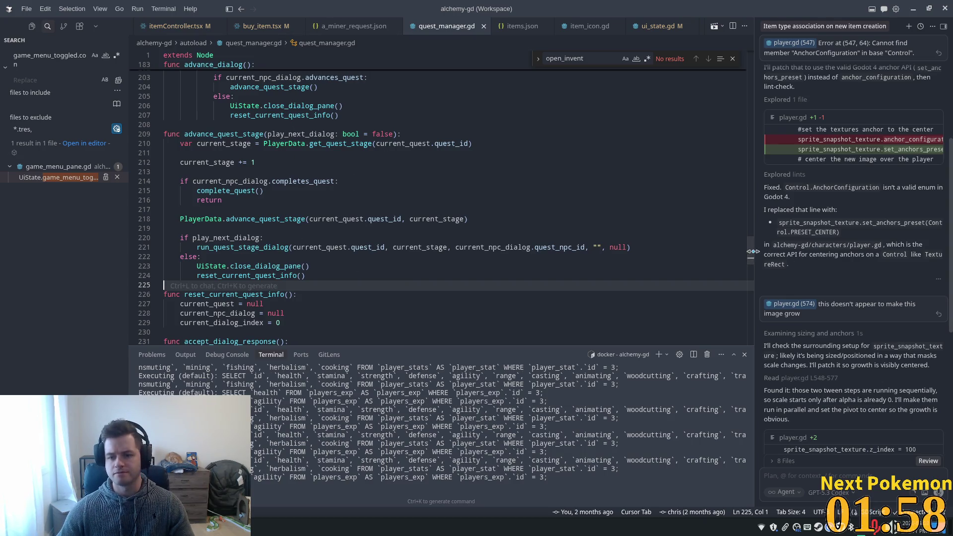
scroll(746, 238, up, 10)
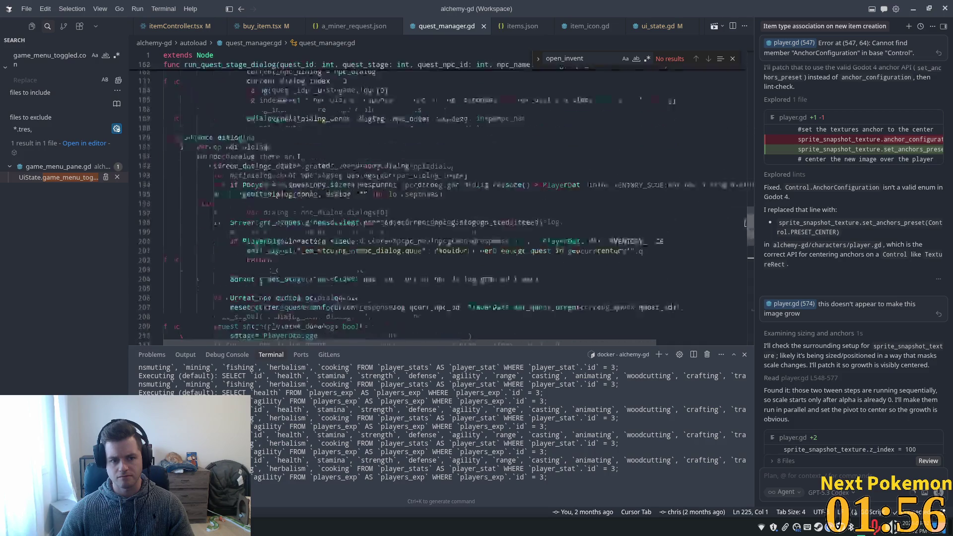
scroll(744, 223, up, 20)
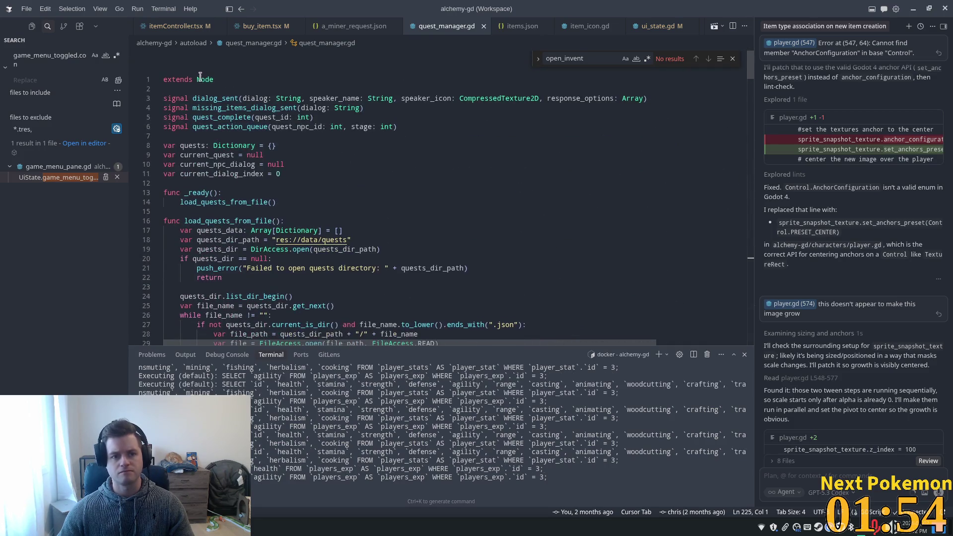
Search quest_manager.gd for dialog_sent and step through its occurrences.
double_click(215, 98)
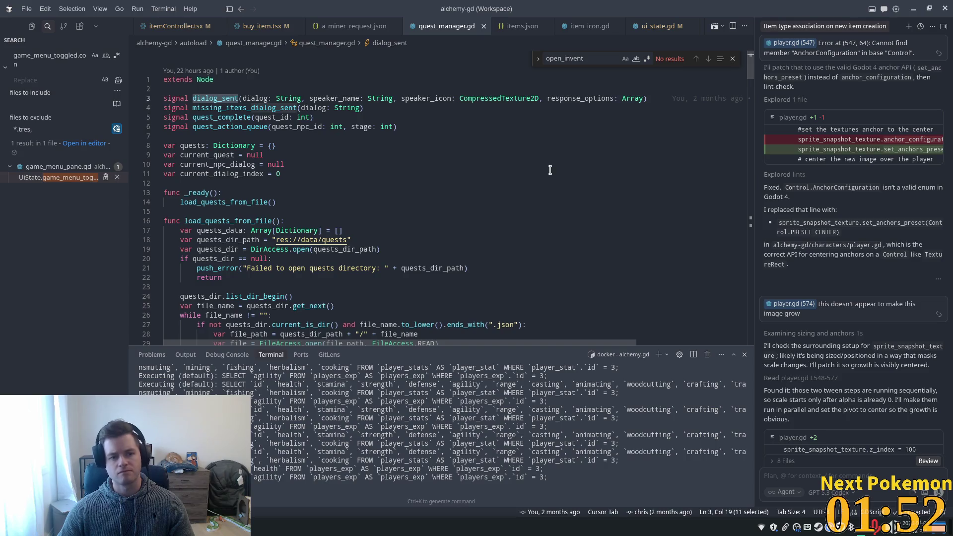
key(ctrl+f)
key(Return)
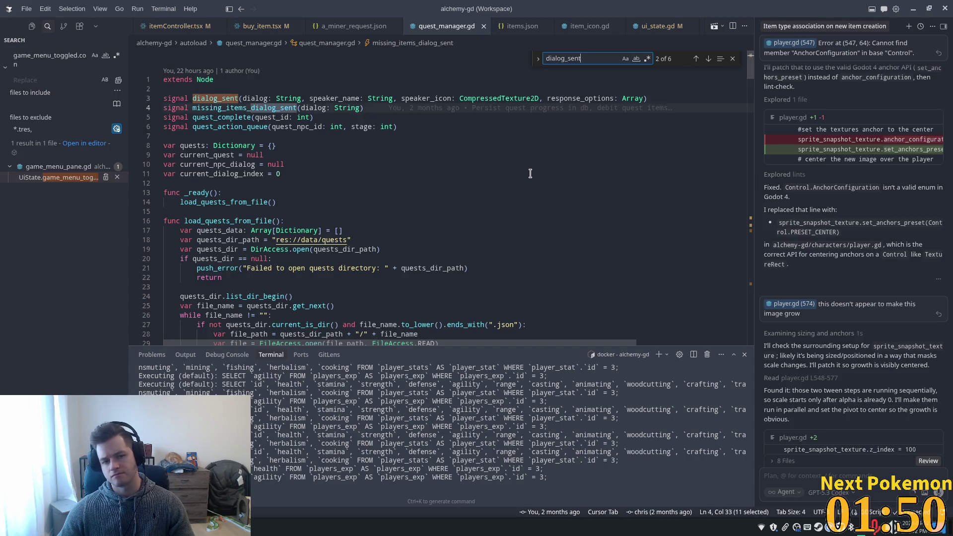
text(.em)
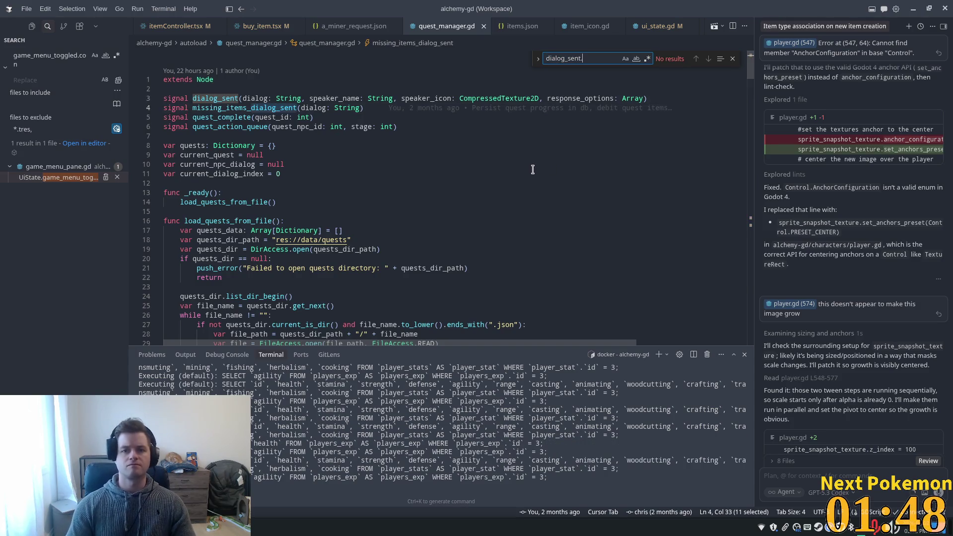
key(BackSpace)
key(BackSpace)
key(BackSpace)
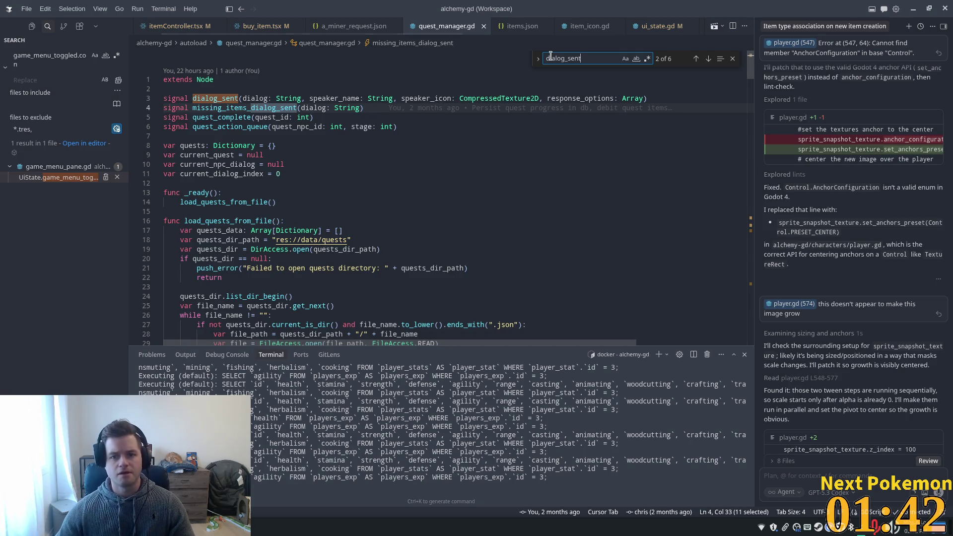
key(ctrl+a)
key(ctrl+c)
Search the whole project for dialog_sent.emit and give the code editor more vertical space.
key(Escape)
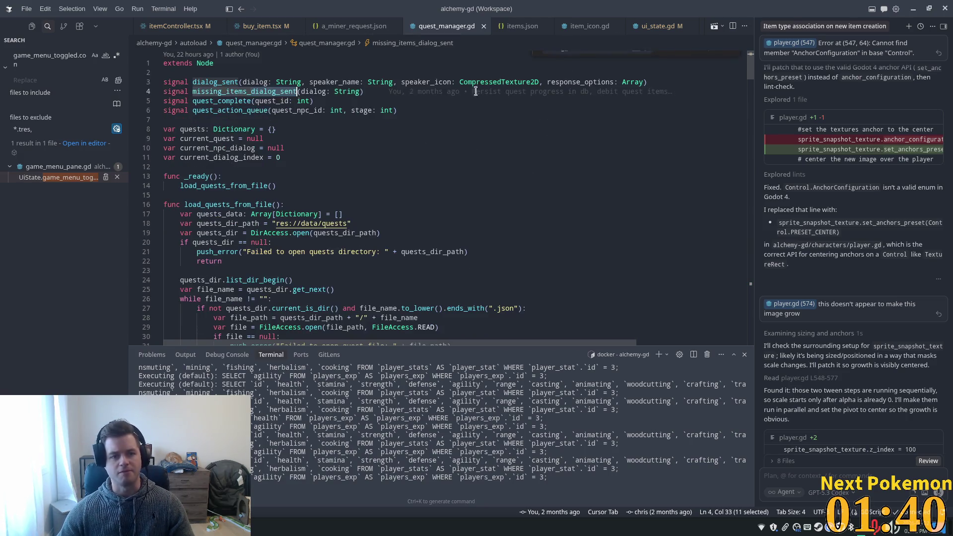
double_click(122, 63)
key(ctrl+a)
key(ctrl+v)
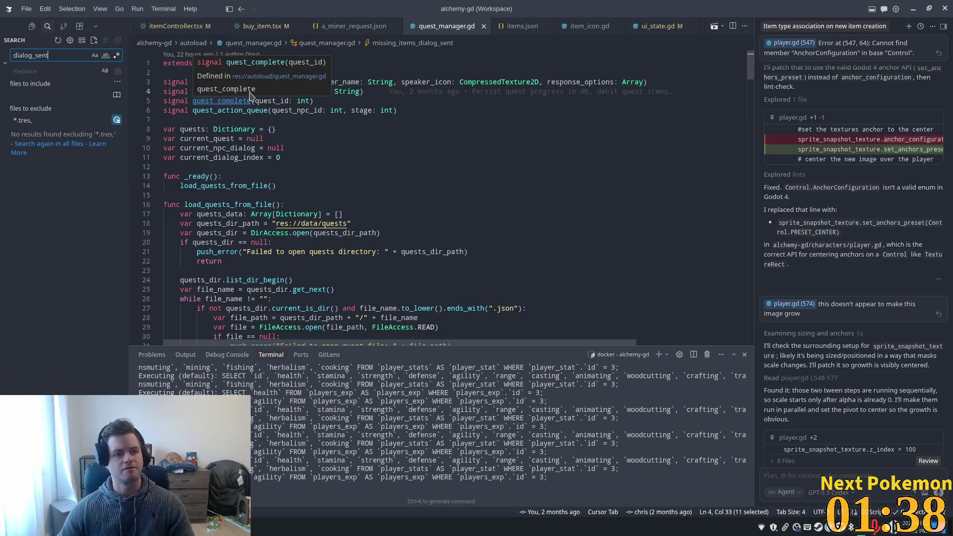
text(.emit)
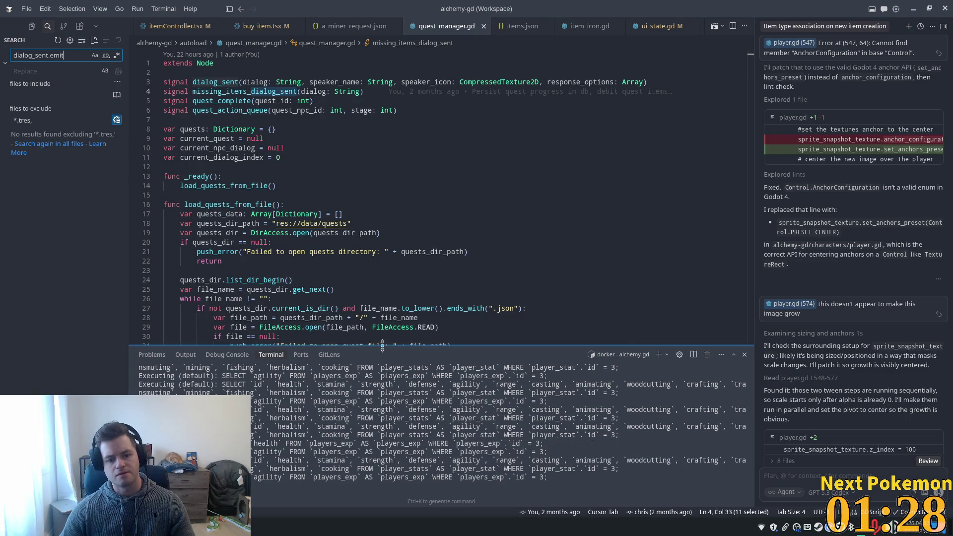
drag(382, 346, 382, 405)
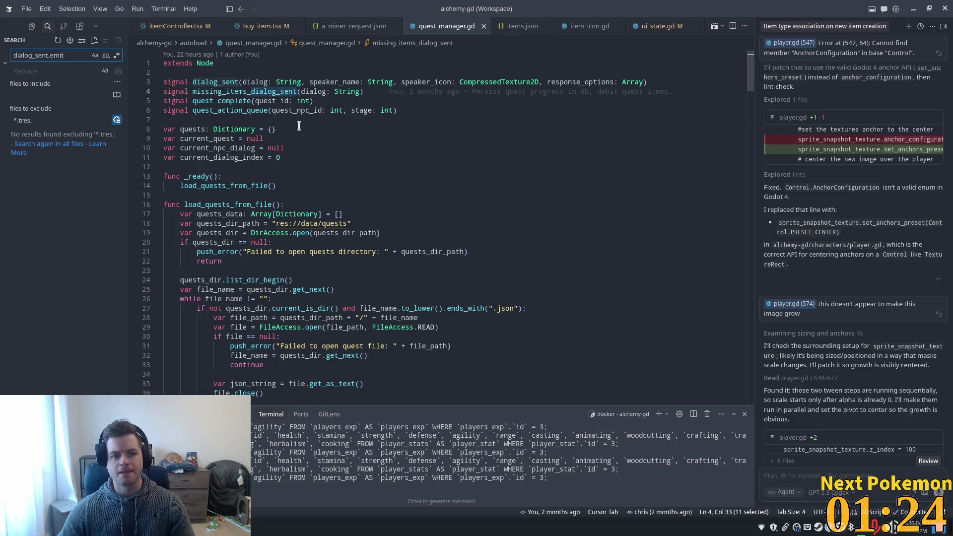
Step through dialog_sent matches in quest_manager.gd to the emit_signal calls on lines 181 and 189.
click(219, 74)
double_click(218, 81)
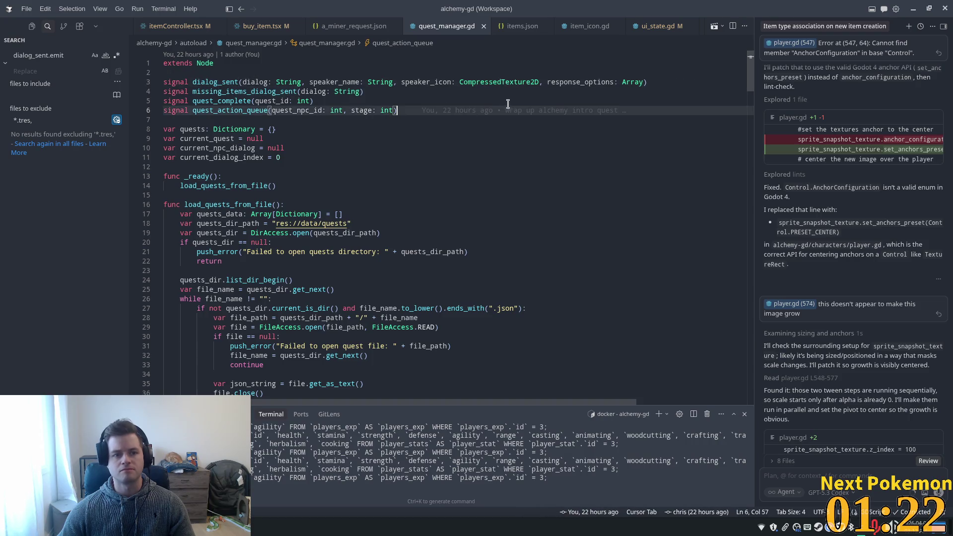
key(ctrl+f)
key(Return)
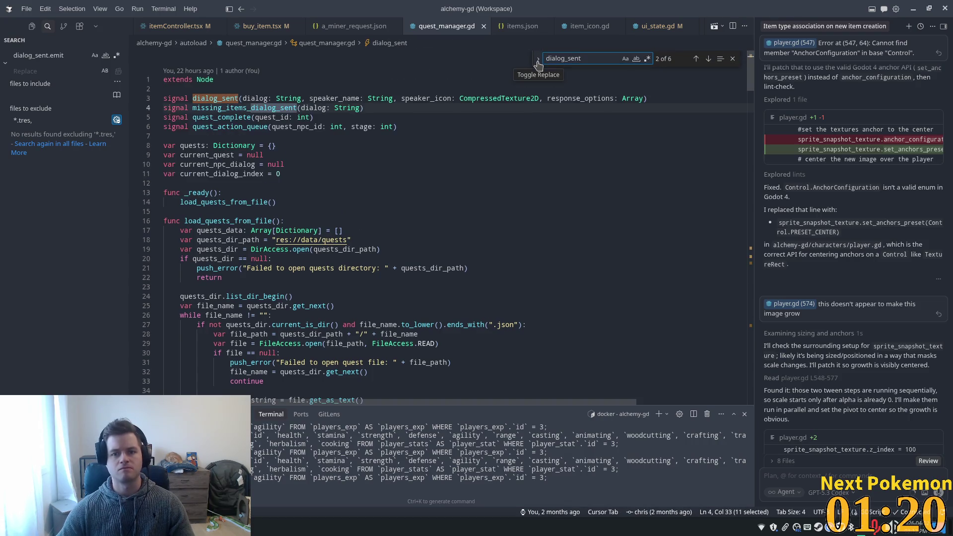
key(Return)
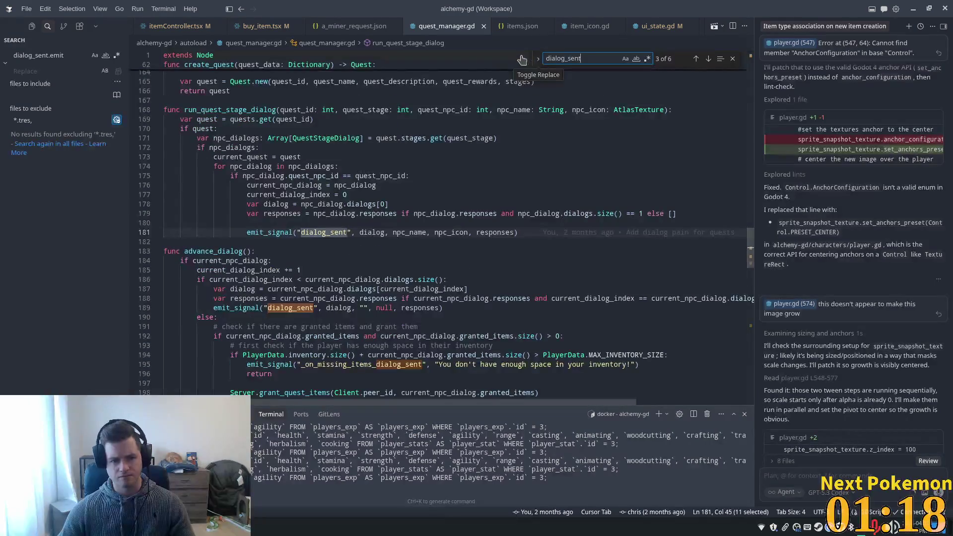
scroll(441, 107, down, 2)
double_click(255, 258)
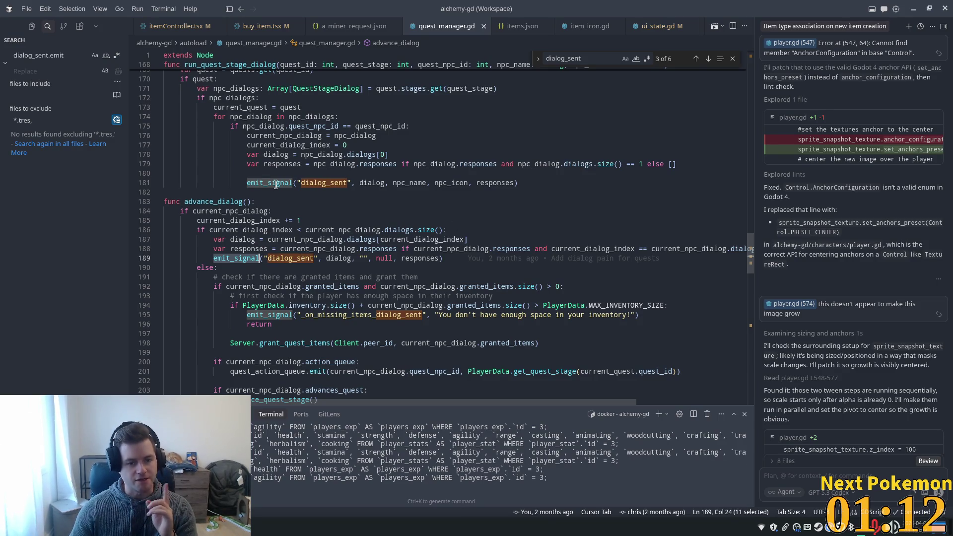
mouse_move(276, 184)
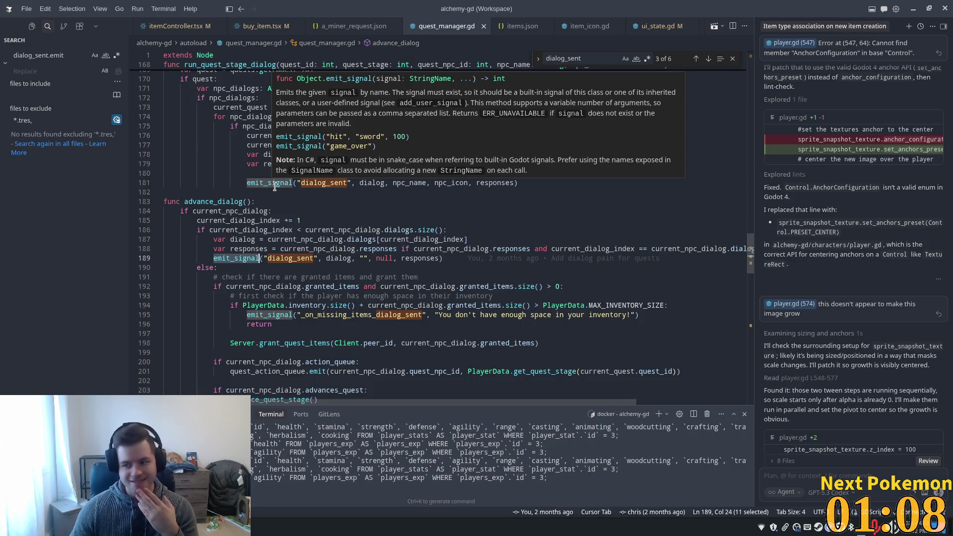
scroll(281, 203, down, 8)
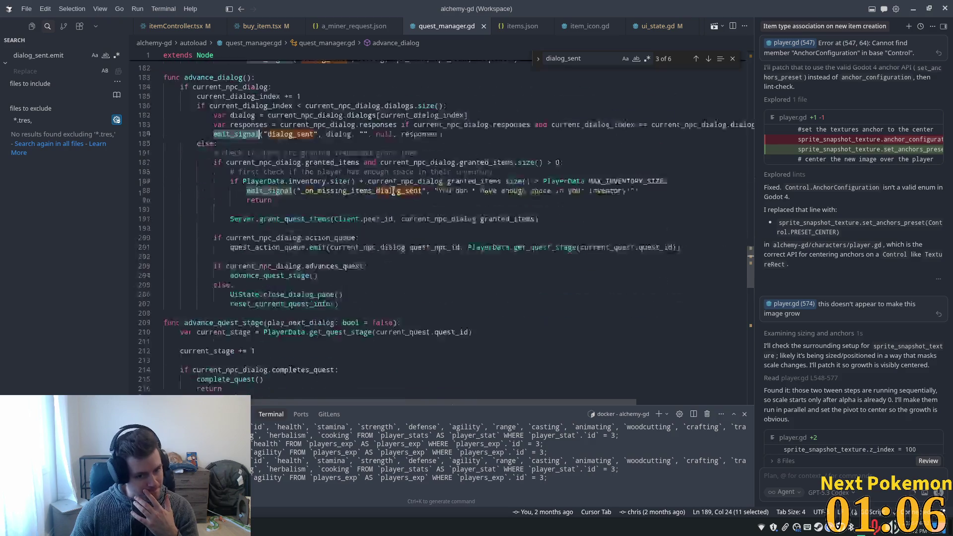
mouse_move(750, 279)
mouse_down()
mouse_move(726, 97)
mouse_move(726, 342)
mouse_move(726, 331)
mouse_up()
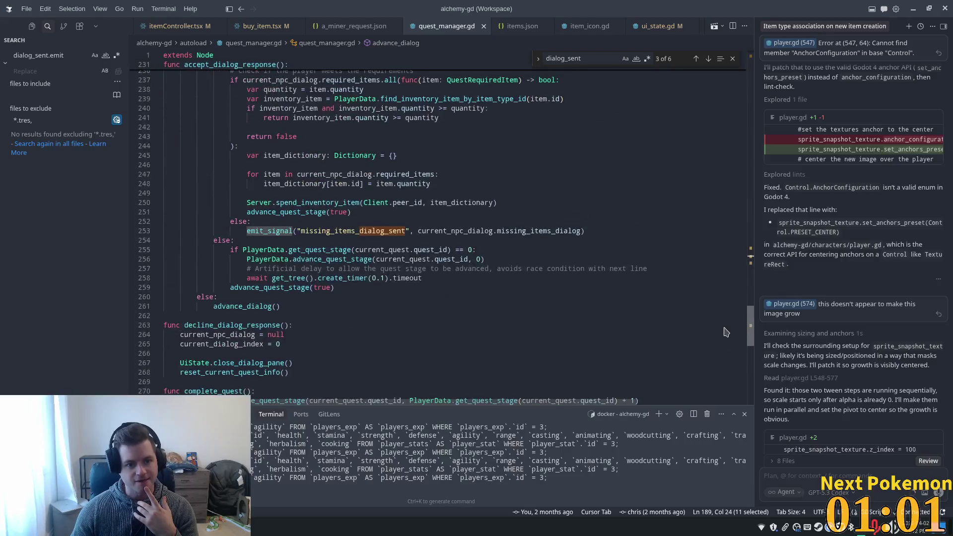
Add missing_items_dialog_sent.emit(current_npc_dialog.missing_items_dialog) below line 253 using Cursor's suggestion.
click(589, 232)
key(Return)
text(miss)
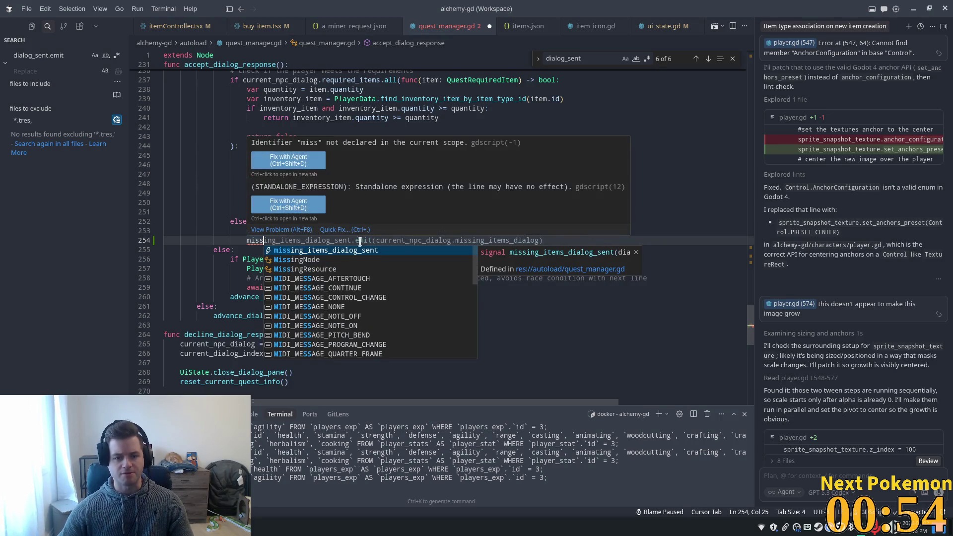
key(Tab)
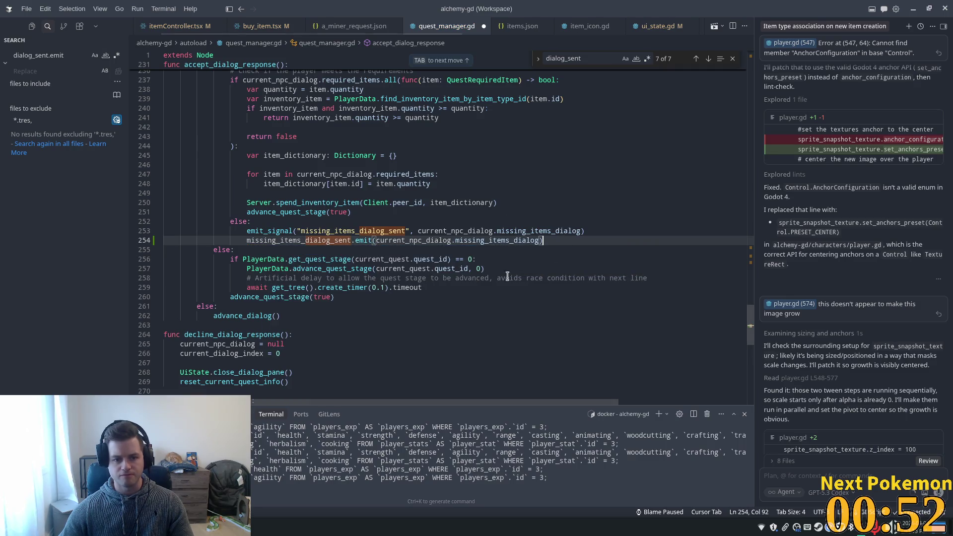
Delete the old emit_signal line and the leftover empty line in accept_dialog_response.
key(Tab)
key(Home)
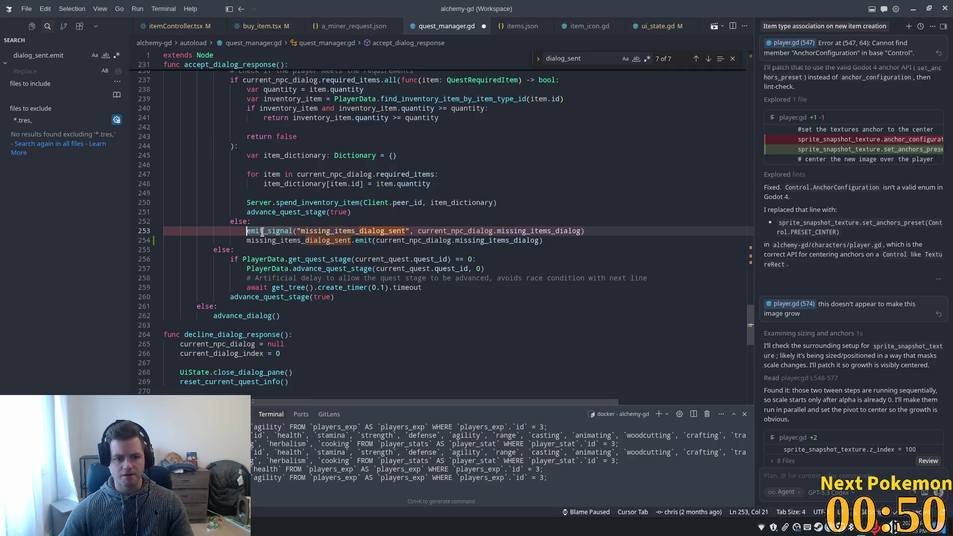
key(shift+End)
key(BackSpace)
click(500, 225)
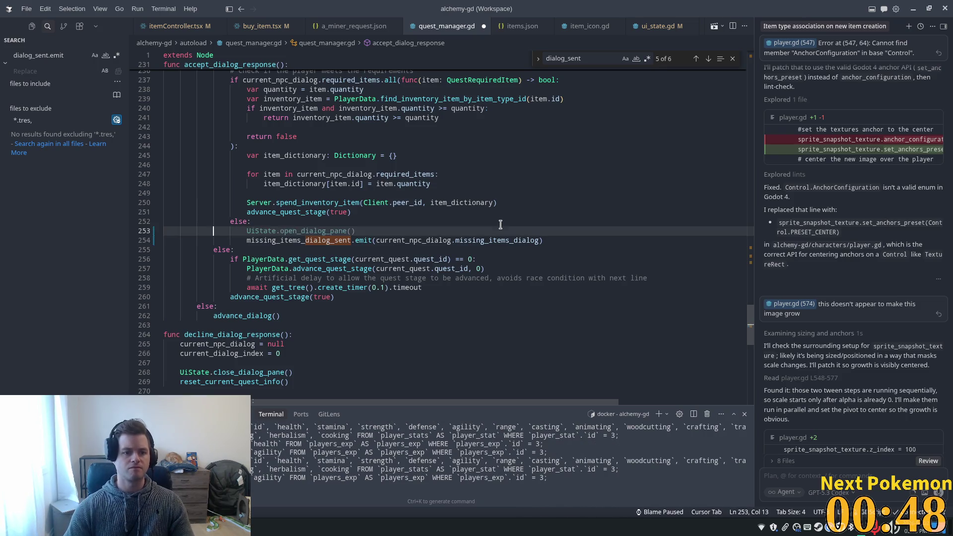
key(Delete)
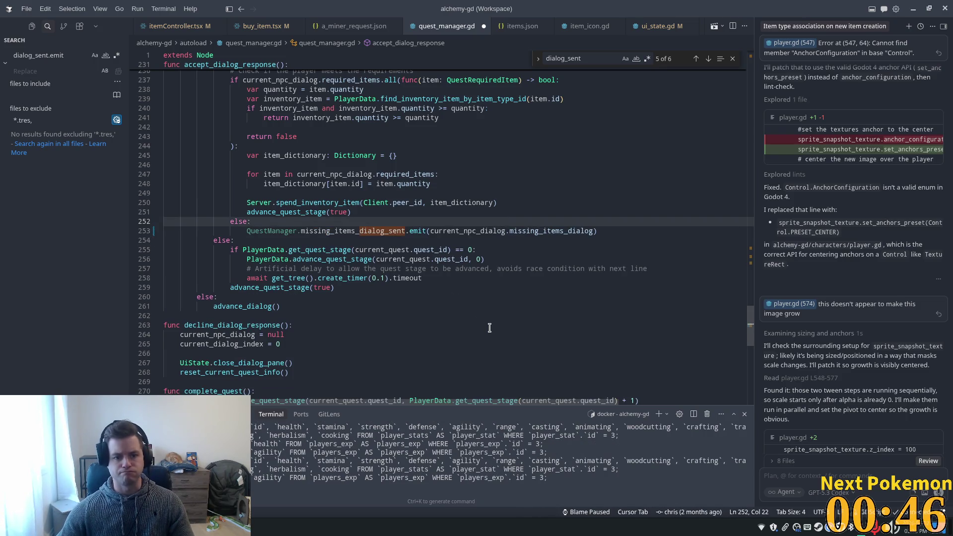
click(456, 307)
scroll(436, 248, down, 2)
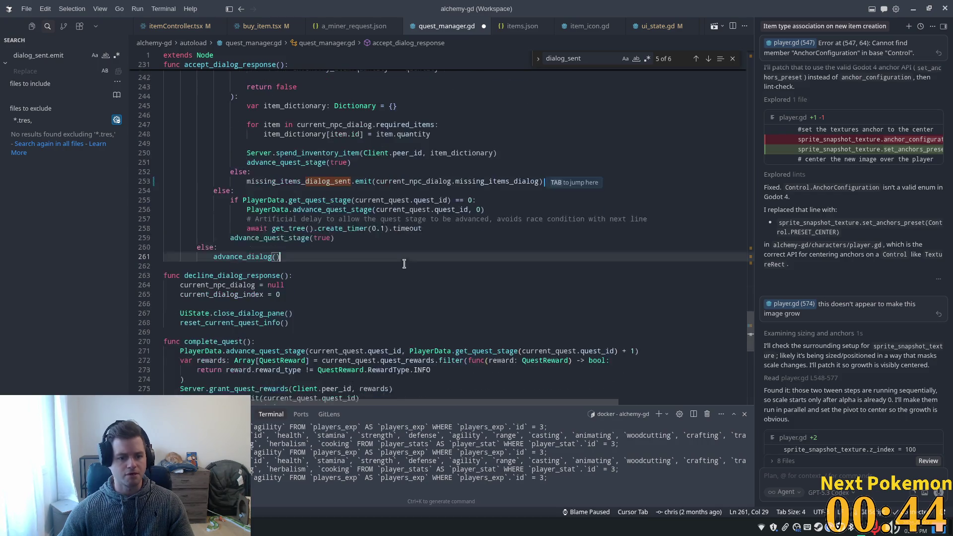
scroll(389, 264, down, 4)
click(415, 232)
Swap line 181's emit_signal for dialog_sent.emit(dialog, npc_name, npc_icon, responses) and save the file.
key(ctrl+f)
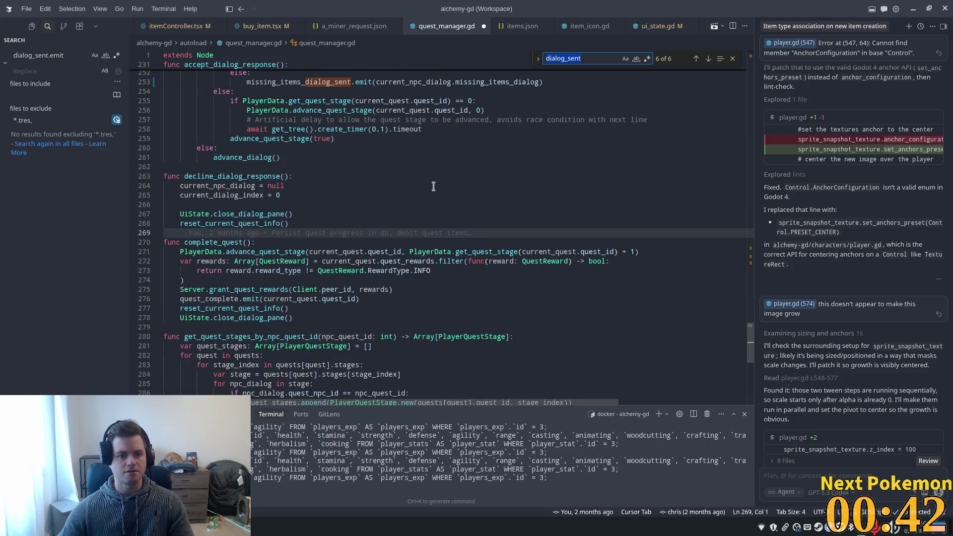
text(emit_)
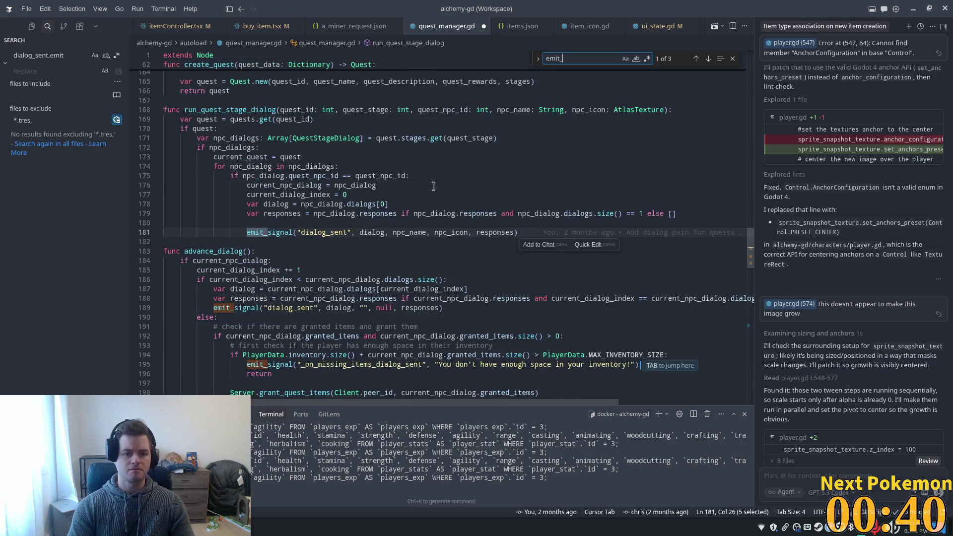
click(532, 232)
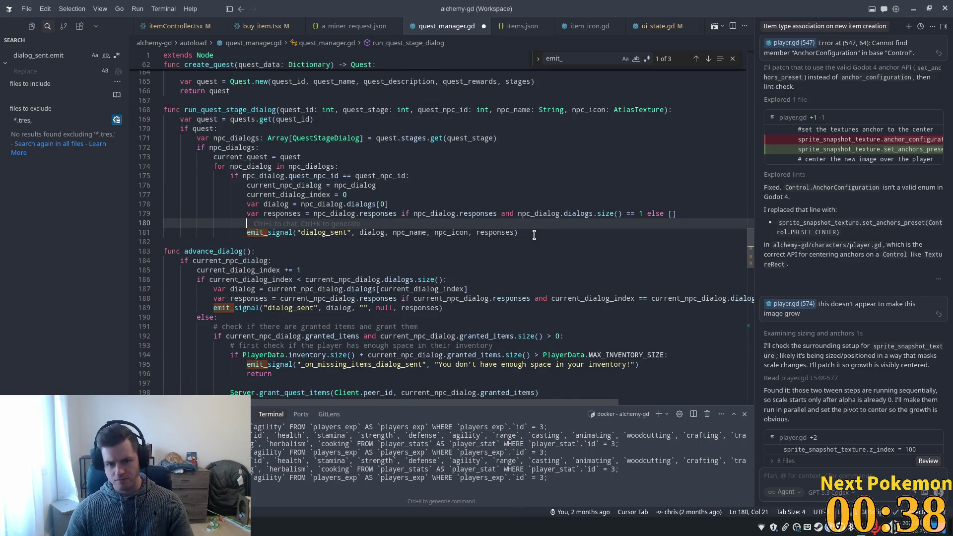
key(Return)
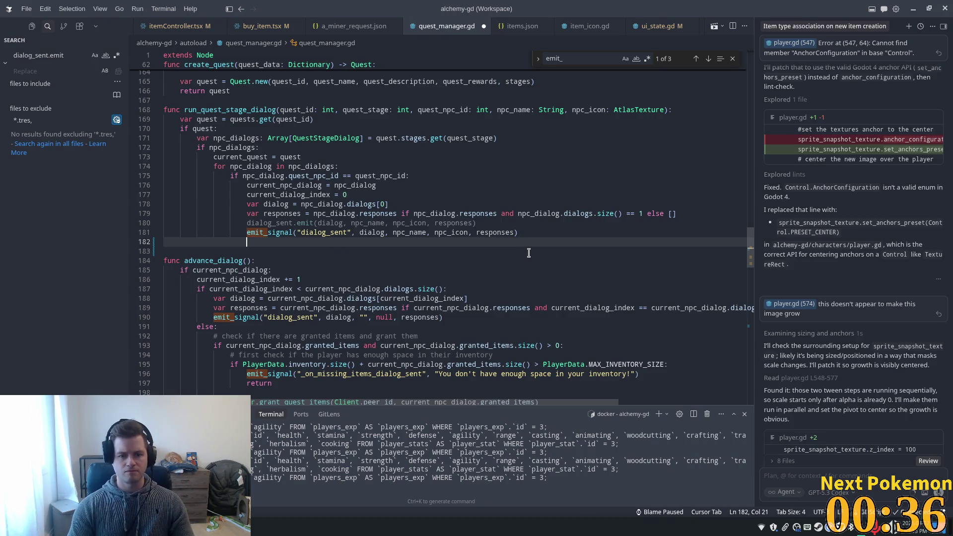
key(Tab)
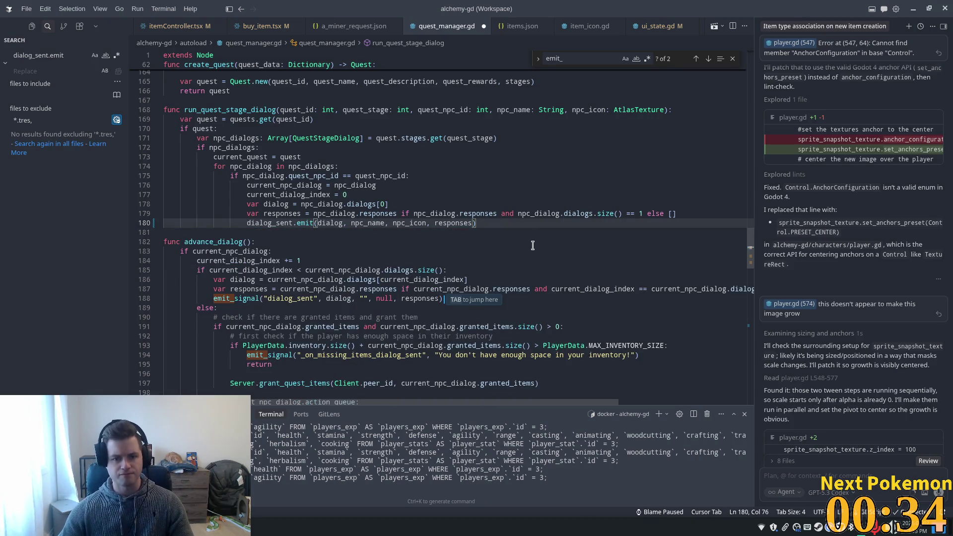
key(ctrl+s)
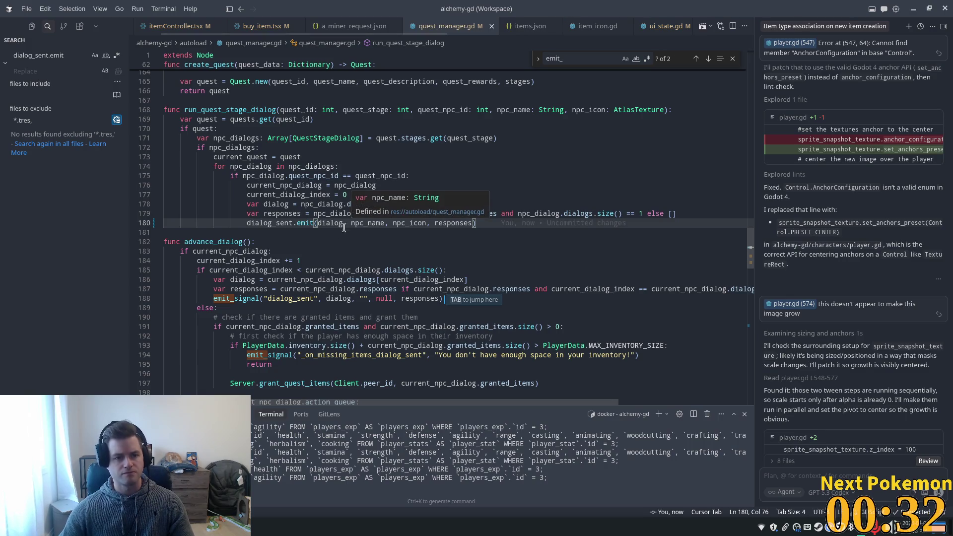
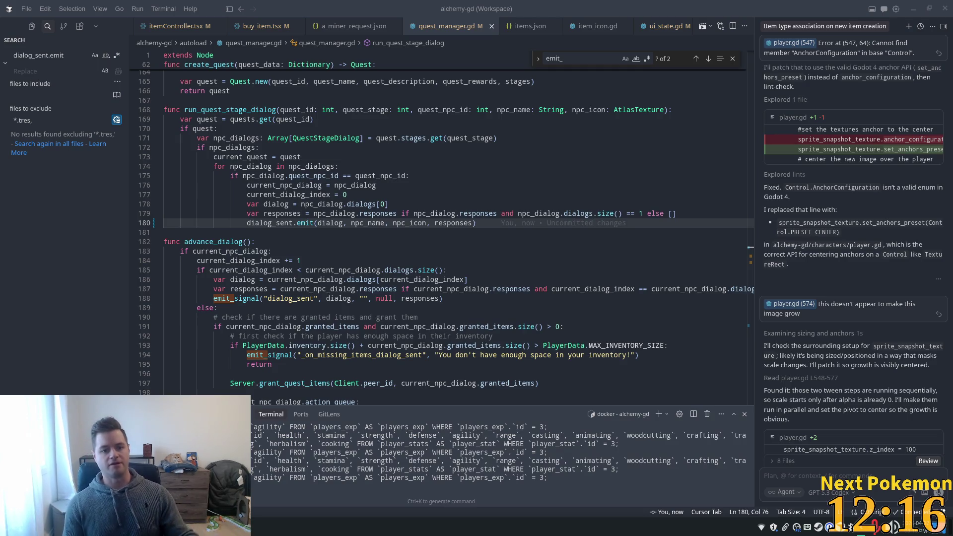
Replace the missing-items emit_signal call with missing_items_dialog_sent.emit and save quest_manager.gd.
click(681, 348)
scroll(653, 316, down, 1)
click(649, 330)
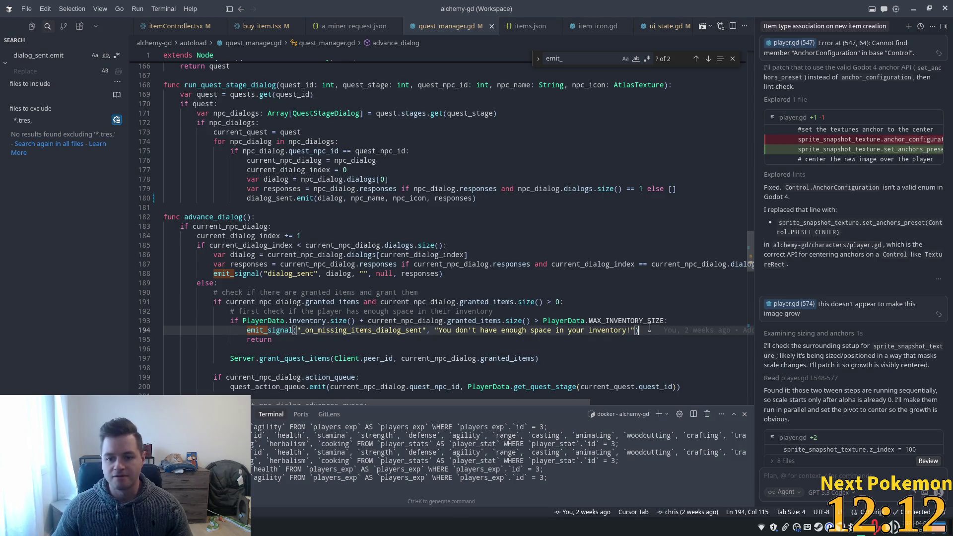
scroll(413, 212, down, 2)
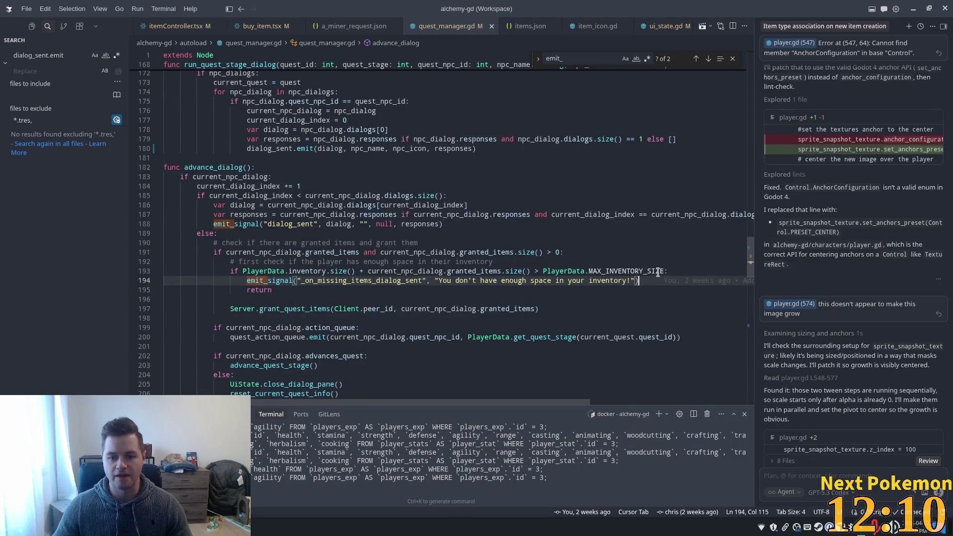
key(ctrl+shift+Return)
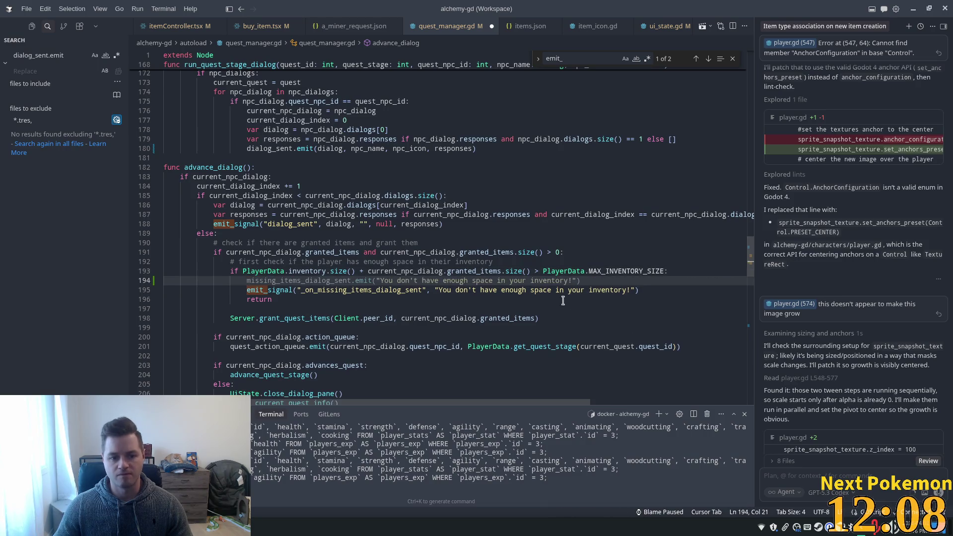
key(Tab)
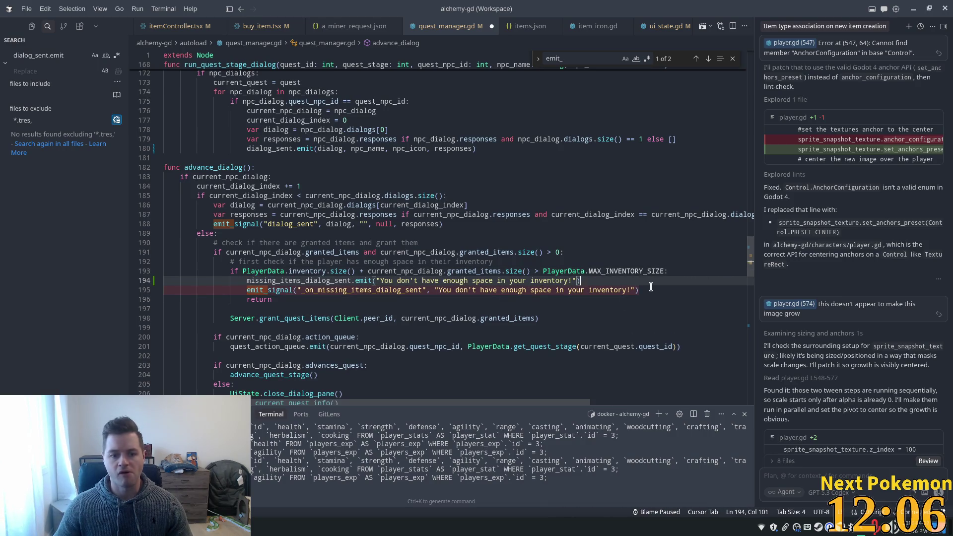
key(Tab)
key(ctrl+s)
Replace the dialog_sent emit_signal call on line 188 with dialog_sent.emit.
scroll(642, 288, down, 2)
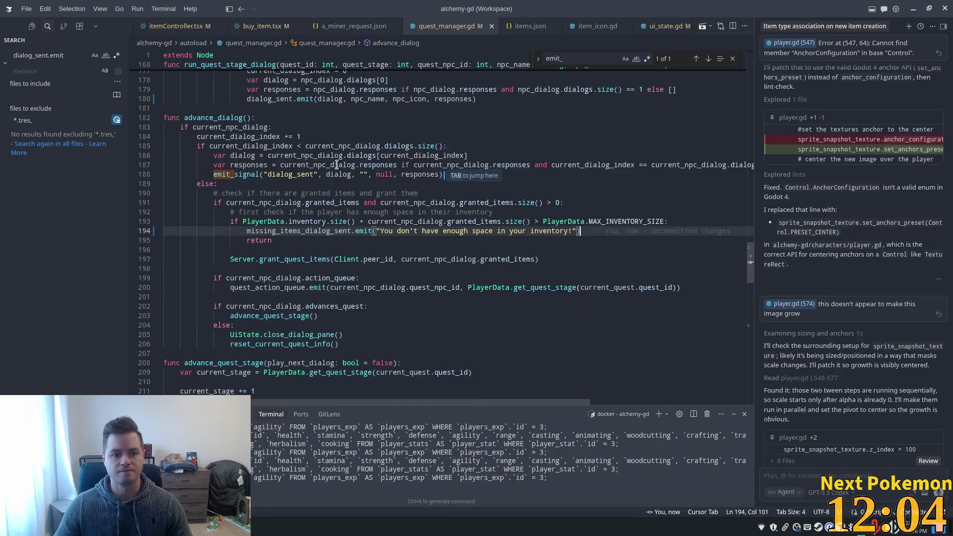
click(395, 165)
click(465, 171)
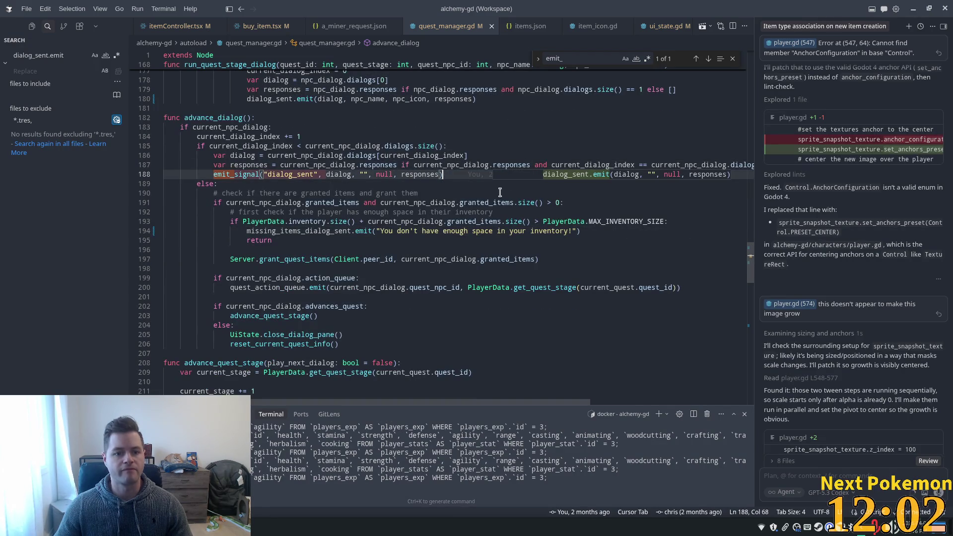
key(Tab)
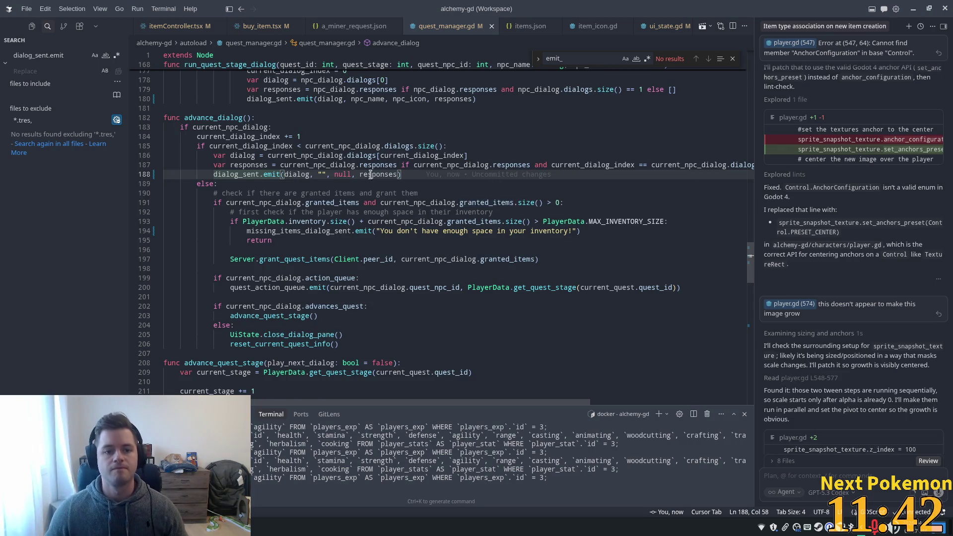
key(Down)
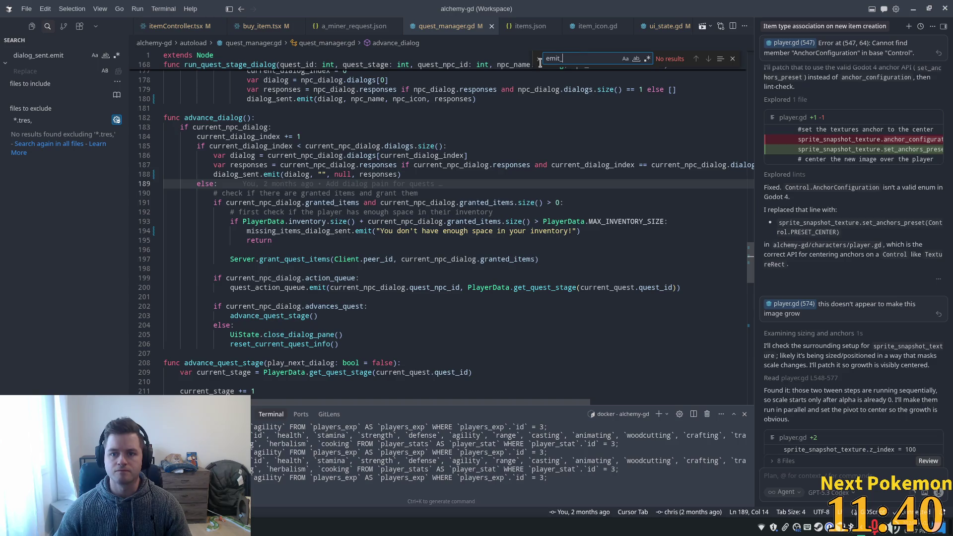
Review run_quest_stage_dialog and the responses on line 179, then return to dialog_pane.gd in Godot.
click(730, 62)
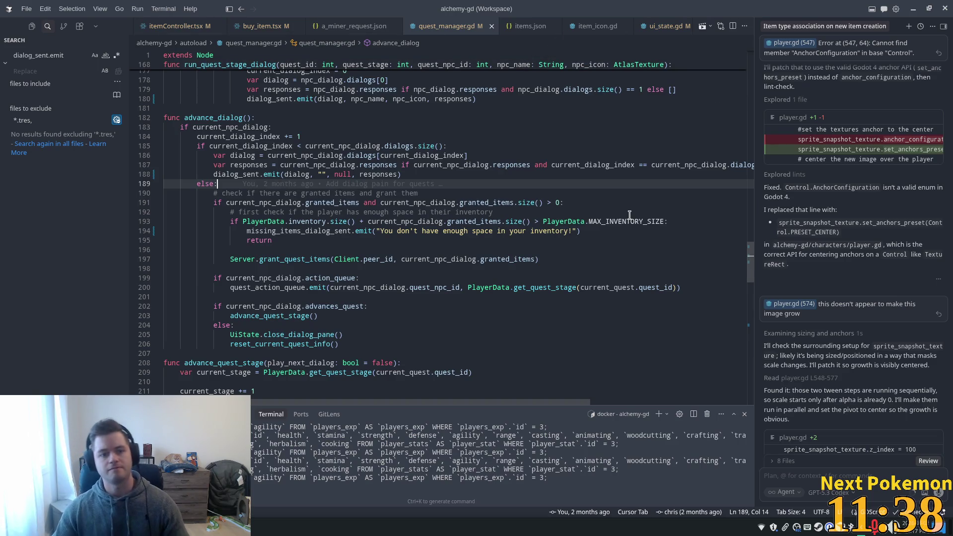
click(460, 155)
scroll(328, 224, up, 4)
click(329, 224)
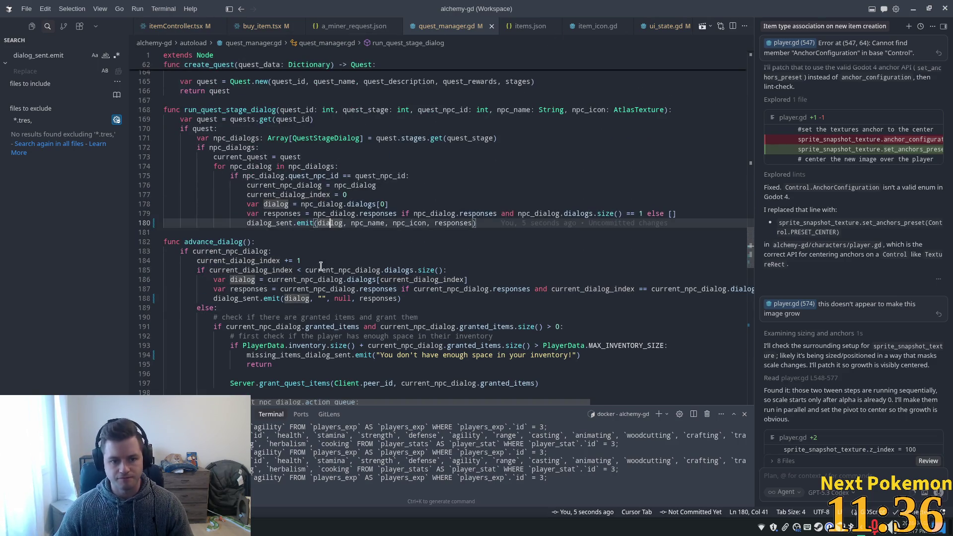
scroll(298, 226, up, 3)
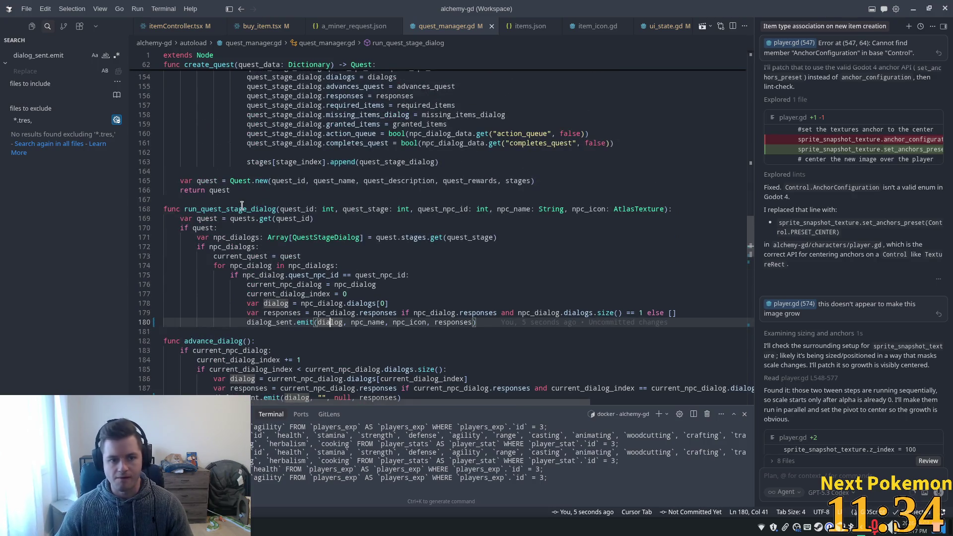
double_click(242, 207)
click(358, 303)
scroll(296, 313, down, 1)
click(287, 287)
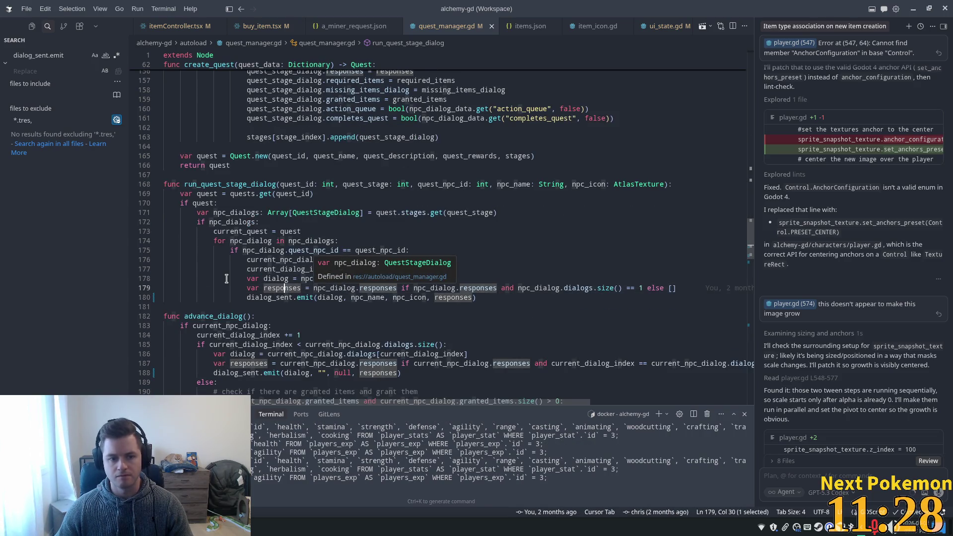
click(200, 288)
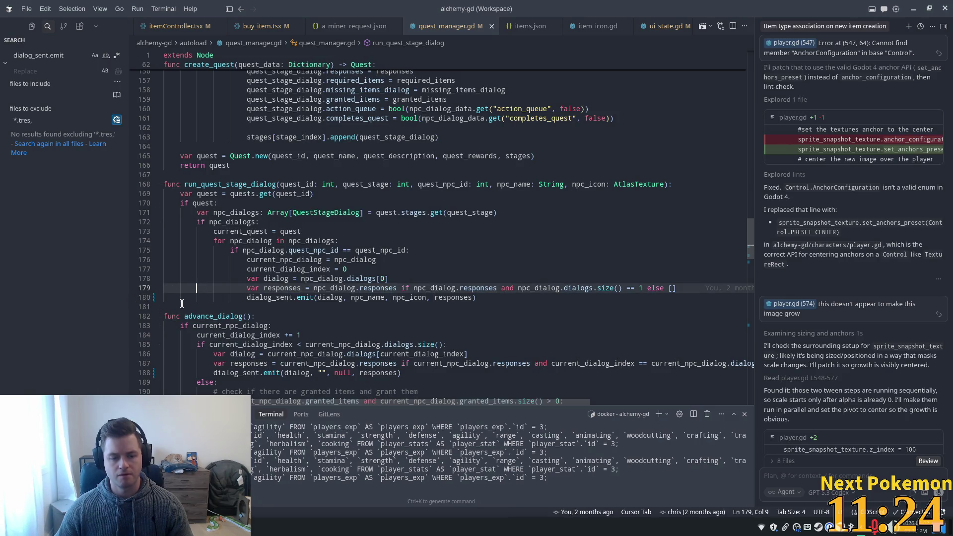
key(alt+Tab)
click(508, 103)
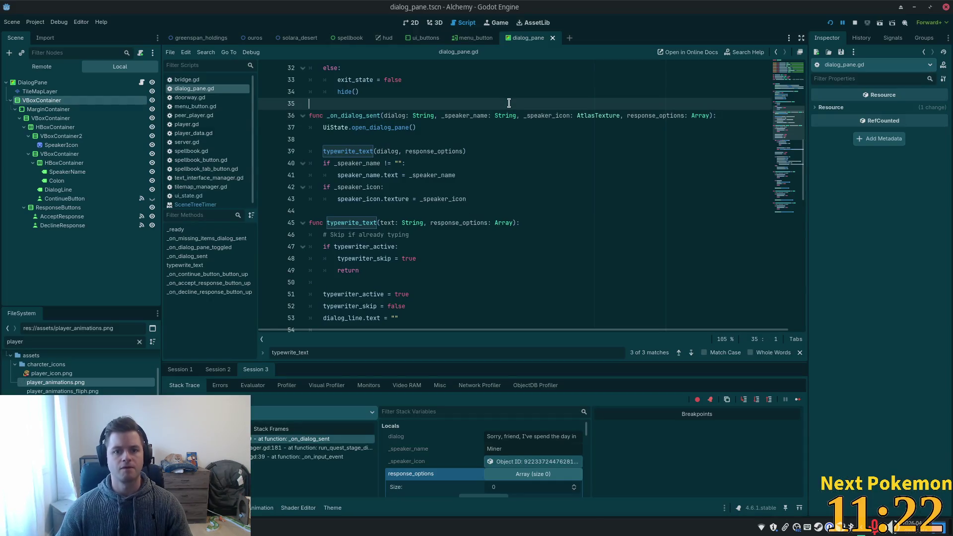
Open quest_manager.gd through the file search and widen the script editing area.
key(shift+alt+o)
text(quest_)
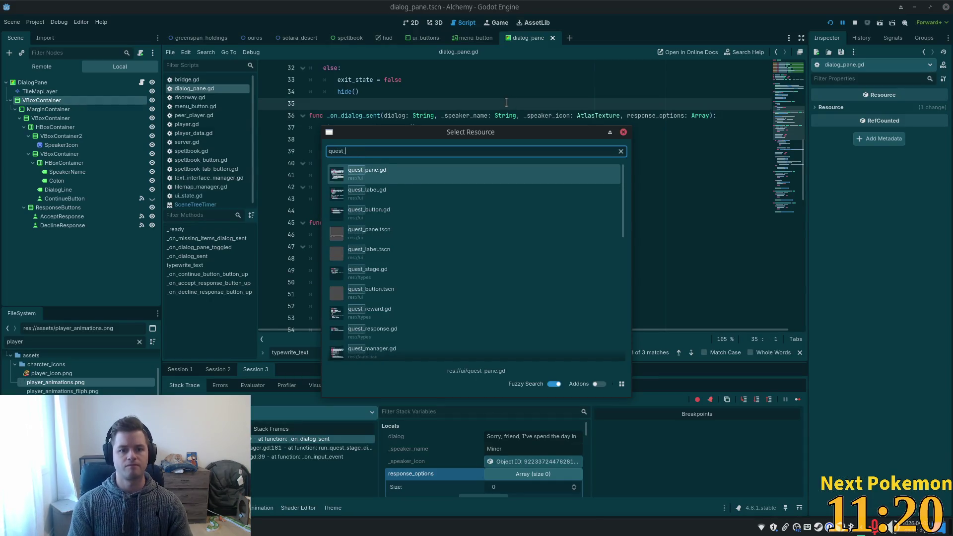
text(manag)
key(Return)
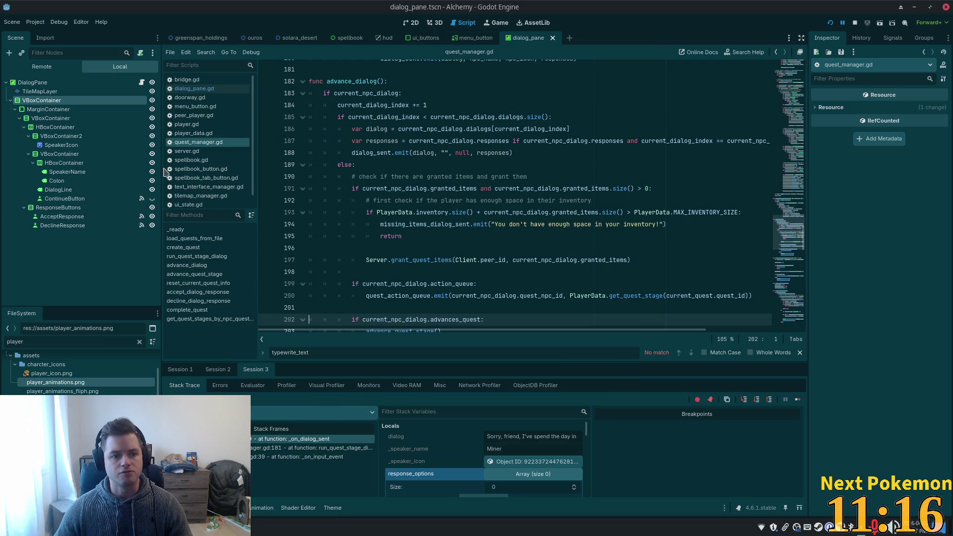
drag(165, 171, 110, 179)
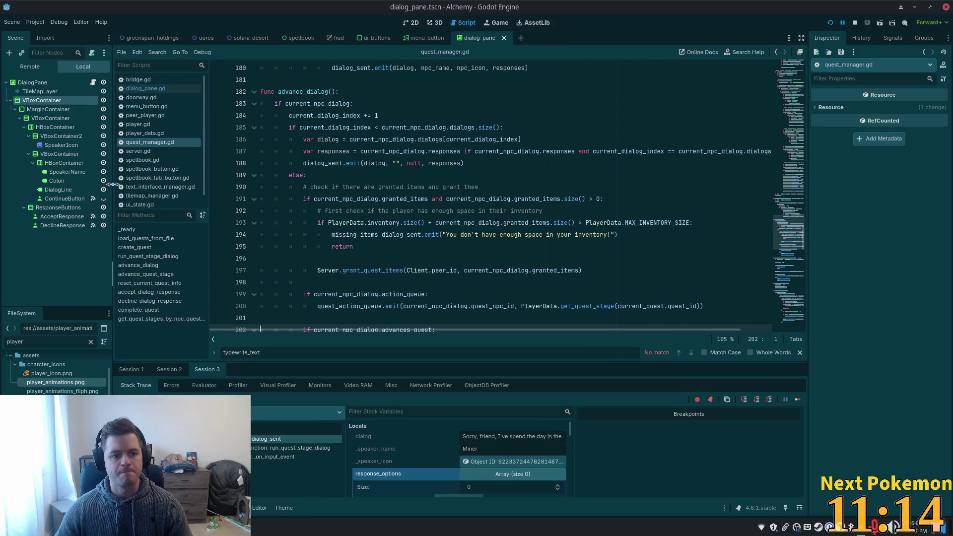
click(511, 187)
Set a breakpoint on line 180 and launch the game for debugging.
scroll(509, 204, up, 8)
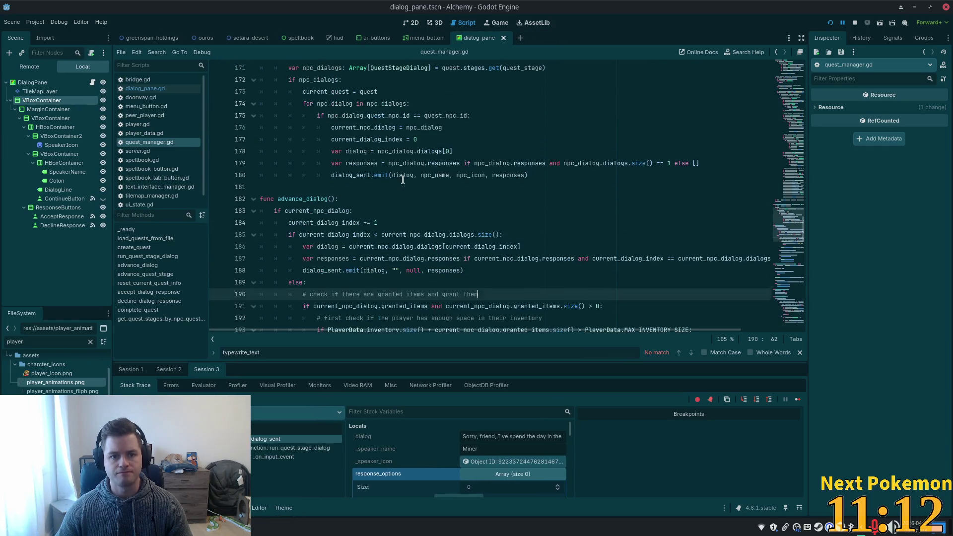
click(318, 201)
scroll(317, 204, down, 4)
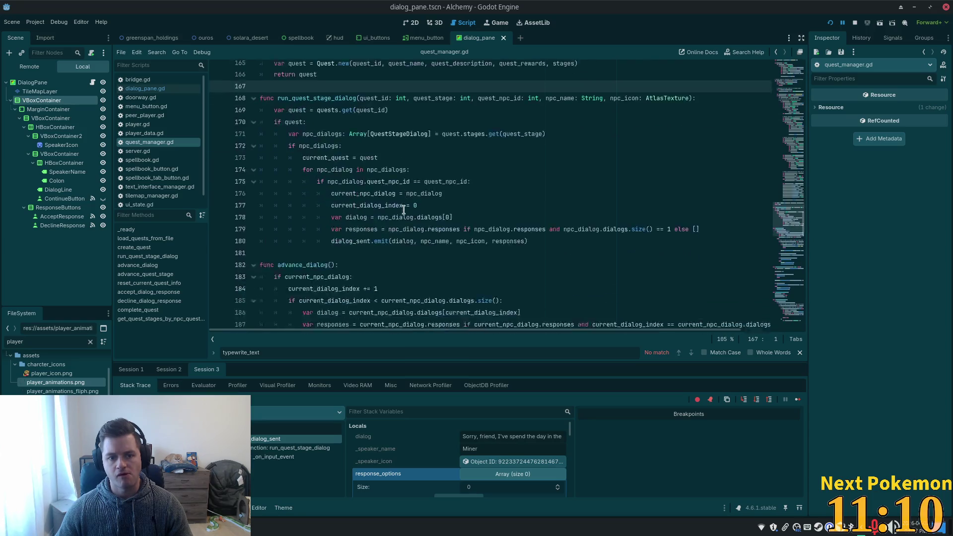
click(295, 163)
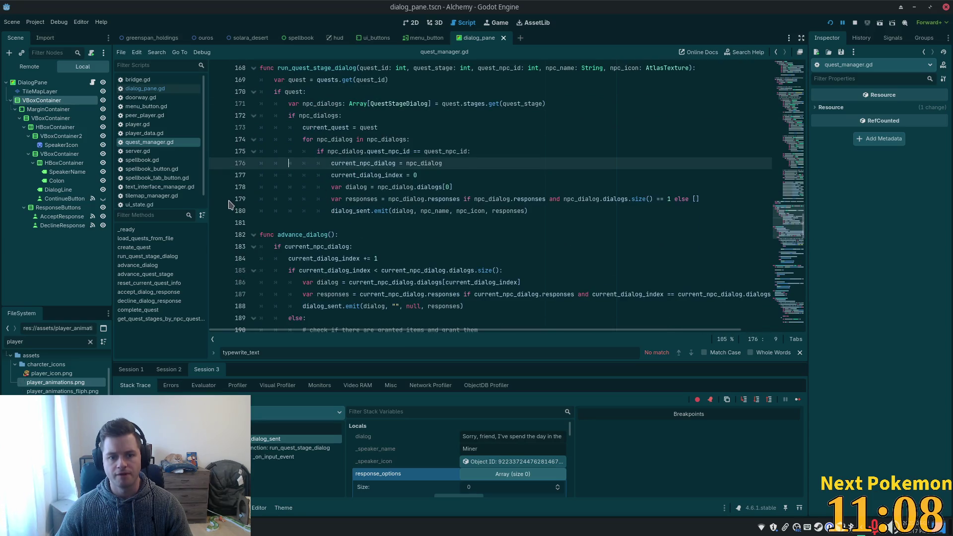
click(217, 211)
key(ctrl+s)
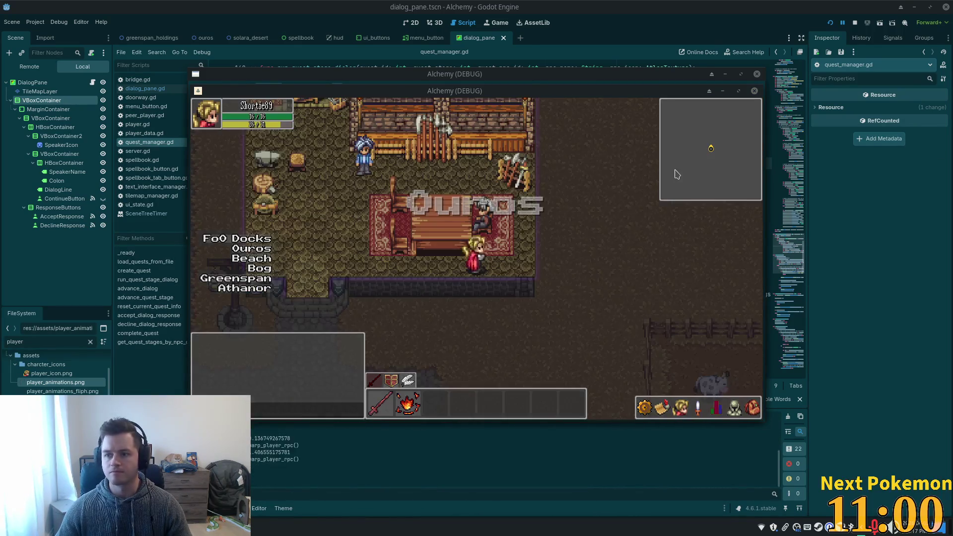
Talk to the Miner in-game so execution pauses at line 180.
click(479, 226)
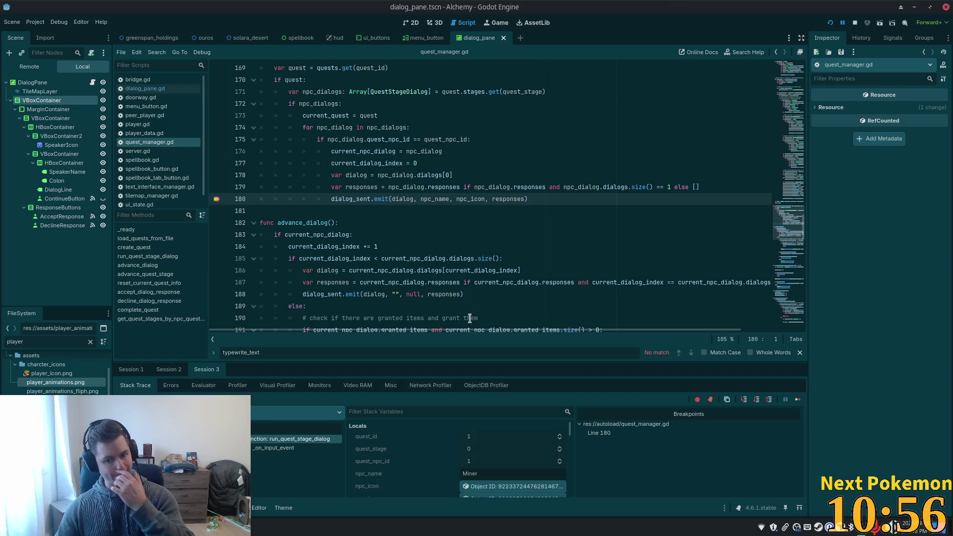
scroll(516, 456, down, 2)
scroll(517, 457, down, 1)
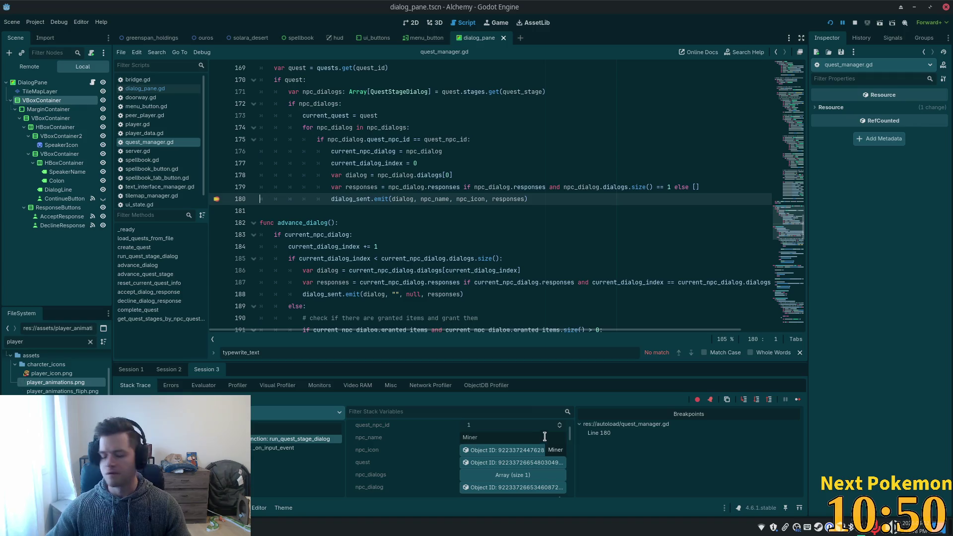
scroll(421, 459, down, 1)
scroll(420, 459, down, 1)
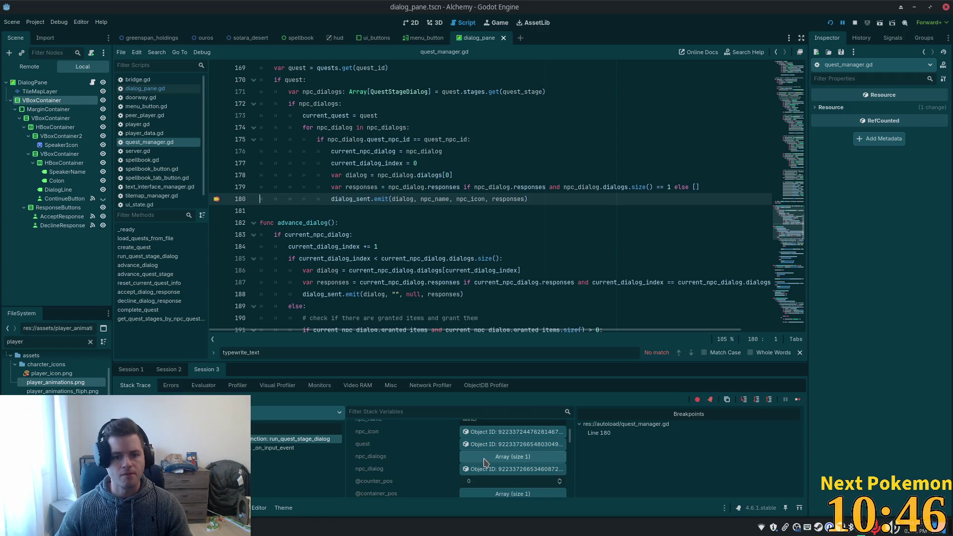
Expand the empty responses array and open the npc_dialog resource in the Inspector.
scroll(485, 462, down, 3)
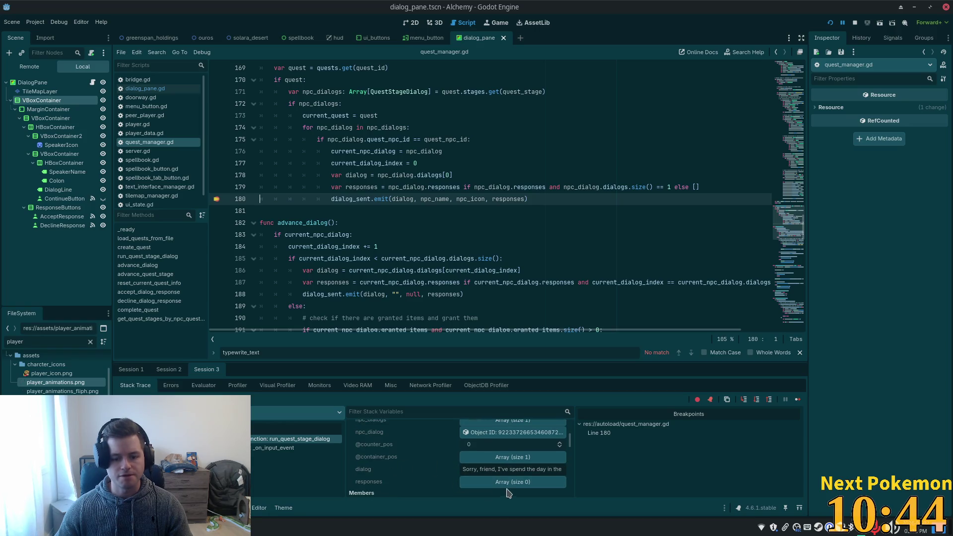
click(500, 482)
scroll(436, 472, down, 1)
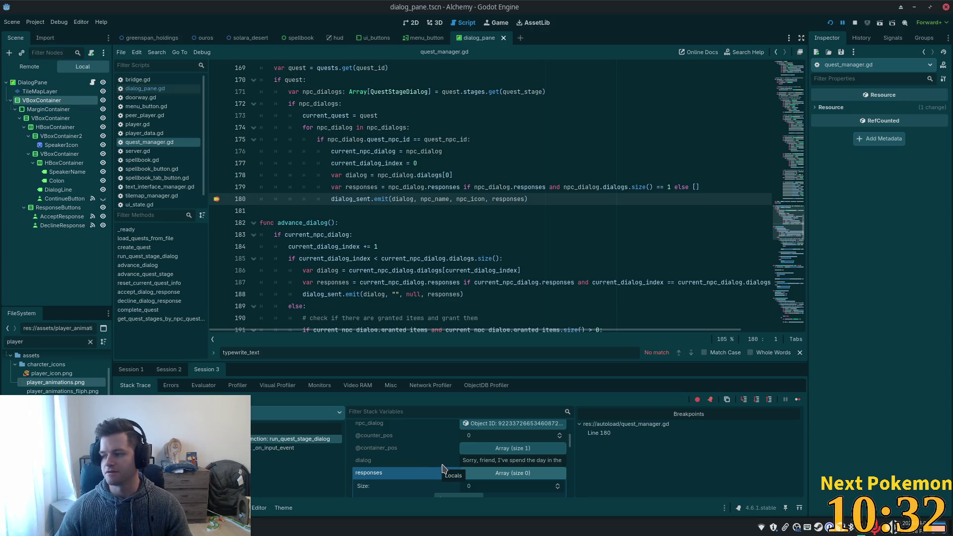
scroll(415, 437, up, 3)
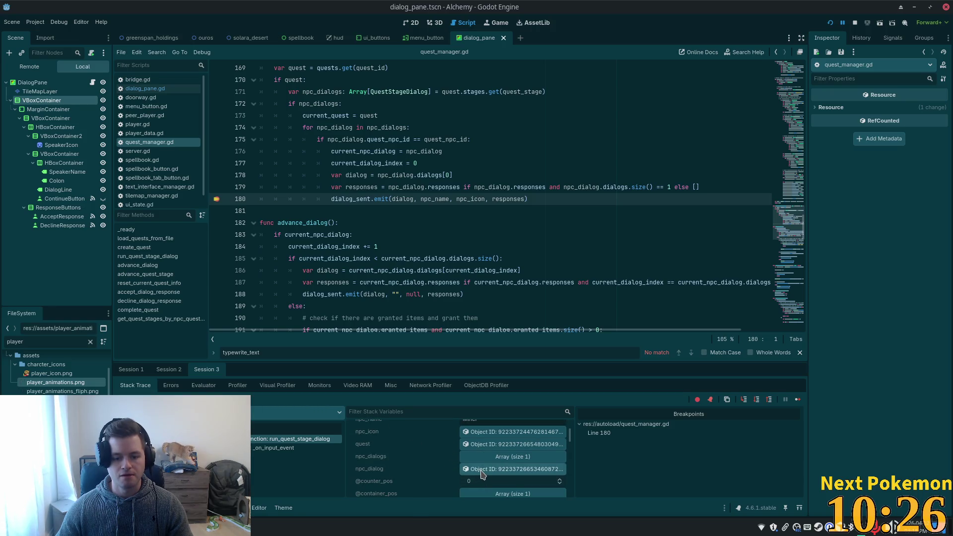
click(481, 474)
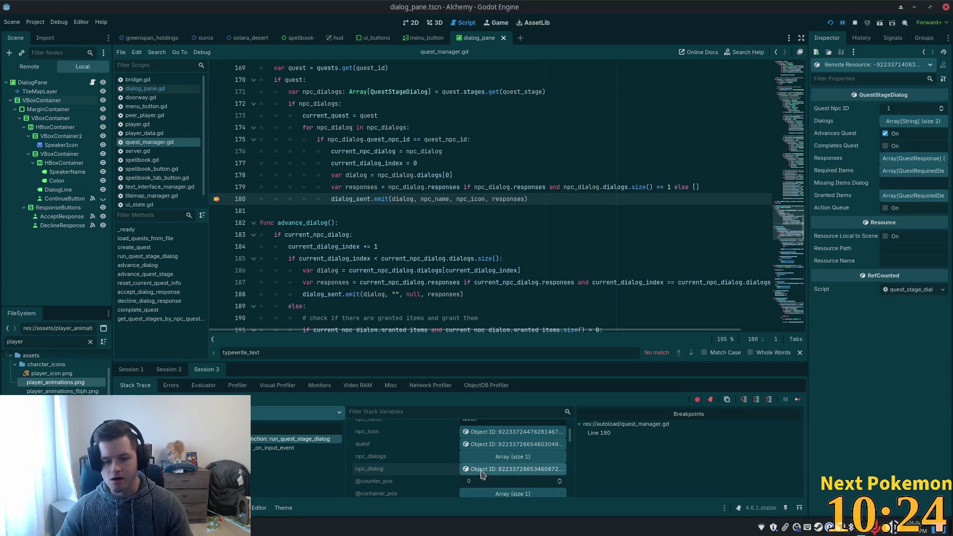
Expand the resource's Responses and Dialogs arrays, then examine the npc_dialog check on line 179.
click(918, 159)
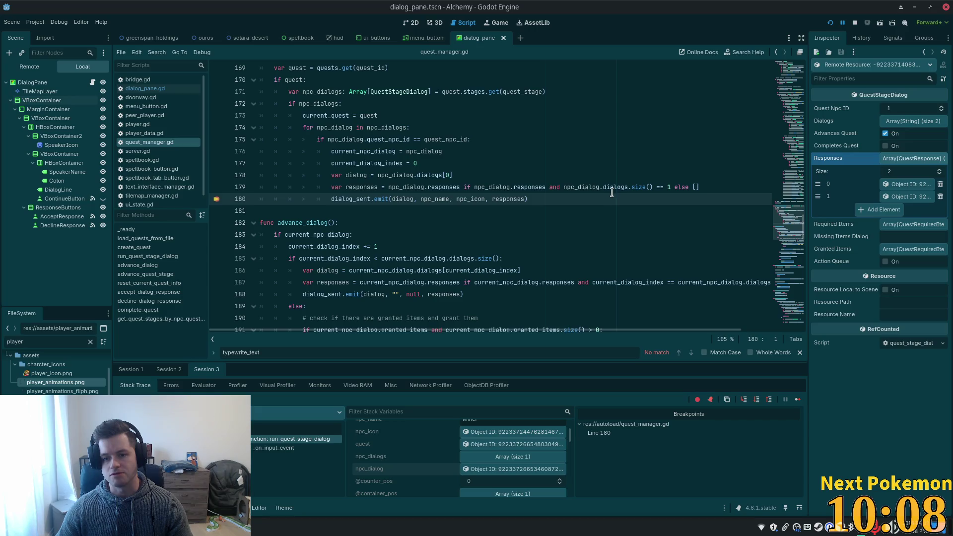
mouse_move(611, 192)
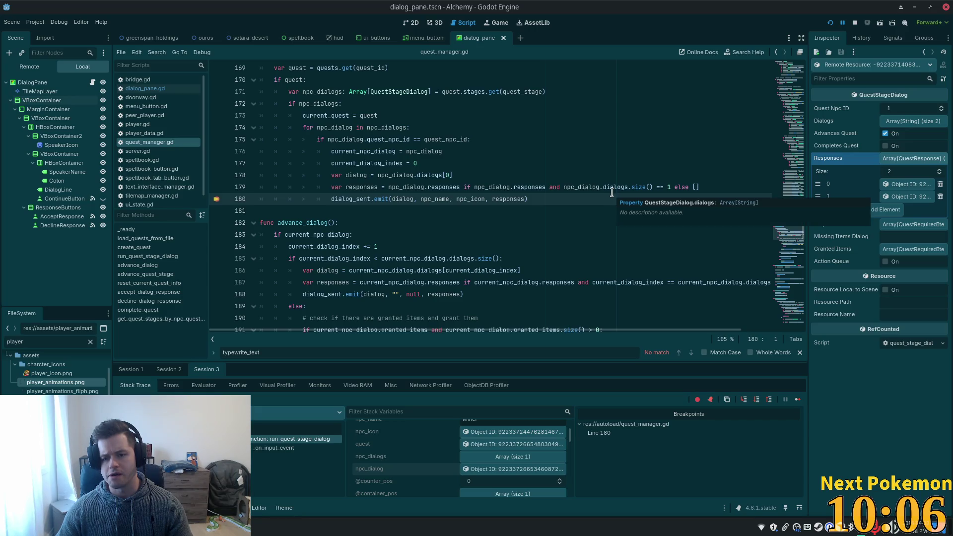
click(918, 124)
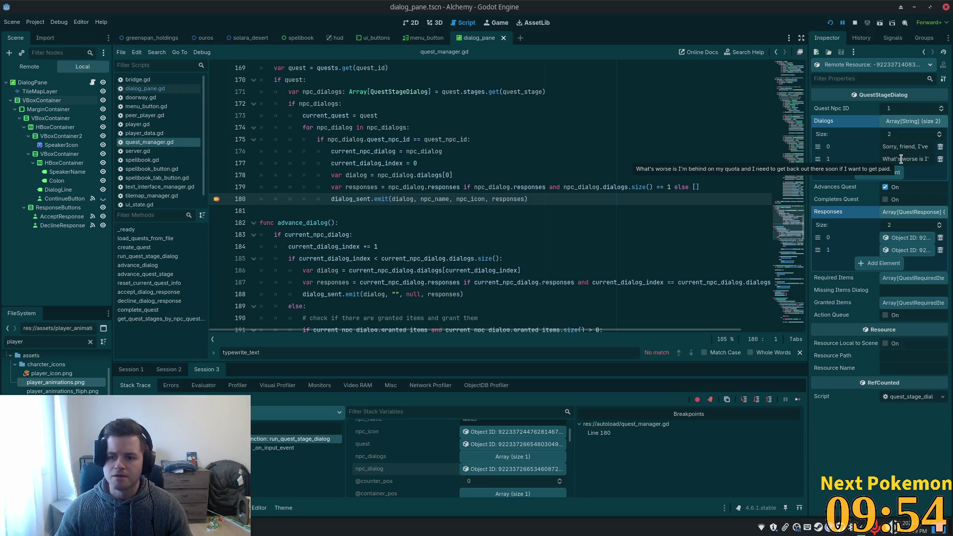
click(625, 186)
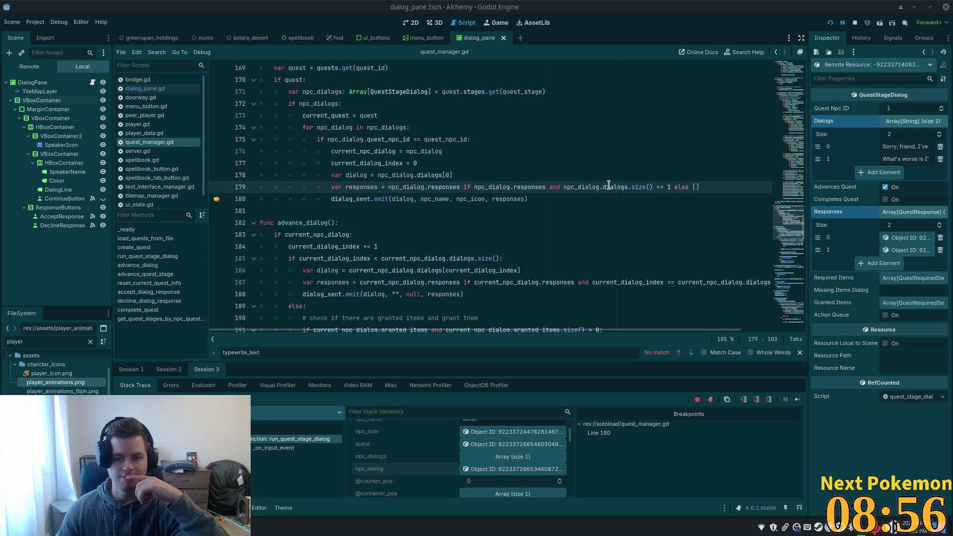
click(570, 187)
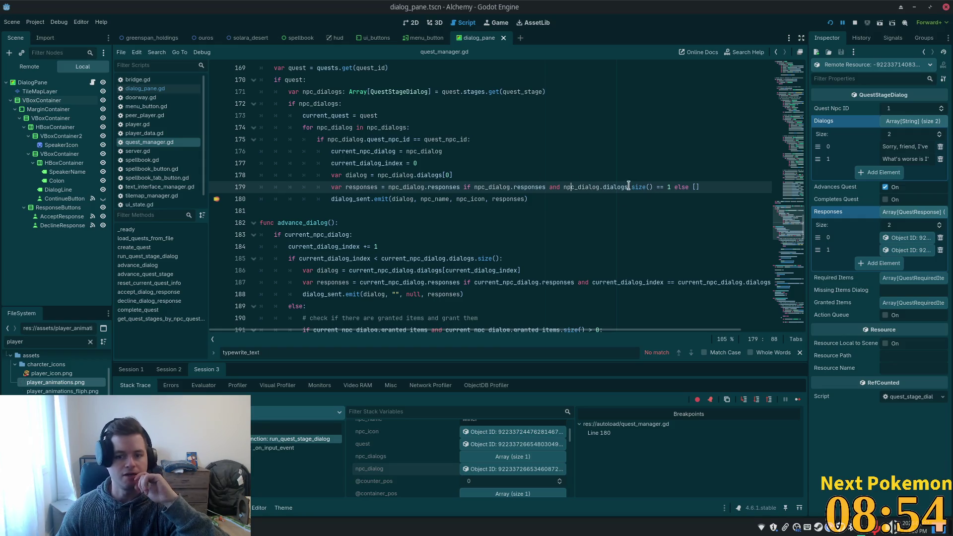
mouse_move(619, 187)
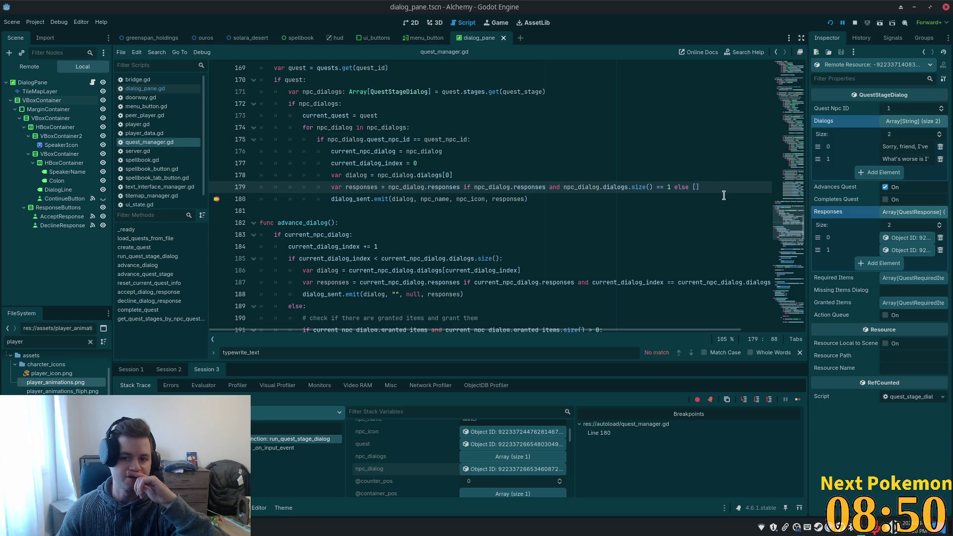
drag(653, 187, 561, 187)
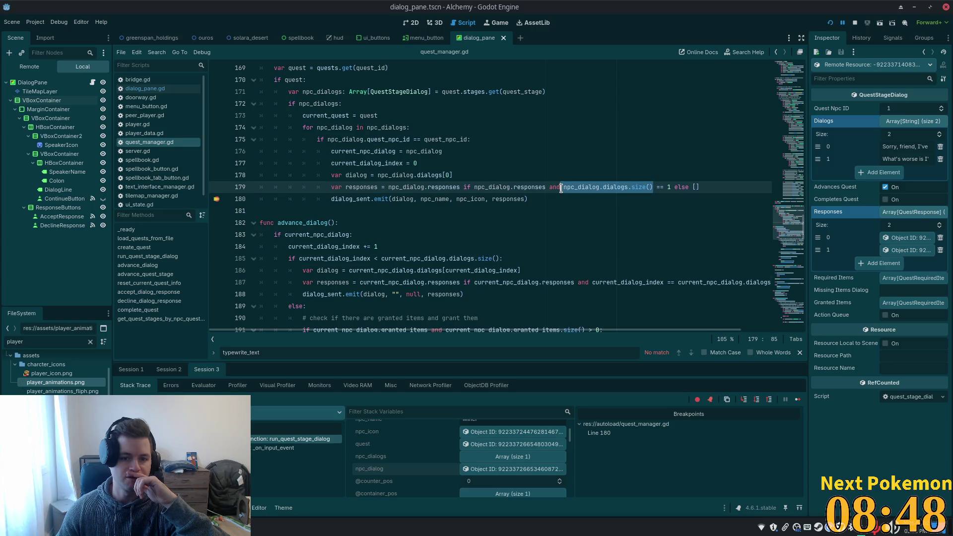
double_click(394, 198)
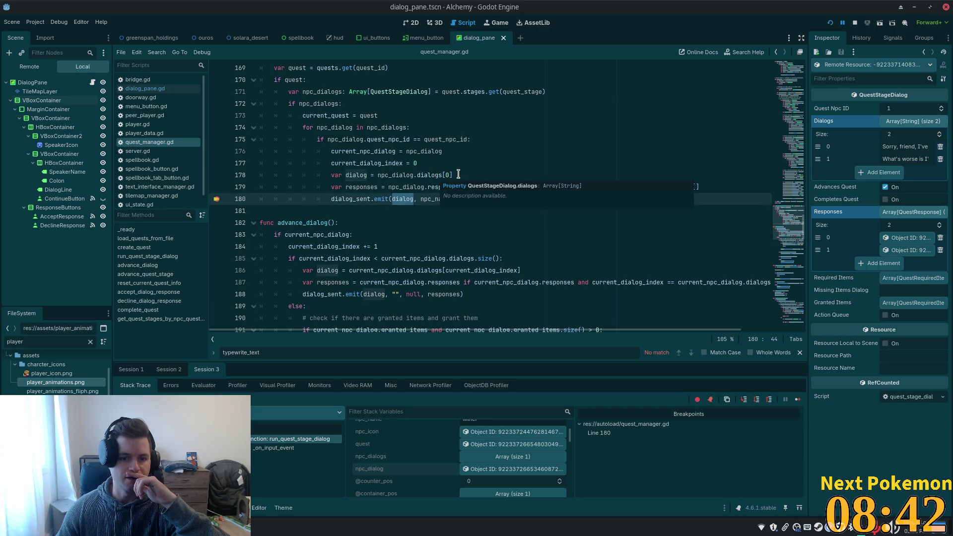
double_click(436, 171)
click(463, 176)
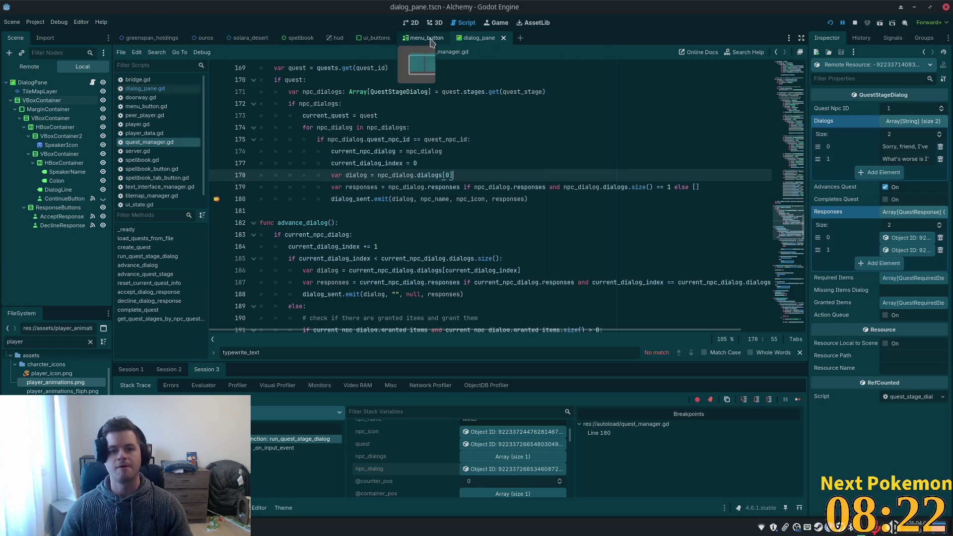
Hide the ResponseButtons node, save the dialog pane scene, restart, and talk to the Miner.
click(409, 23)
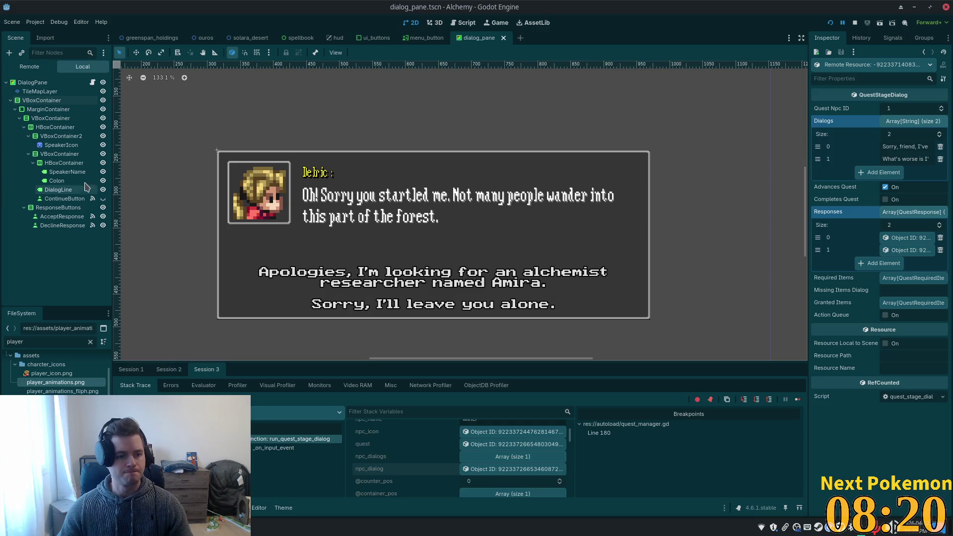
click(103, 207)
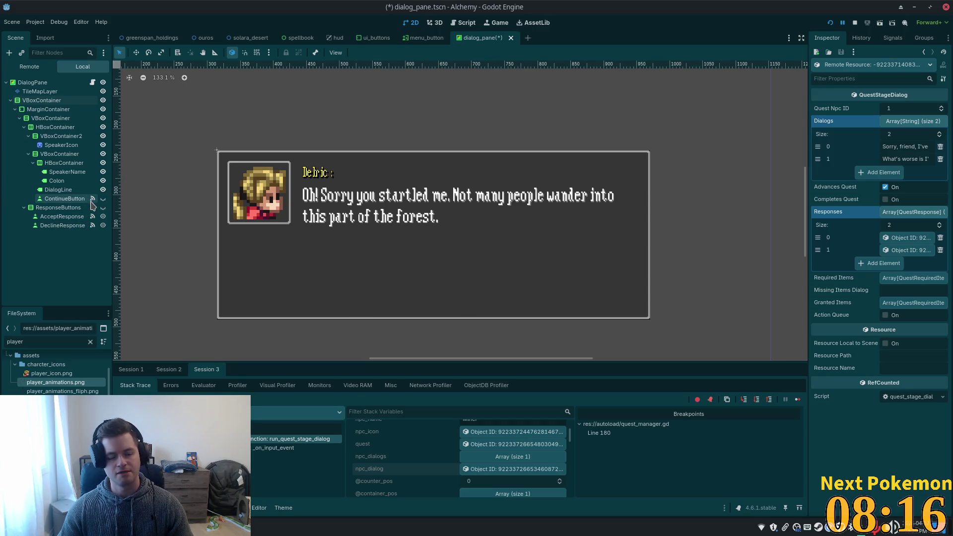
key(ctrl+s)
click(829, 22)
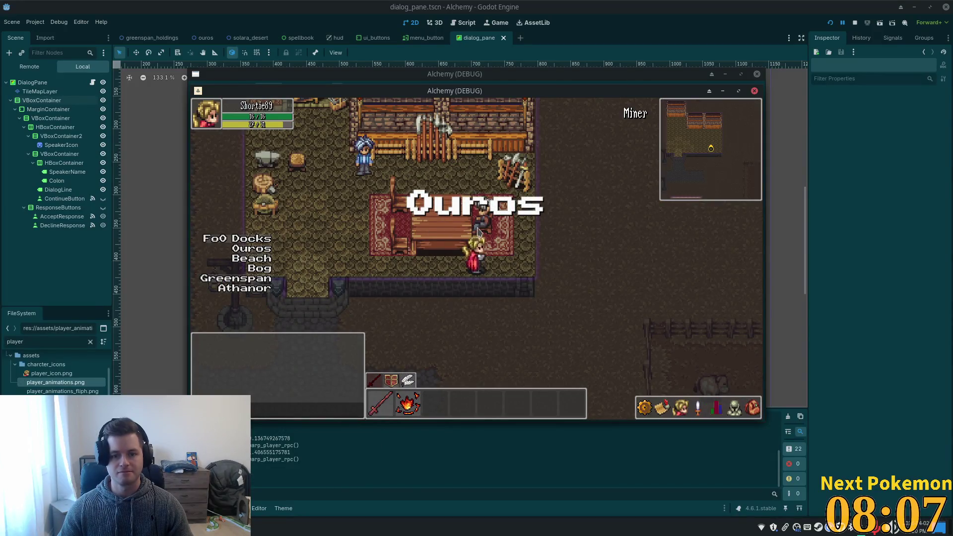
click(478, 232)
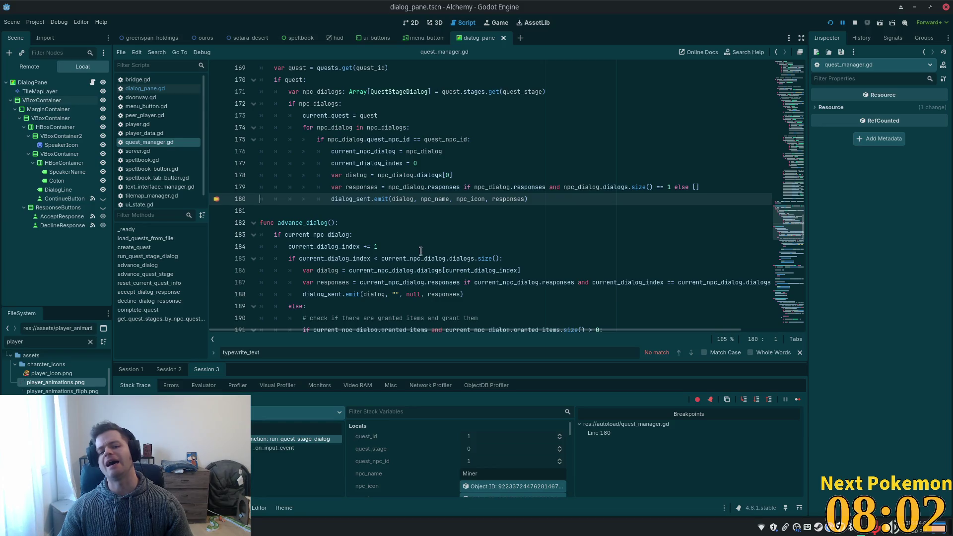
Remove the line-180 breakpoint, resume, and advance the Miner's dialog in-game.
click(216, 199)
click(841, 24)
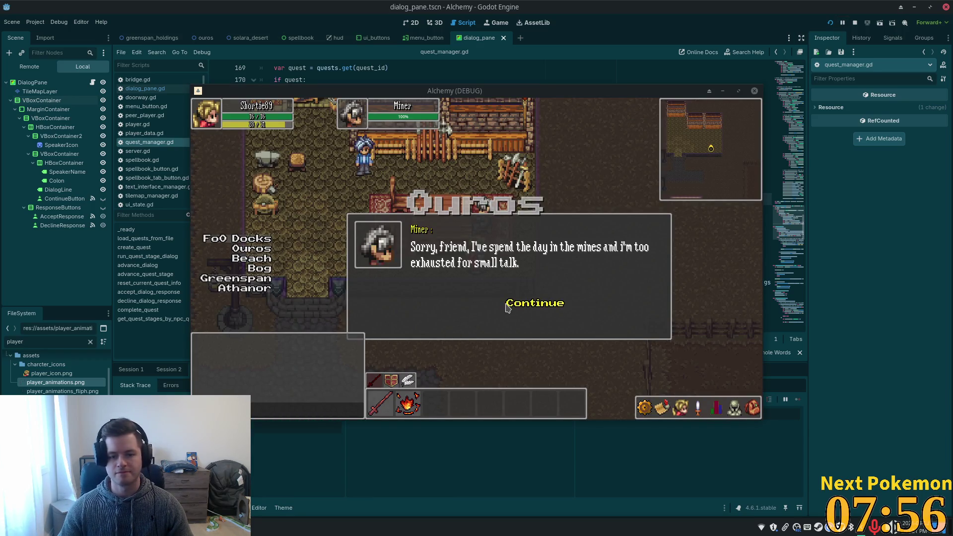
click(496, 303)
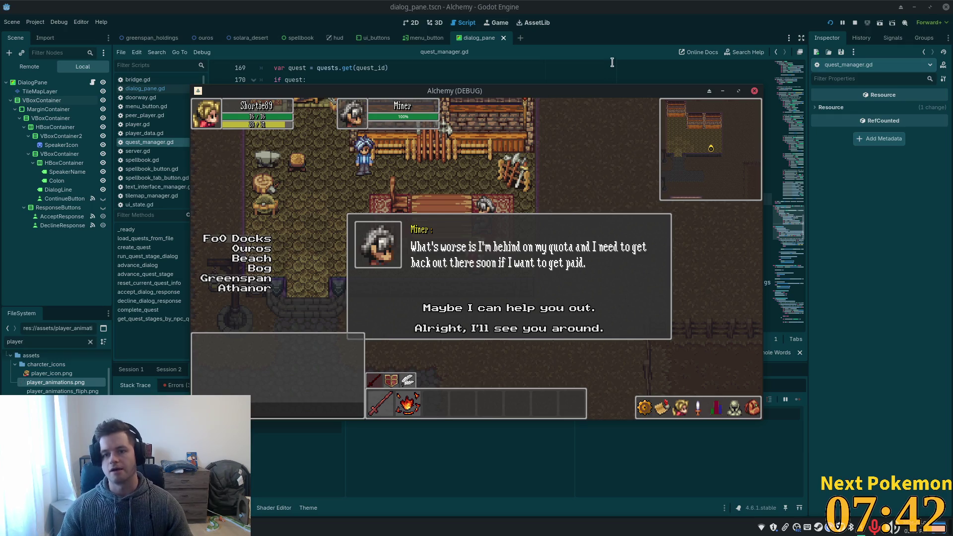
Stop the game and open dialog_pane.gd in the script editor.
key(F8)
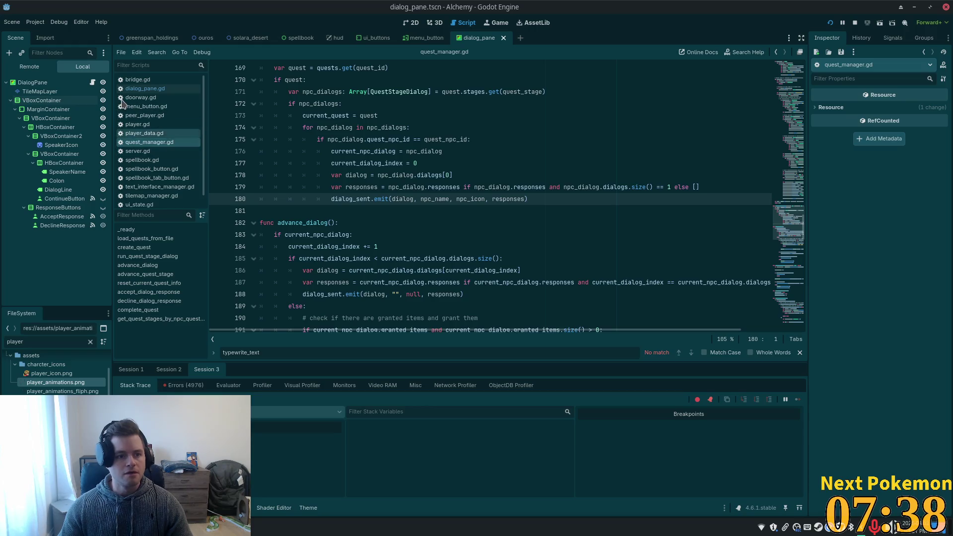
click(410, 23)
click(92, 82)
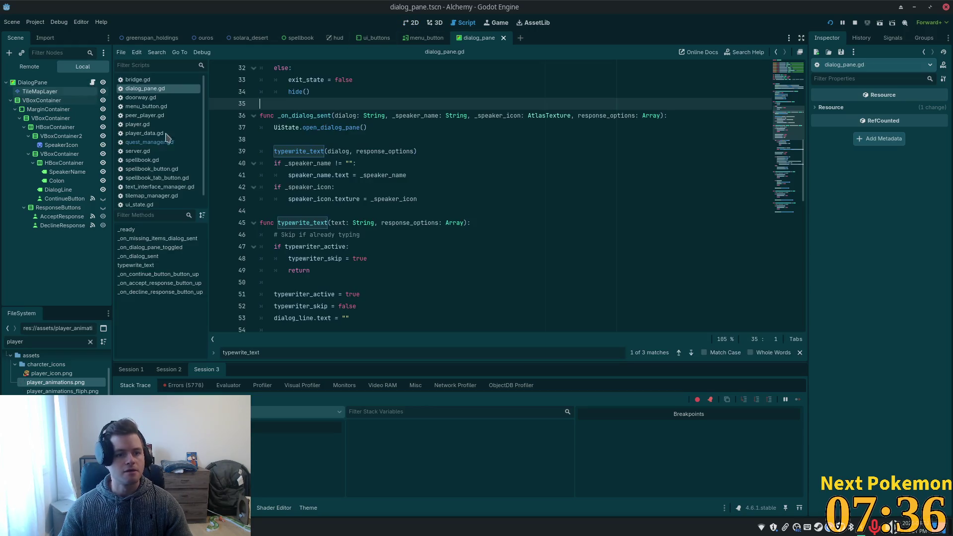
scroll(297, 191, down, 2)
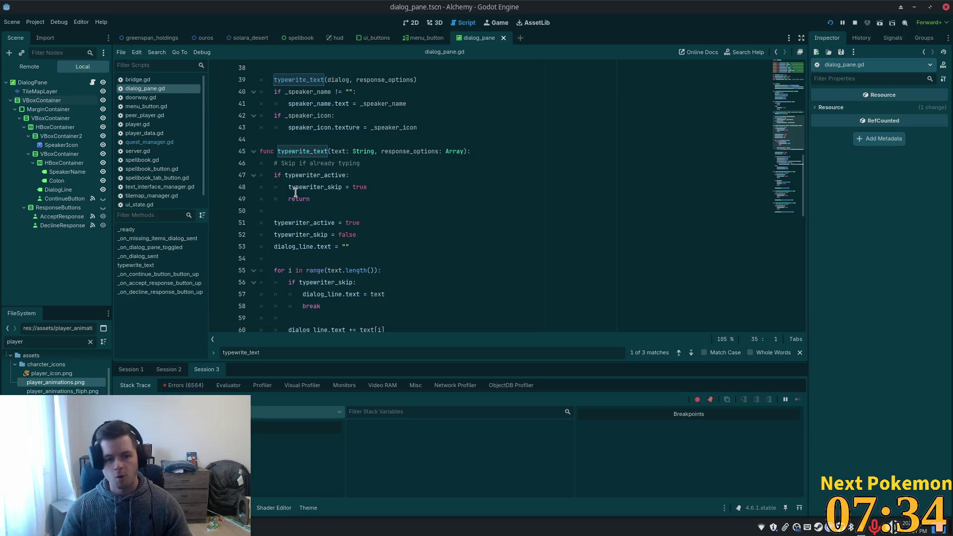
scroll(308, 198, up, 5)
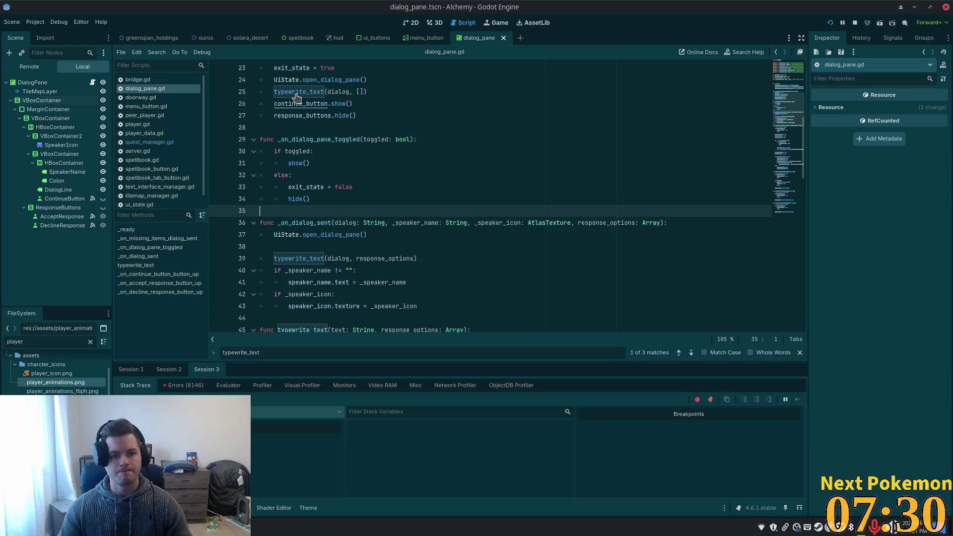
ctrl+click(295, 92)
scroll(382, 297, down, 4)
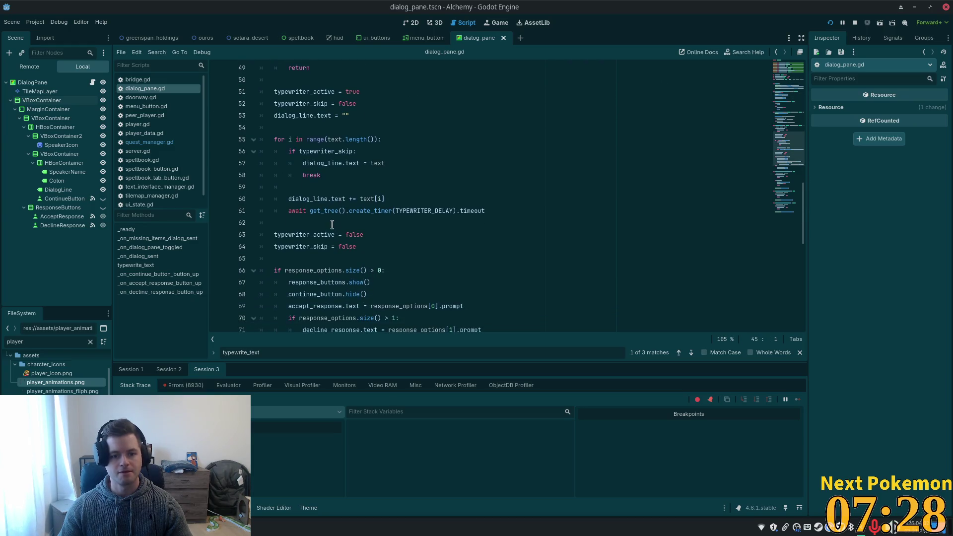
scroll(398, 218, down, 2)
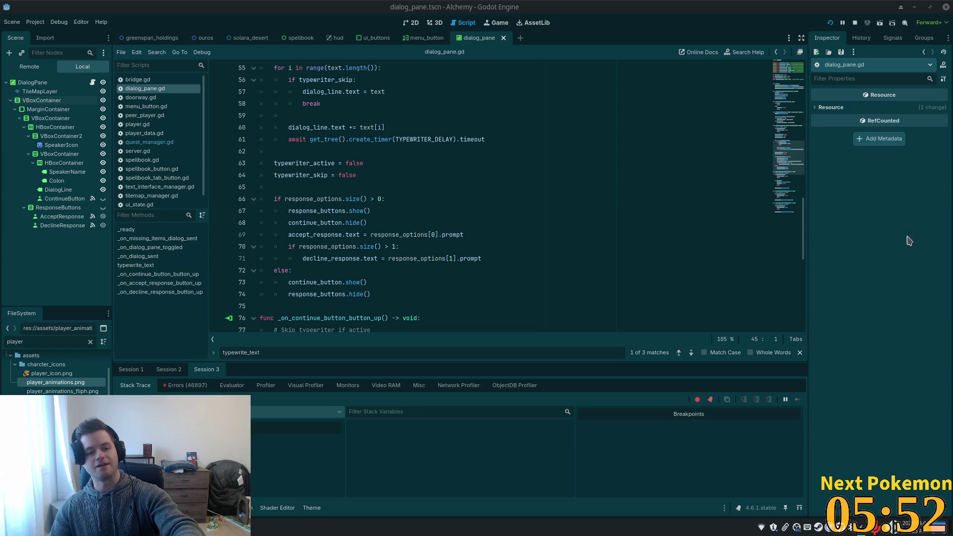
scroll(444, 241, down, 1)
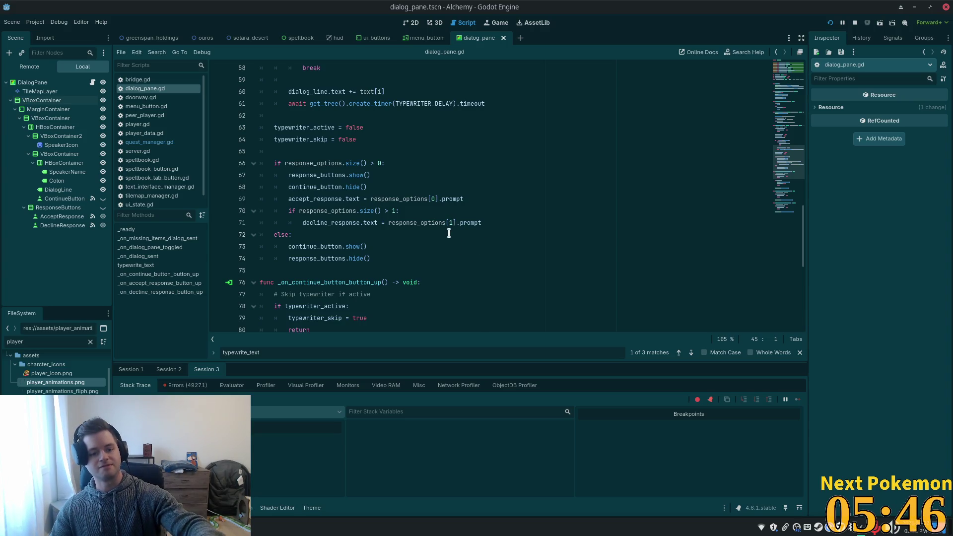
Add response_buttons.hide() and continue_button.hide() to the continue handler and save.
drag(377, 187, 271, 175)
key(ctrl+c)
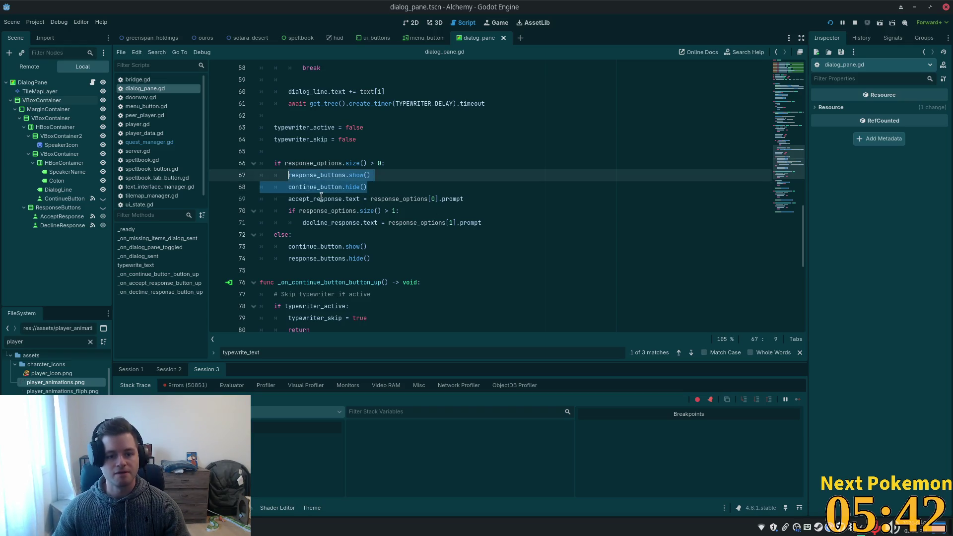
scroll(317, 209, down, 4)
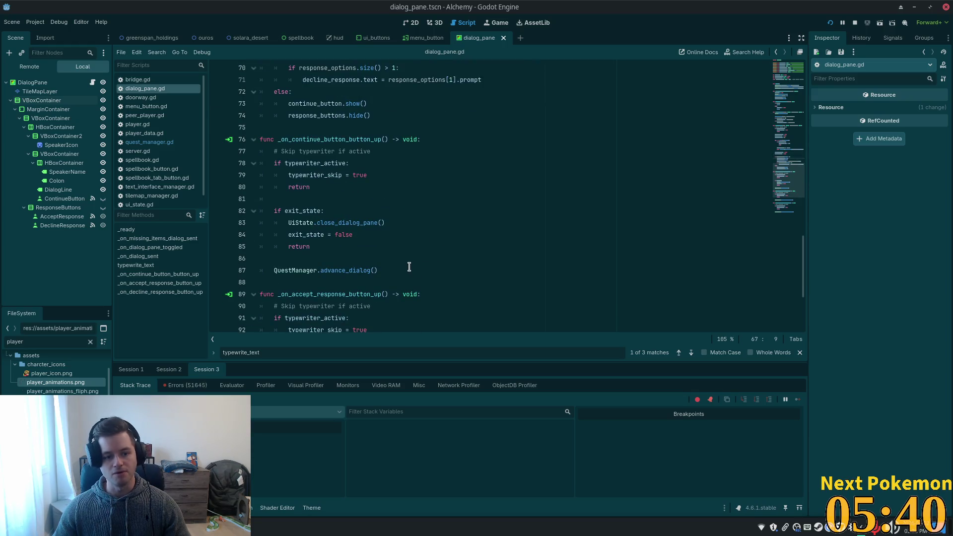
click(350, 256)
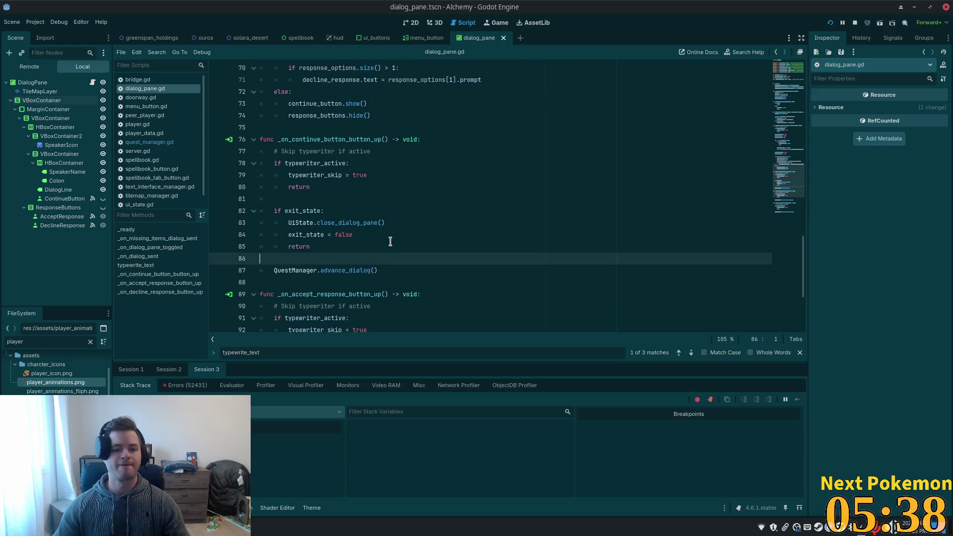
key(Return)
key(Tab)
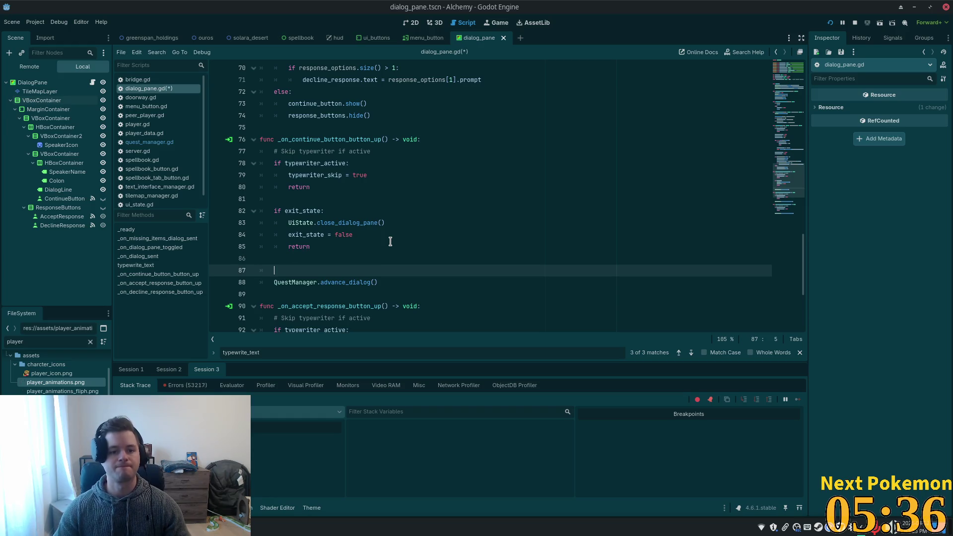
key(ctrl+v)
click(288, 282)
key(BackSpace)
double_click(341, 270)
text(hide)
click(312, 282)
key(ctrl+s)
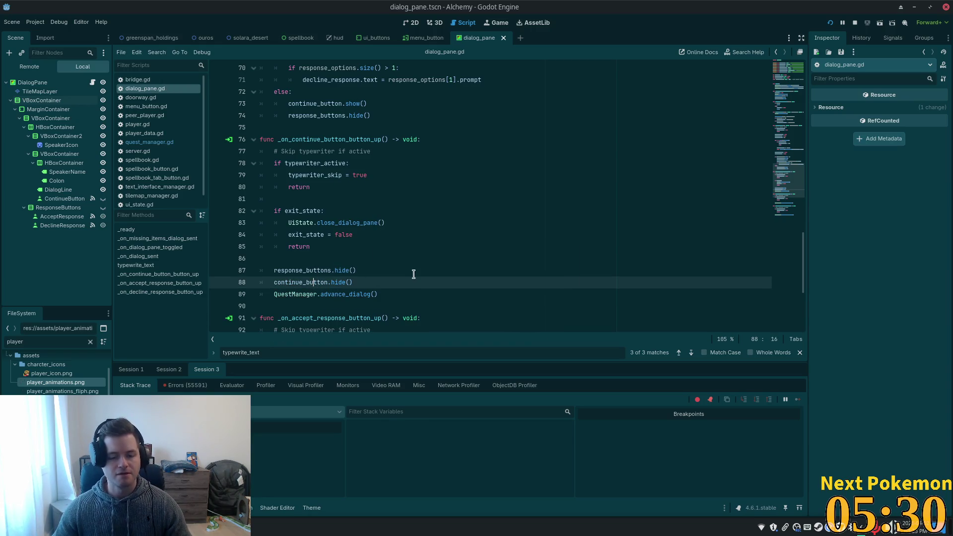
Copy the two hide calls into the accept handler and save.
scroll(300, 253, down, 4)
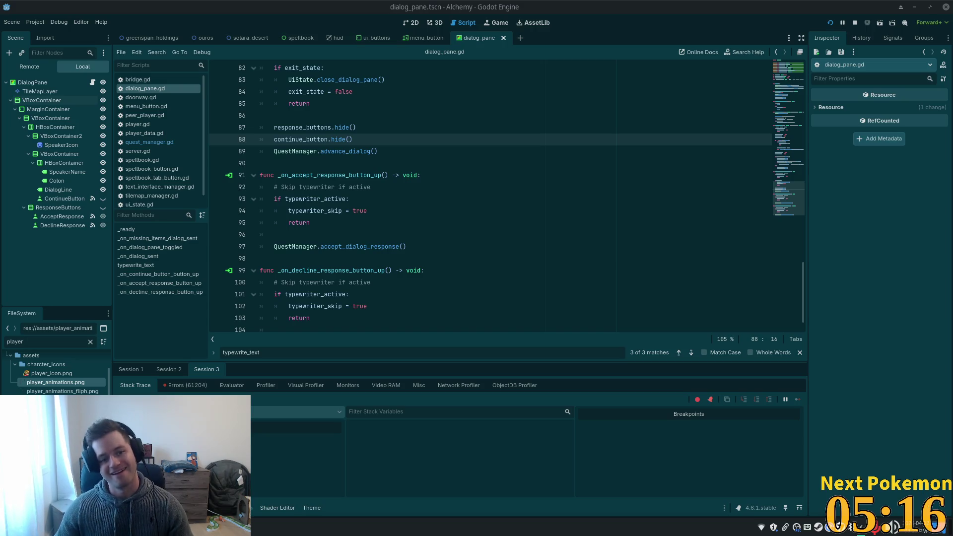
click(504, 155)
drag(353, 139, 274, 128)
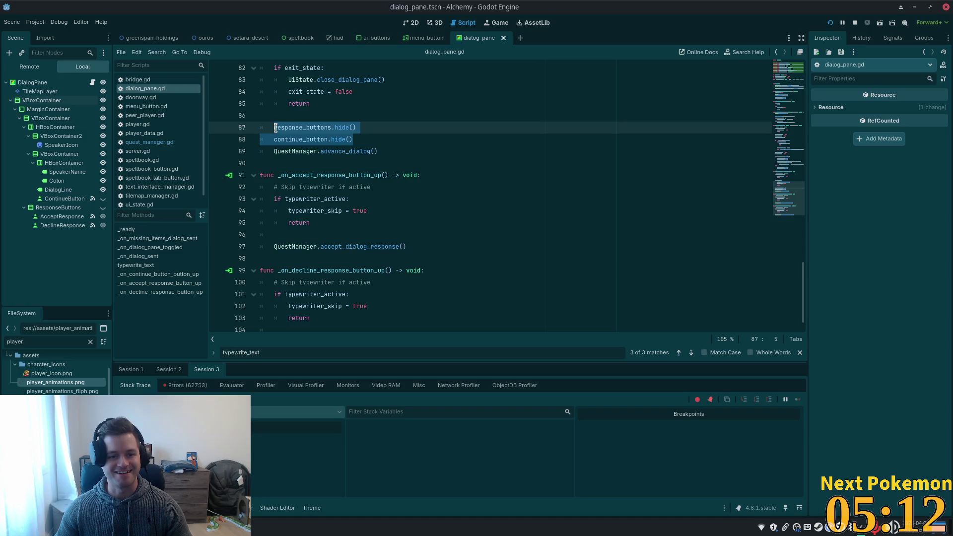
key(ctrl+c)
click(323, 231)
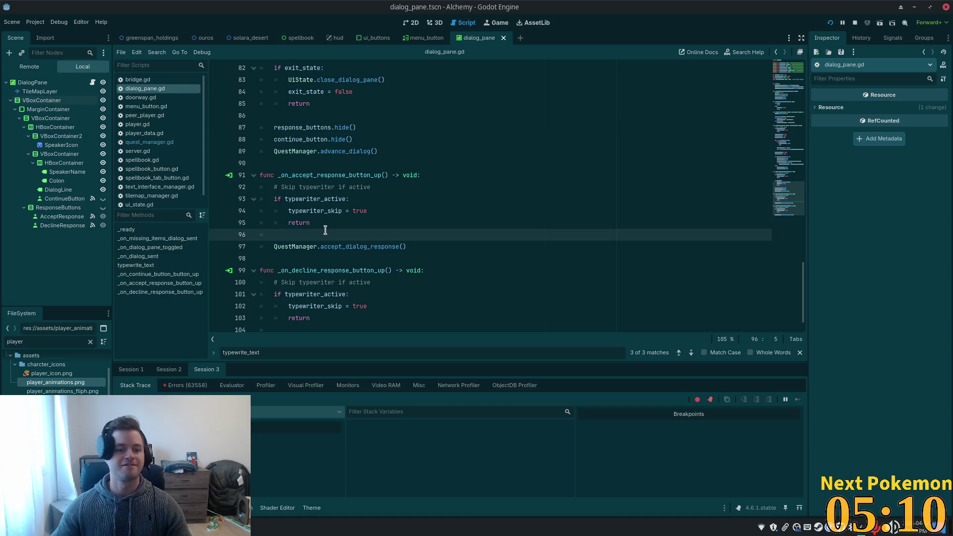
key(Return)
key(ctrl+v)
key(ctrl+s)
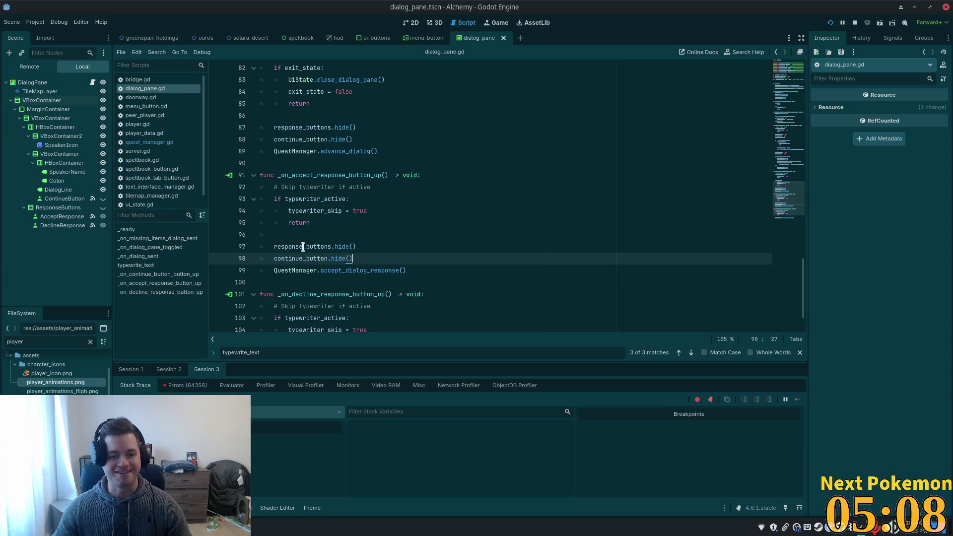
Paste the two hide calls into the decline handler.
scroll(298, 243, down, 2)
click(287, 306)
key(Return)
key(ctrl+v)
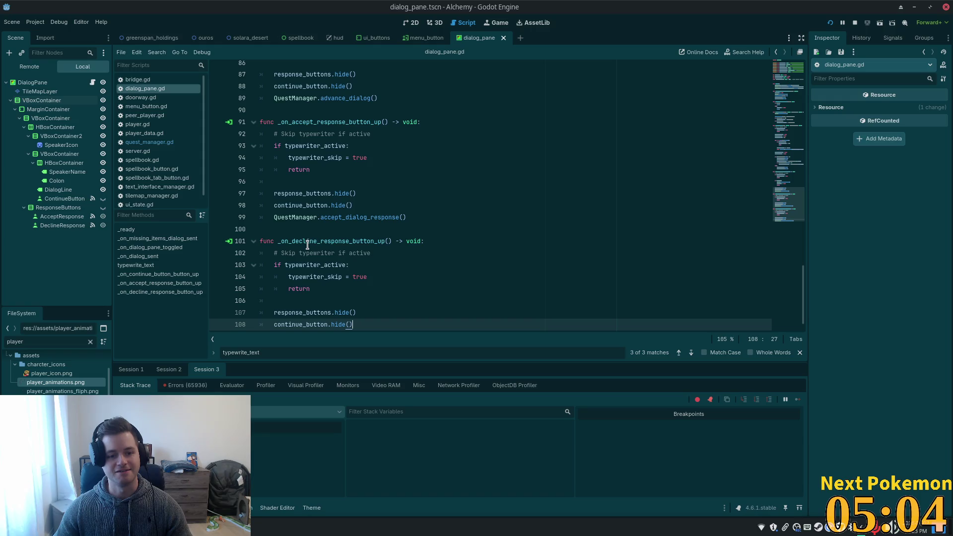
scroll(303, 248, down, 1)
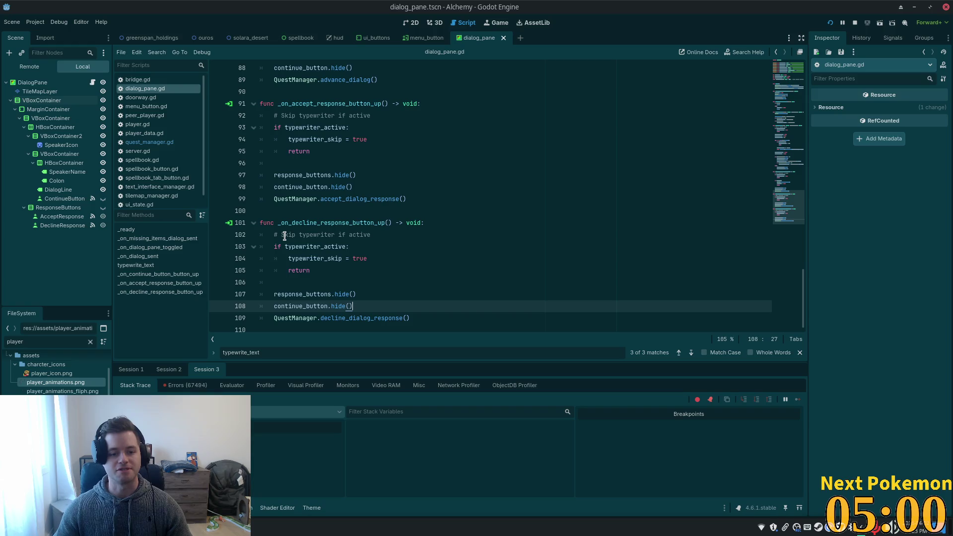
click(264, 326)
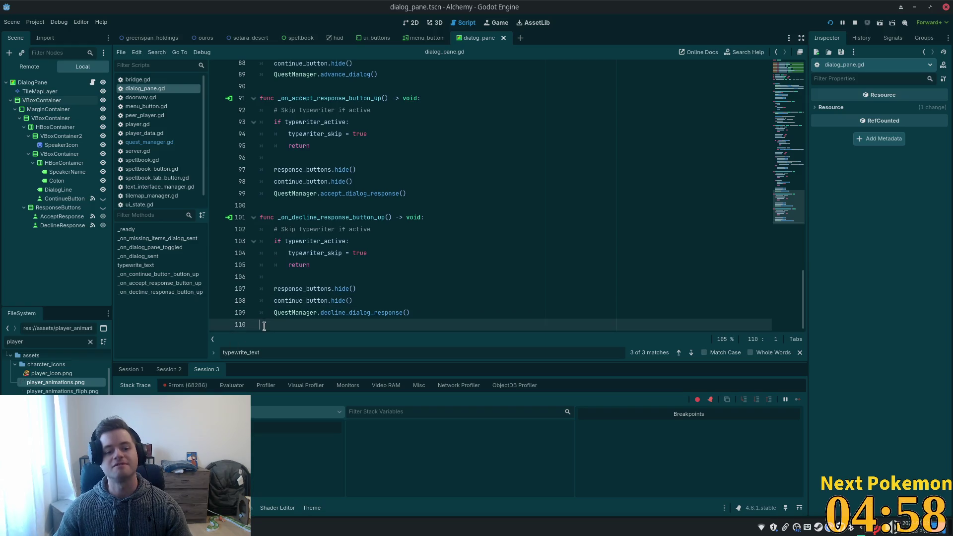
Create func hide_responses() -> void: containing both button hide calls.
key(Return)
text(func )
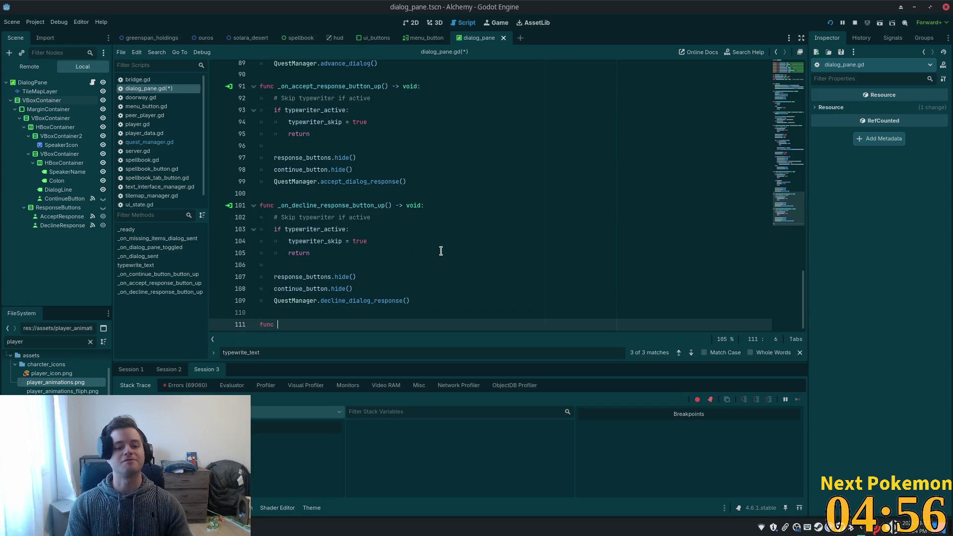
text(hide)
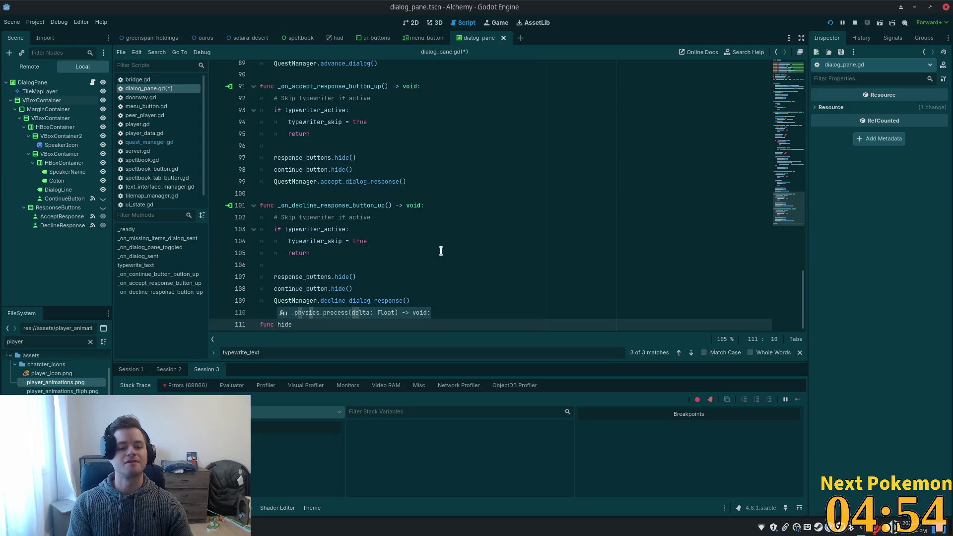
text(_responsme)
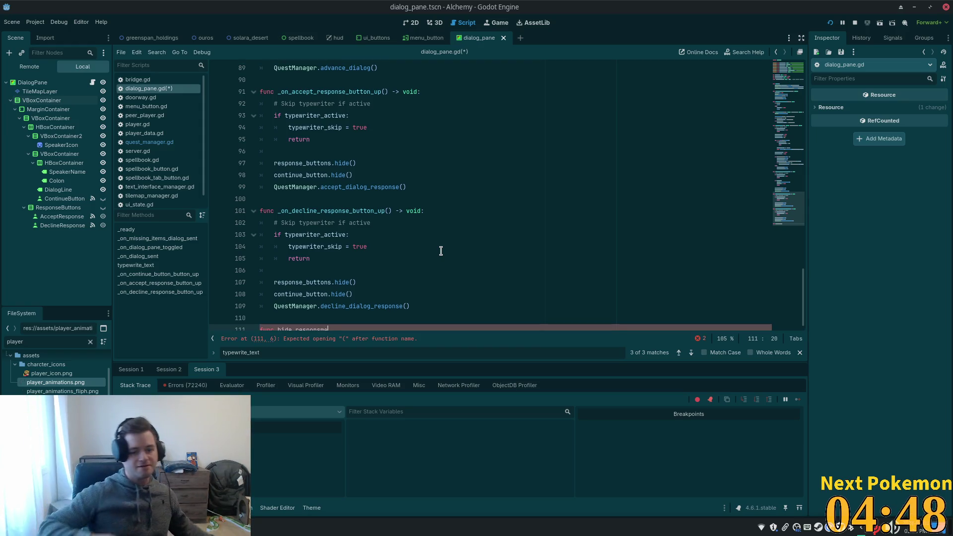
scroll(385, 130, down, 1)
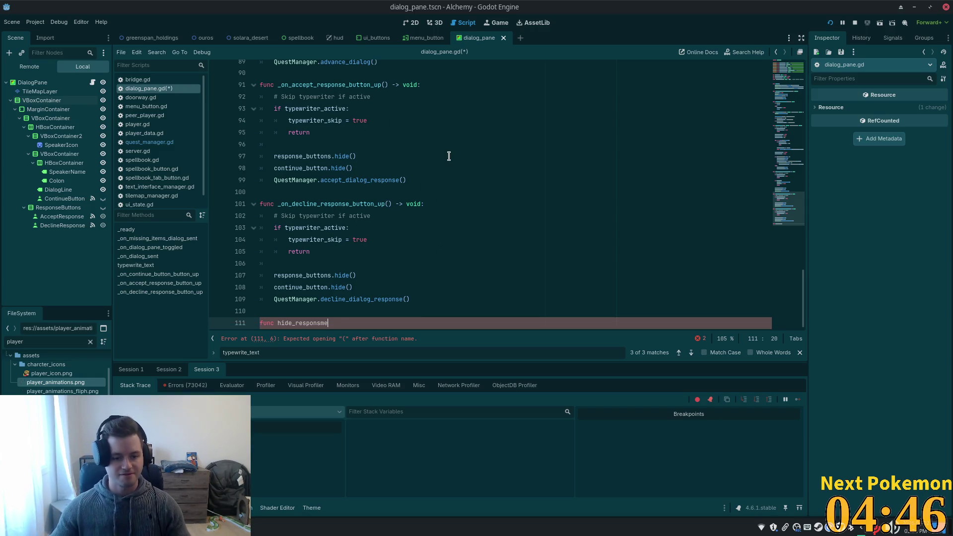
key(BackSpace)
text(s()
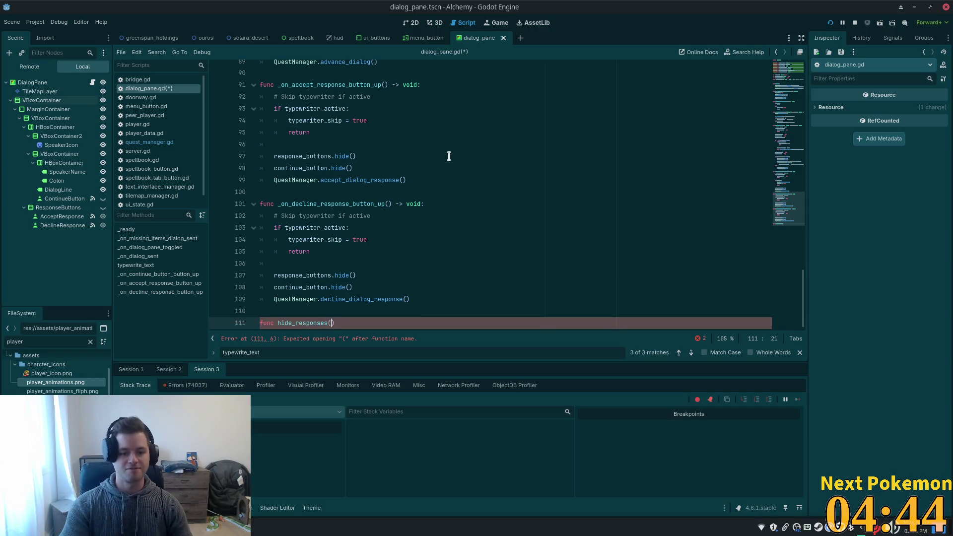
text() -> void)
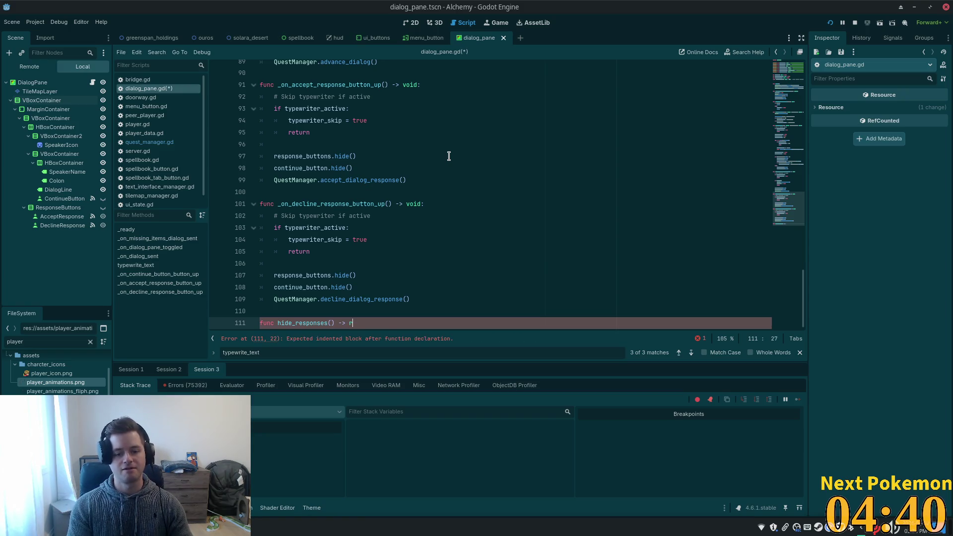
text(:)
key(Return)
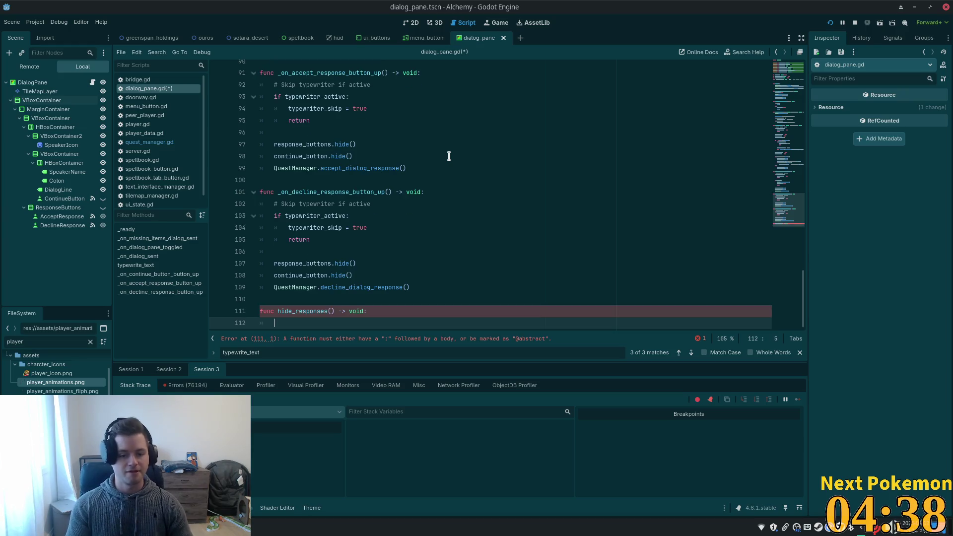
key(ctrl+v)
Replace the duplicated hide pairs in the decline, continue and accept handlers with hide_responses().
click(285, 306)
double_click(284, 307)
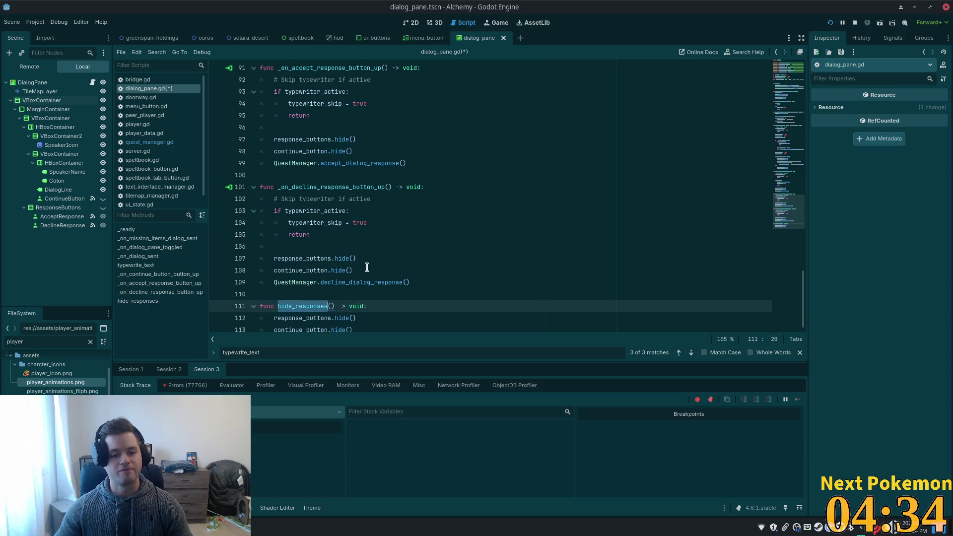
drag(357, 270, 276, 259)
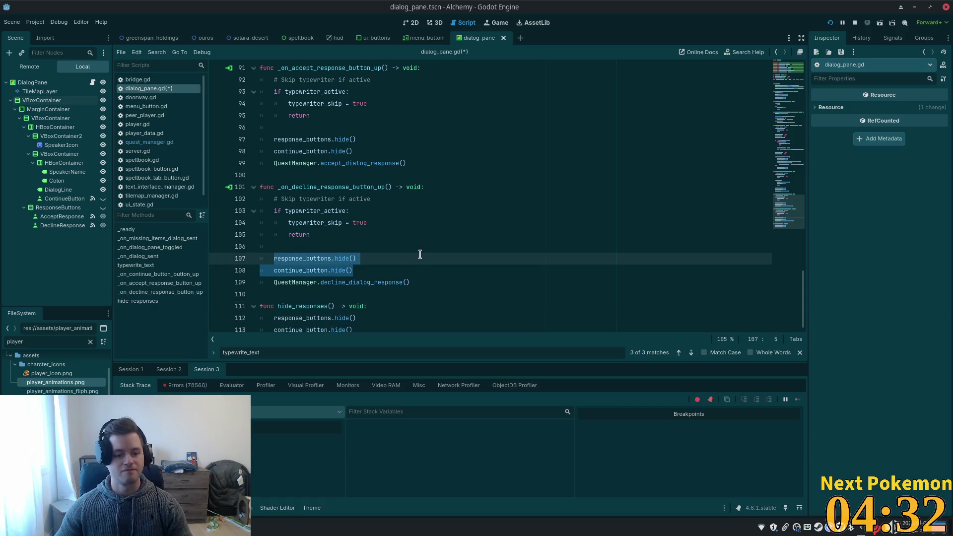
key(ctrl+v)
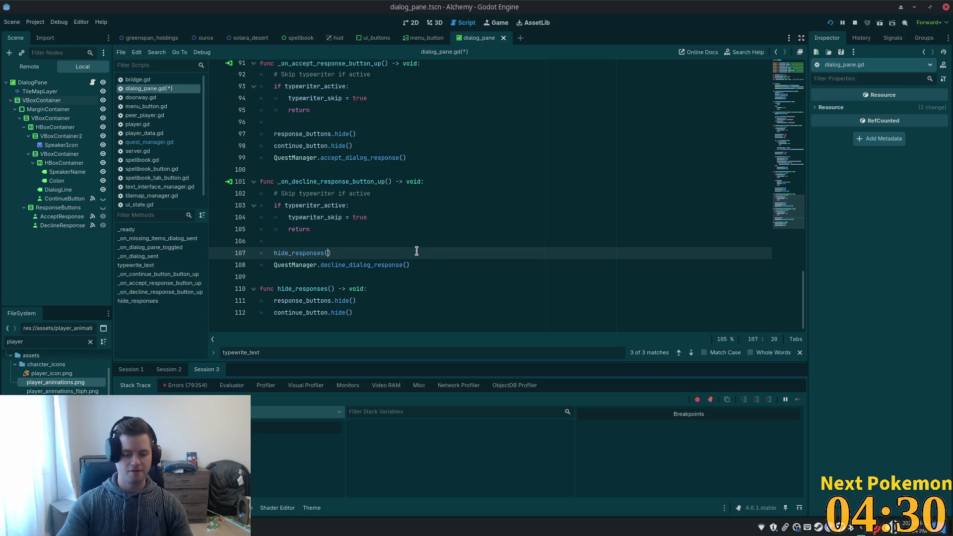
scroll(382, 155, up, 4)
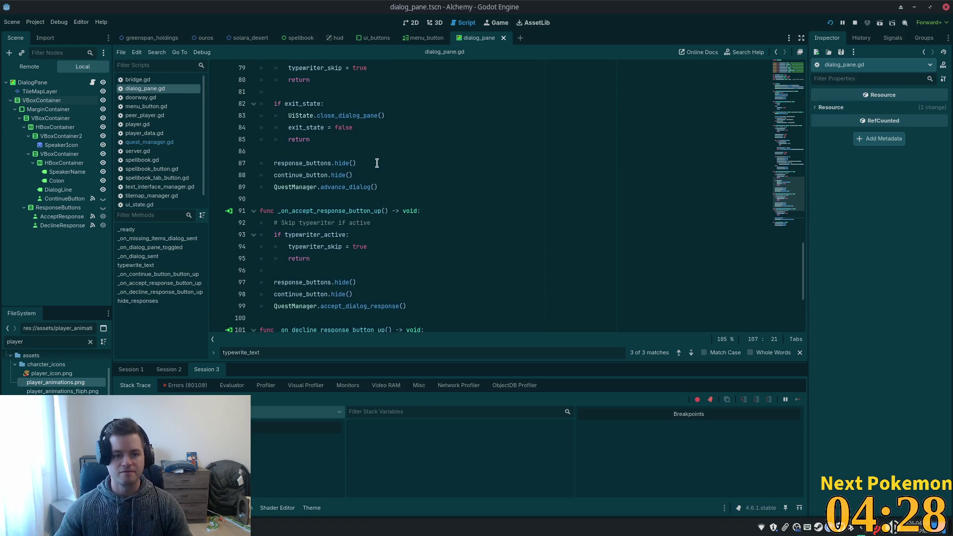
drag(359, 175, 274, 163)
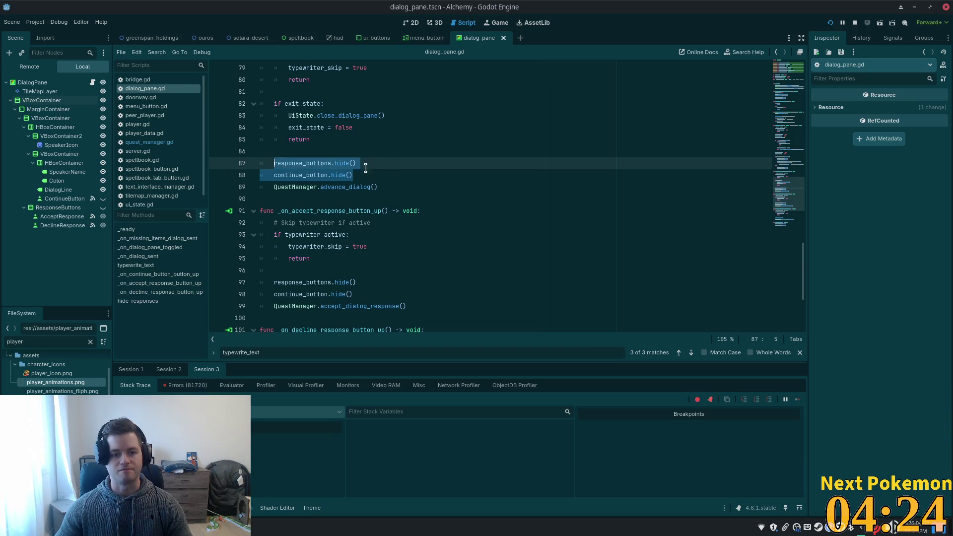
text(hide_responses())
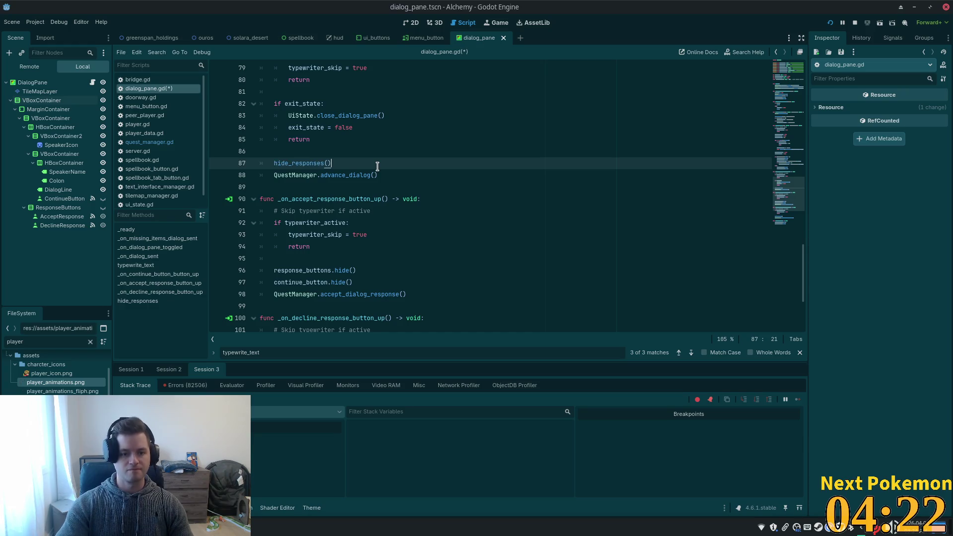
drag(353, 282, 276, 266)
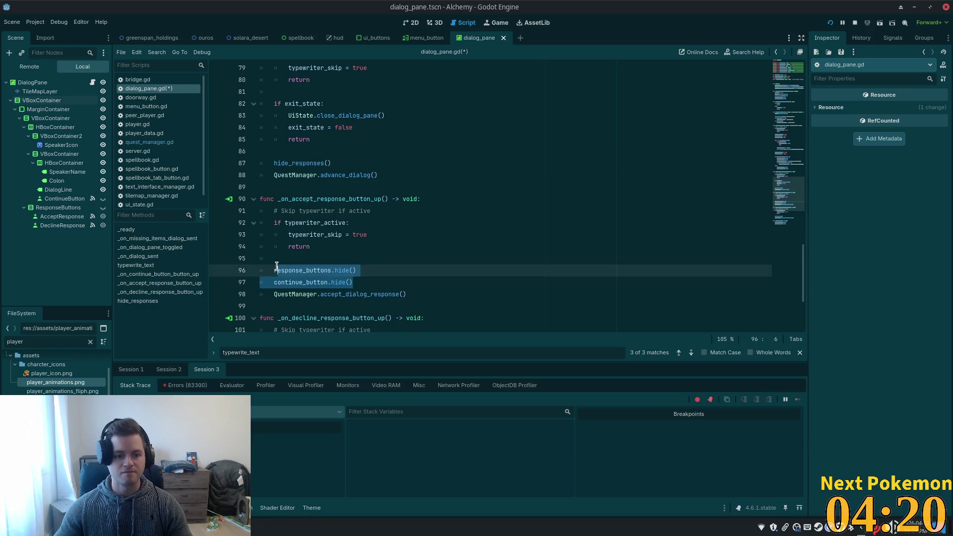
text(hide_responses)
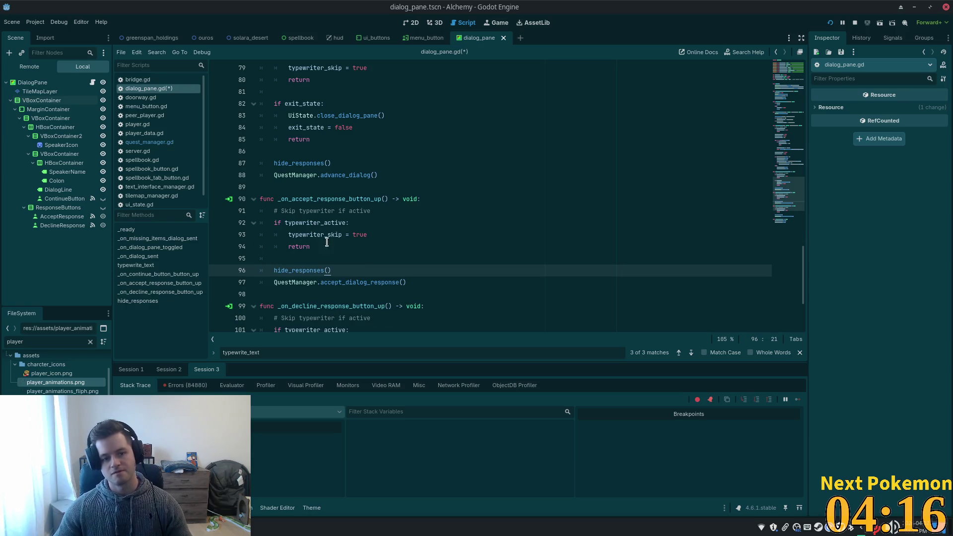
Add a blank line after each hide_responses() call and save dialog_pane.gd.
click(282, 253)
click(349, 273)
key(Return)
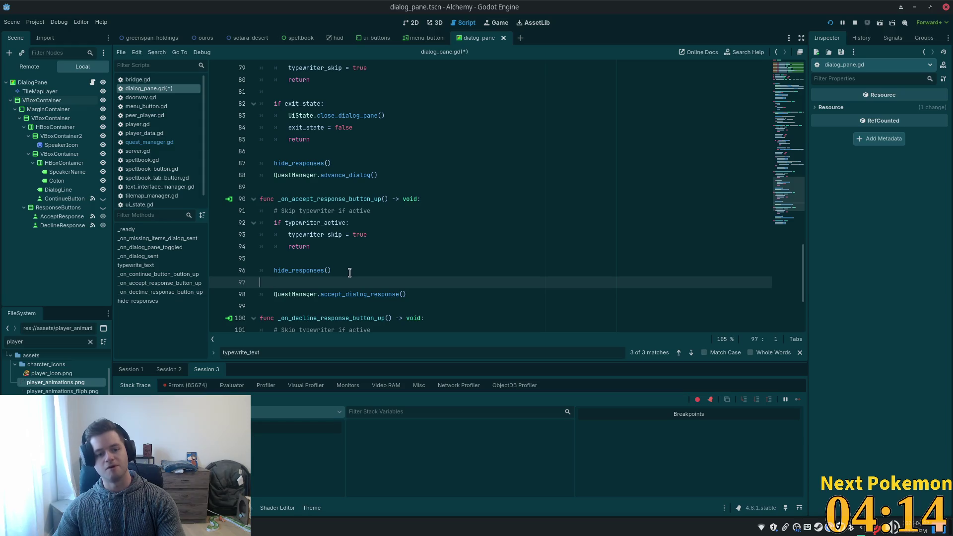
click(335, 163)
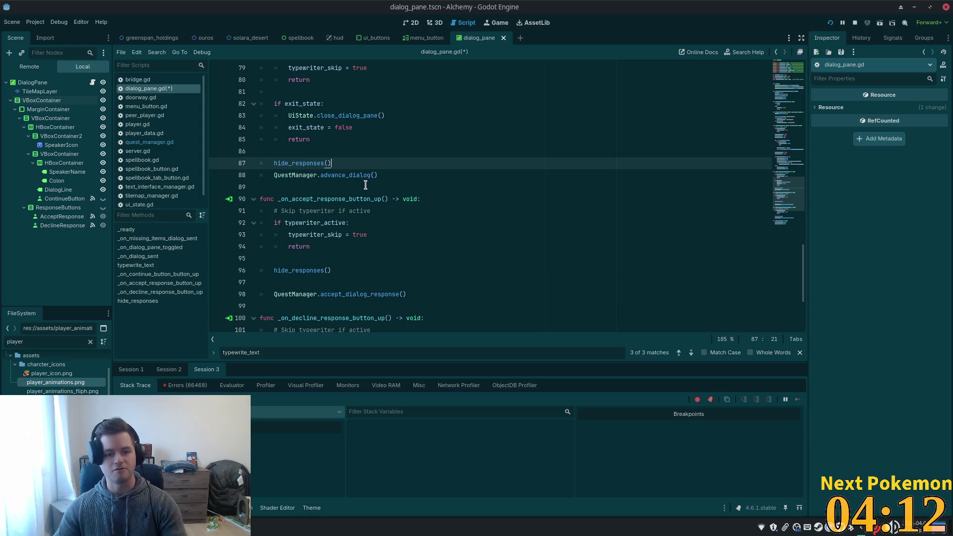
key(Return)
scroll(366, 242, down, 4)
click(345, 261)
key(Return)
key(ctrl+s)
scroll(342, 214, up, 5)
scroll(303, 154, up, 1)
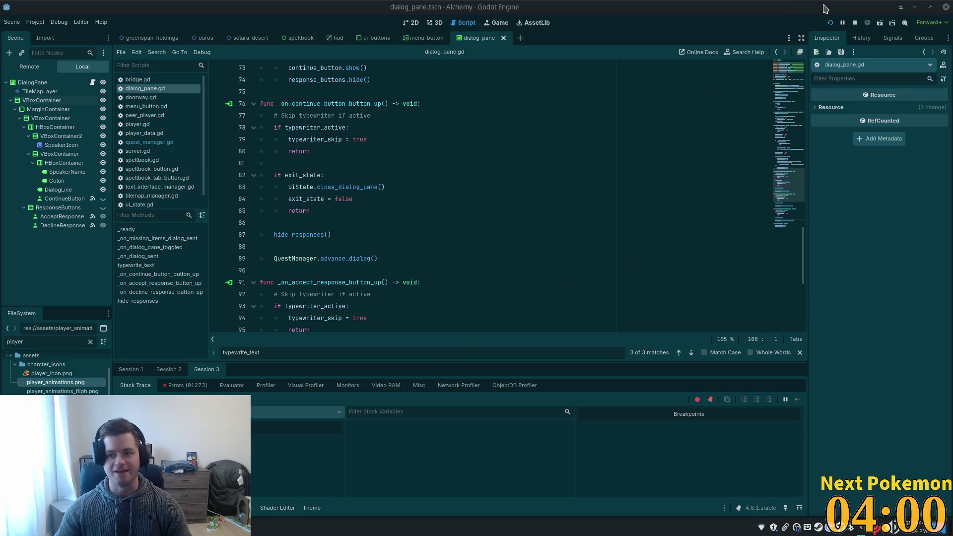
Stop the game, review dialog_pane.gd, and relaunch Alchemy to test the Miner's dialog.
click(851, 25)
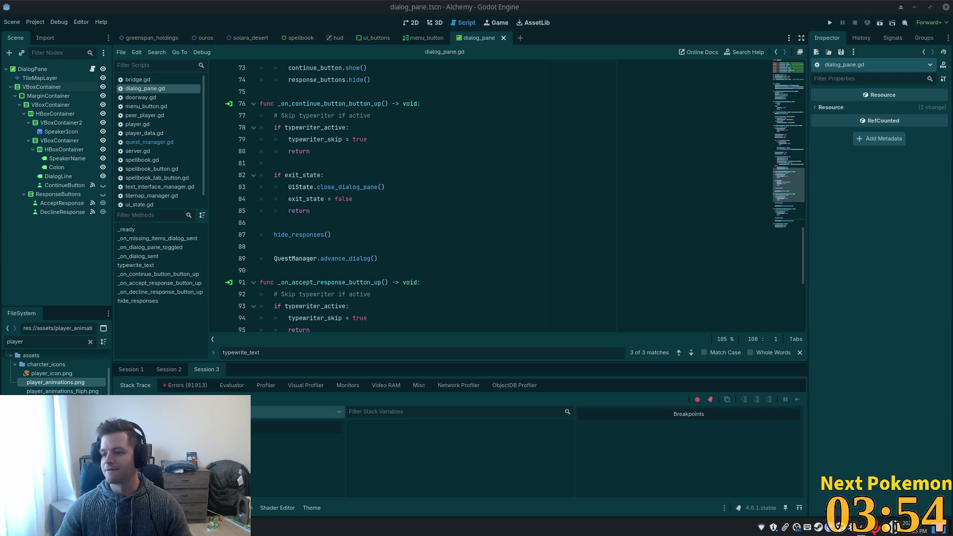
scroll(423, 194, up, 5)
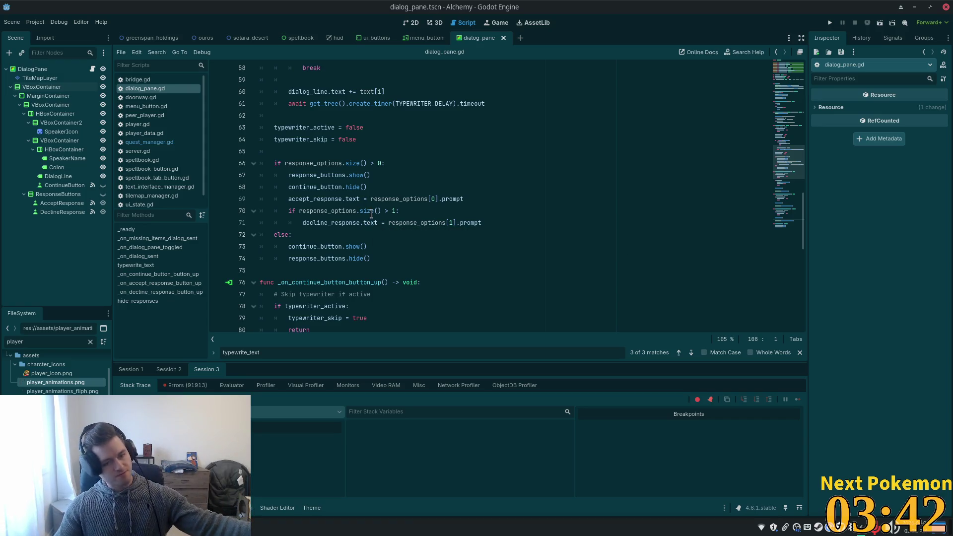
scroll(372, 213, up, 5)
scroll(387, 194, up, 9)
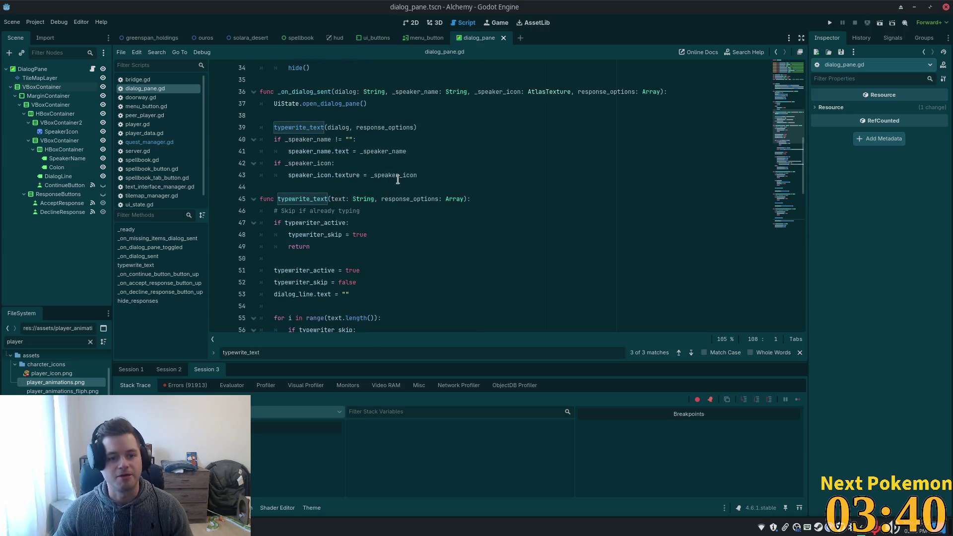
scroll(394, 185, up, 1)
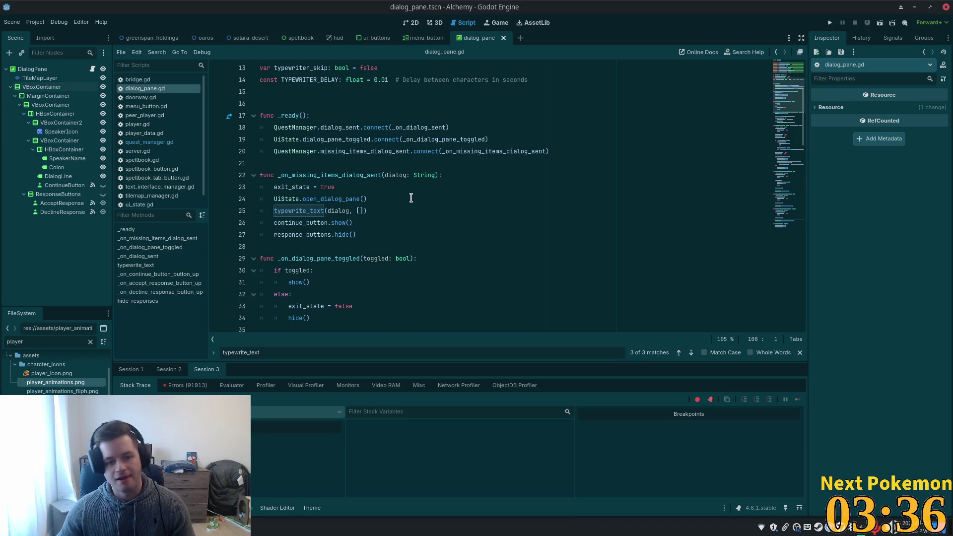
scroll(414, 211, up, 2)
scroll(413, 211, down, 6)
scroll(410, 212, down, 7)
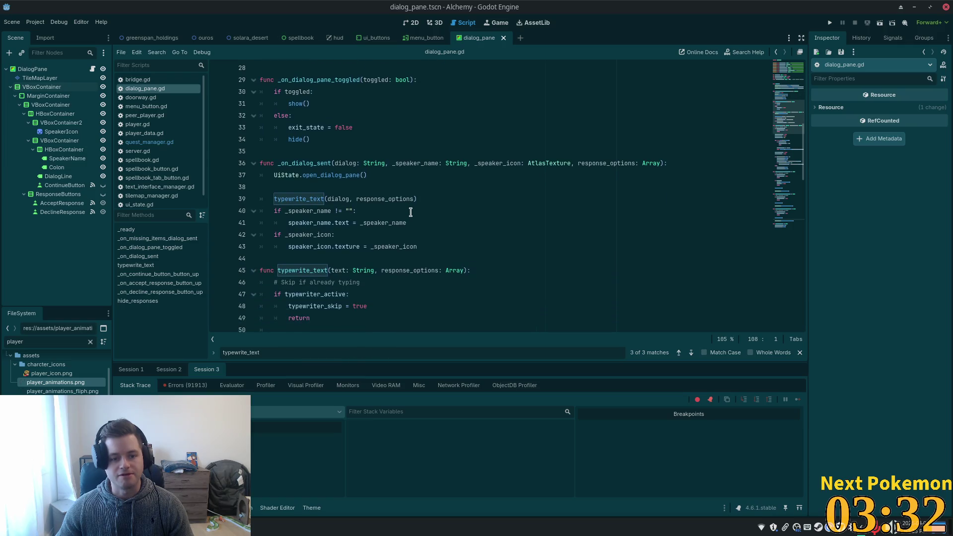
scroll(409, 212, down, 8)
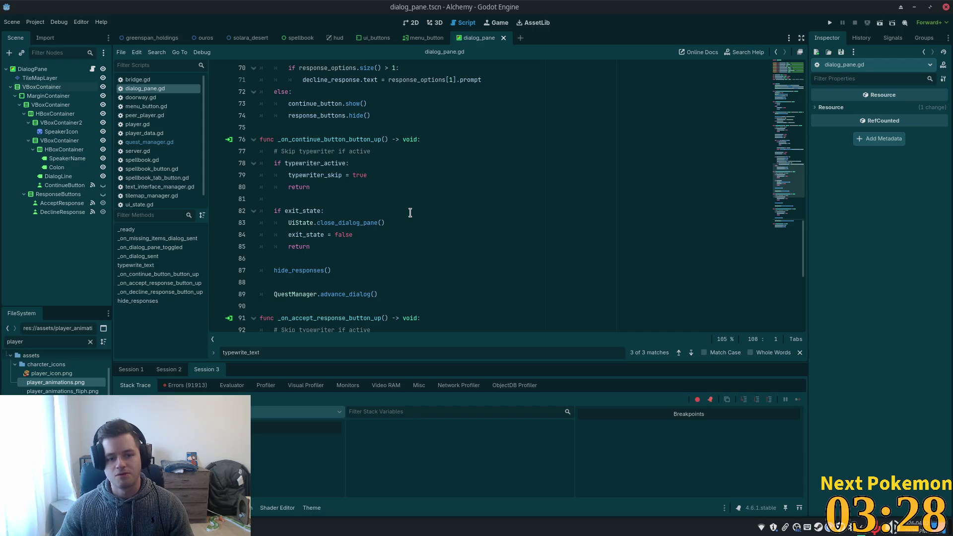
scroll(409, 213, down, 7)
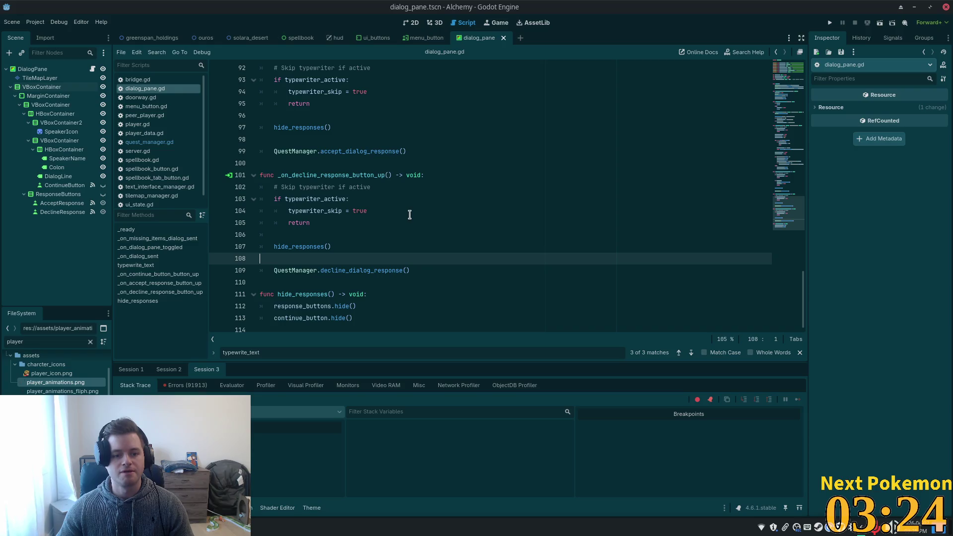
click(408, 215)
click(829, 22)
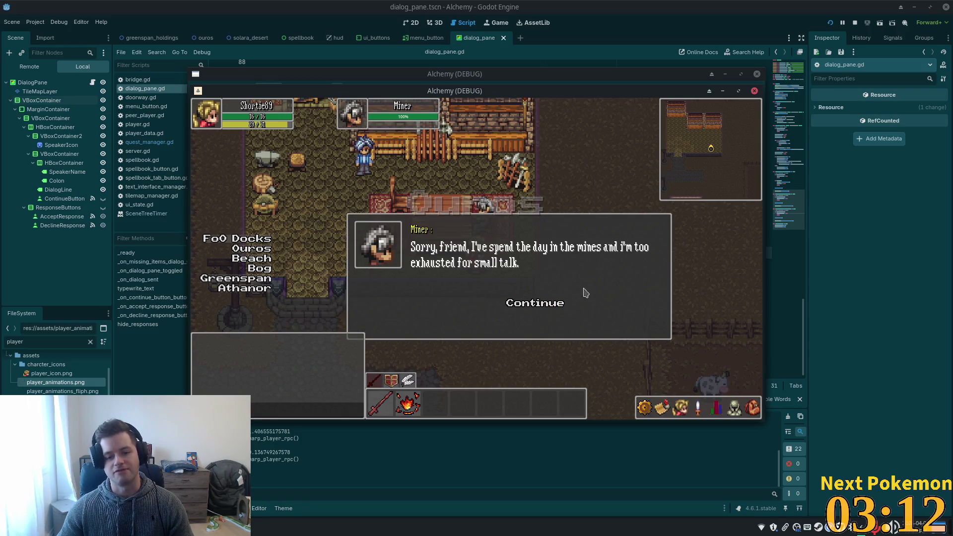
Click through the Miner's dialog, decline him, and walk out of the house and back in to talk again.
click(544, 308)
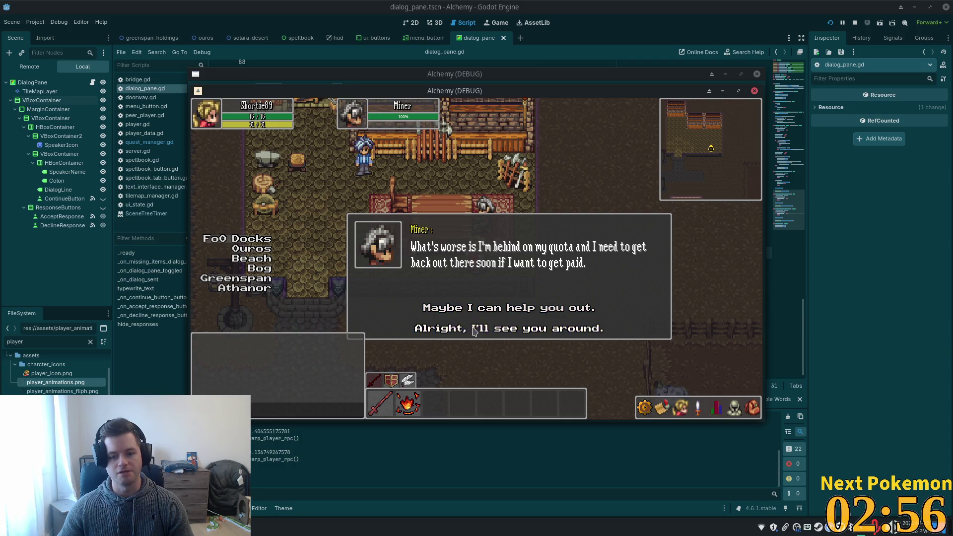
click(476, 333)
key(a)
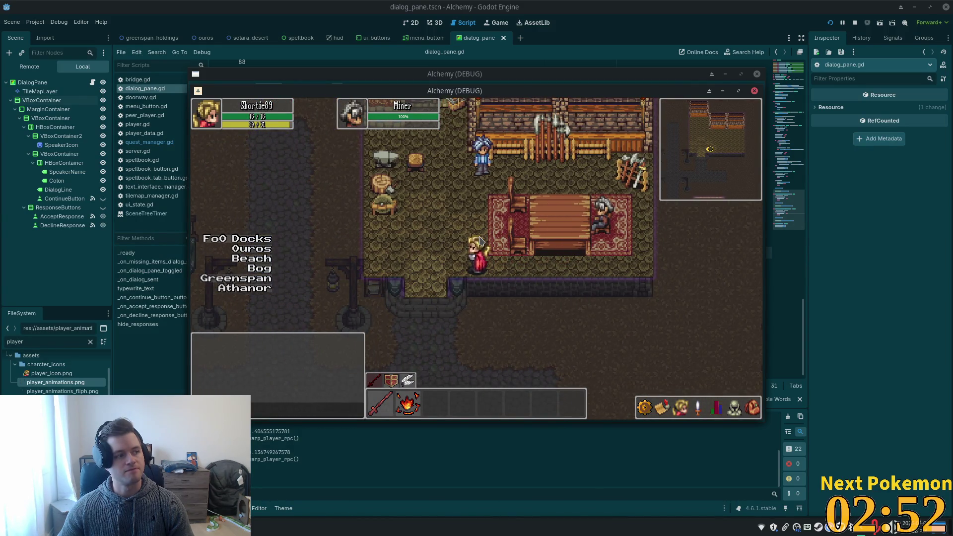
key(Down)
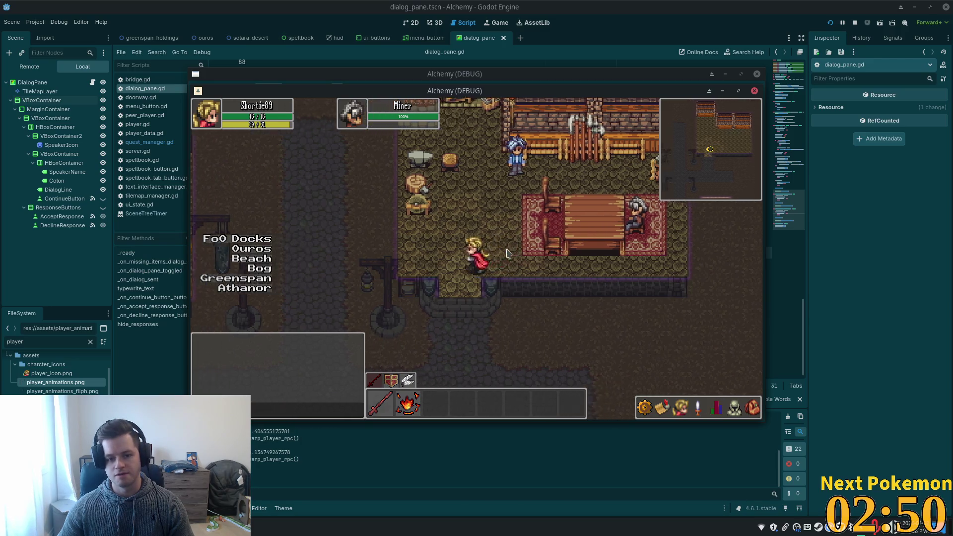
key(Up)
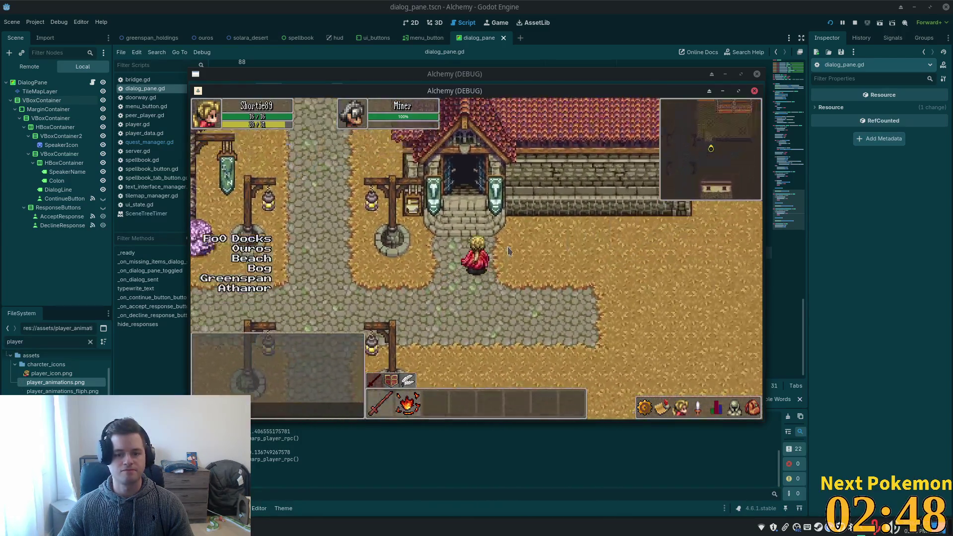
click(554, 250)
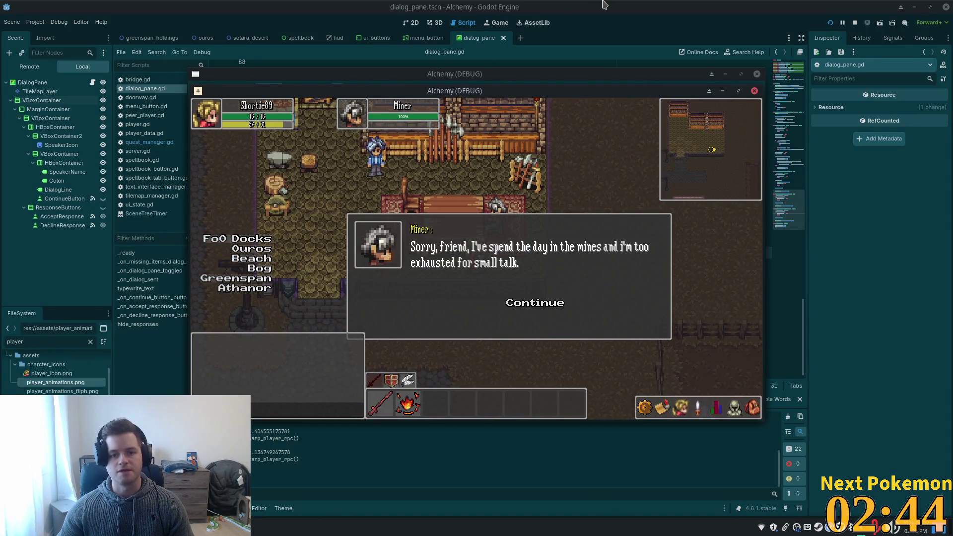
Stop the game, select DialogPane in the hud scene and make it visible in the 2D view.
key(F8)
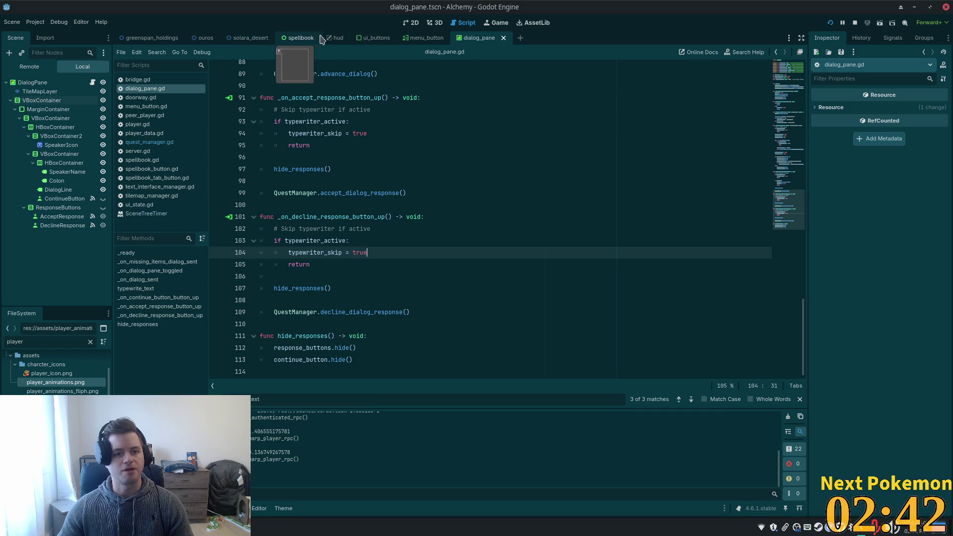
click(338, 38)
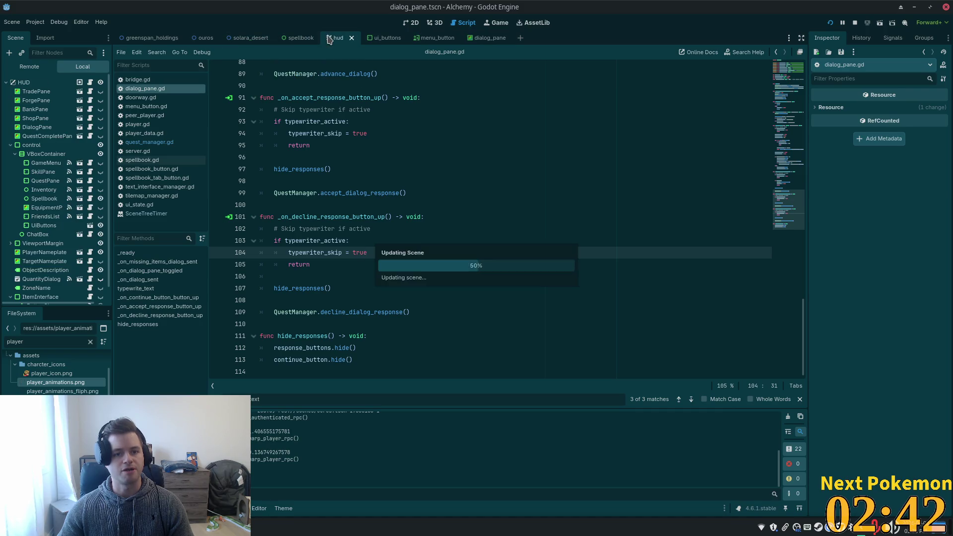
click(36, 127)
click(412, 23)
scroll(415, 233, down, 5)
scroll(386, 245, down, 5)
scroll(606, 272, up, 3)
scroll(606, 272, left, 5)
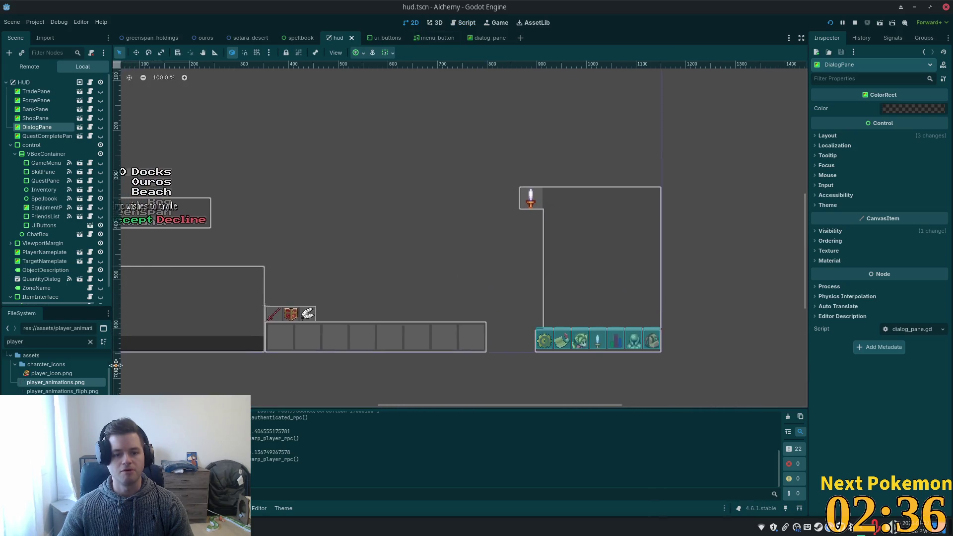
click(100, 127)
Move DialogPane about 70 px higher on the canvas and save the hud scene.
click(136, 53)
drag(418, 240, 418, 212)
key(ctrl+s)
In the running game, agree to help the Miner and receive the tin ore quest and pickaxe.
key(alt+Tab)
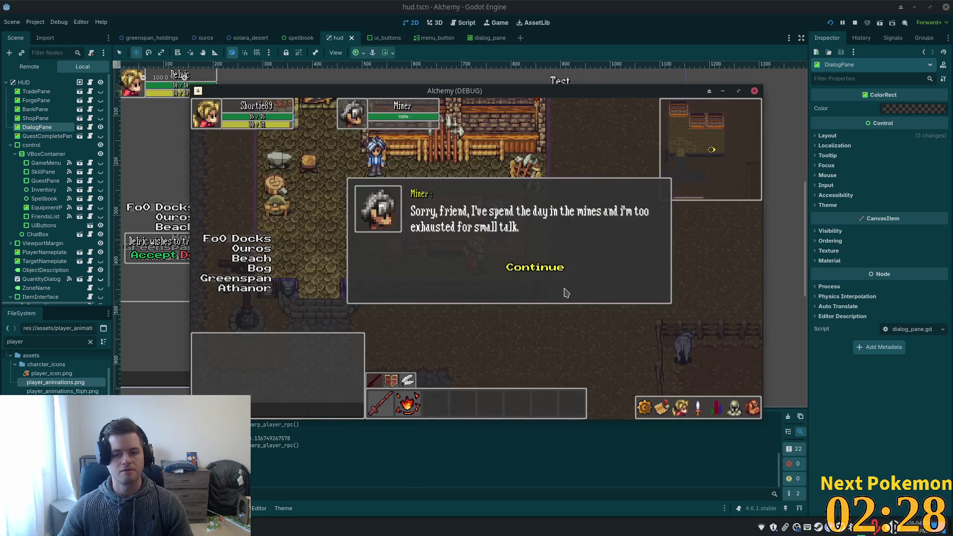
click(538, 272)
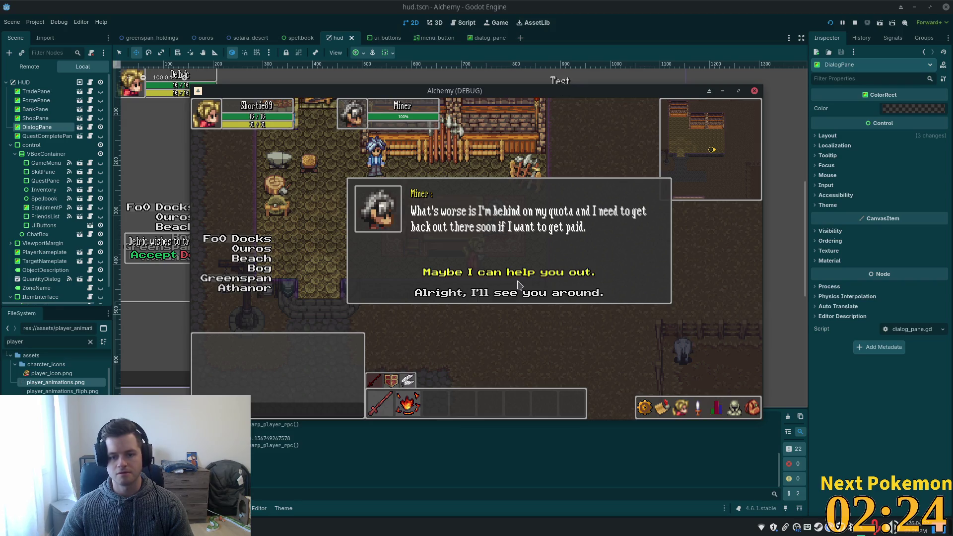
click(512, 276)
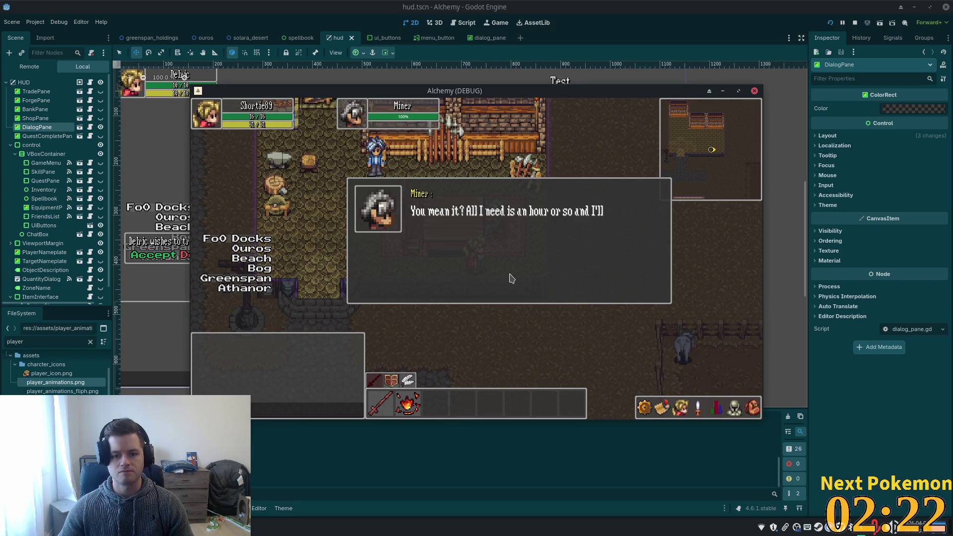
click(517, 268)
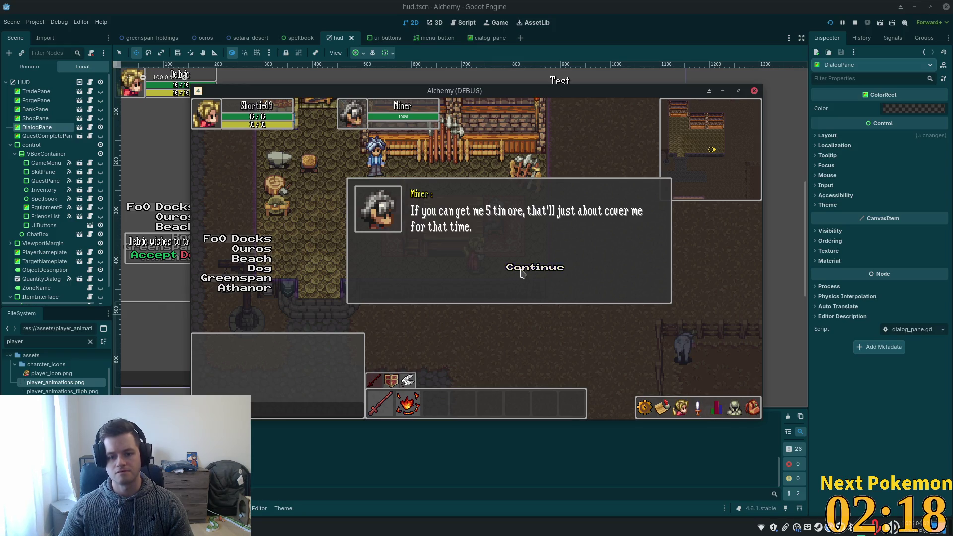
click(521, 275)
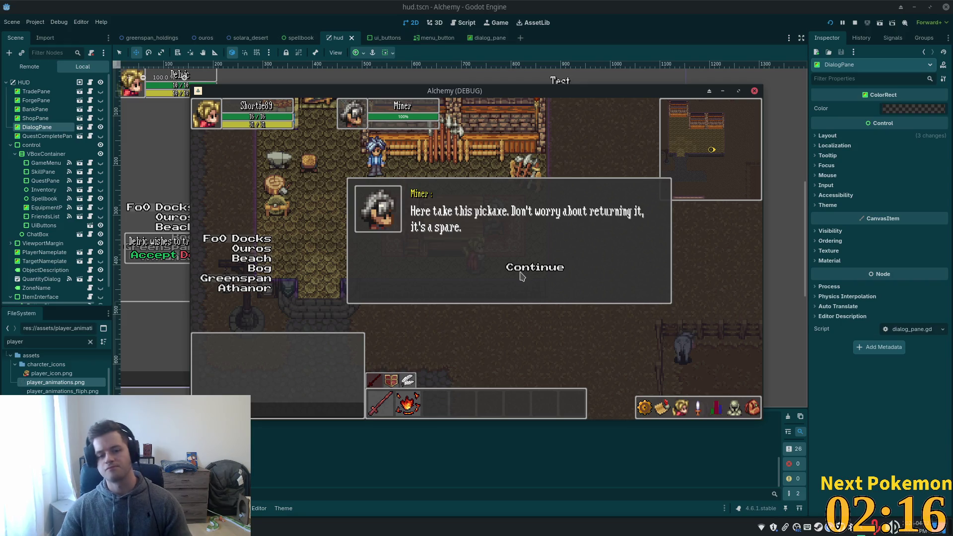
click(522, 270)
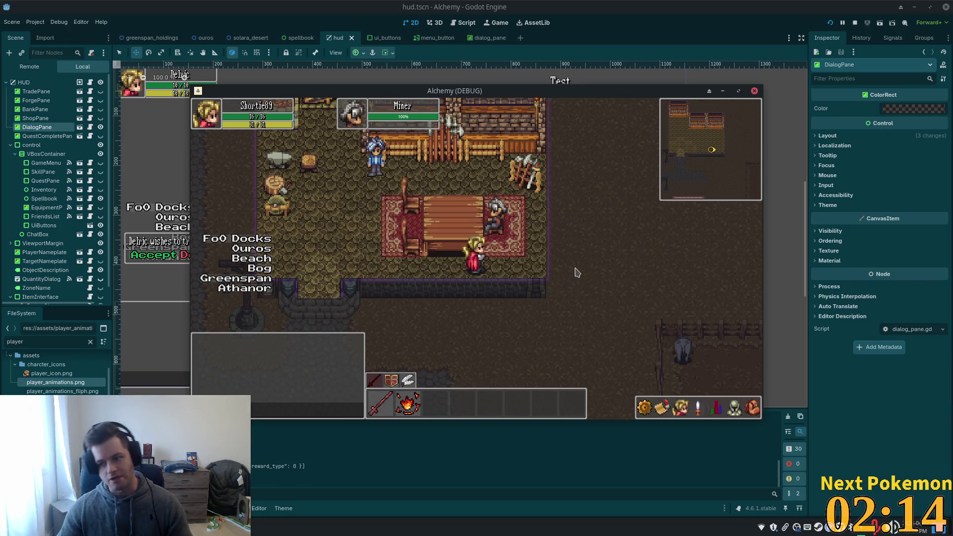
click(495, 217)
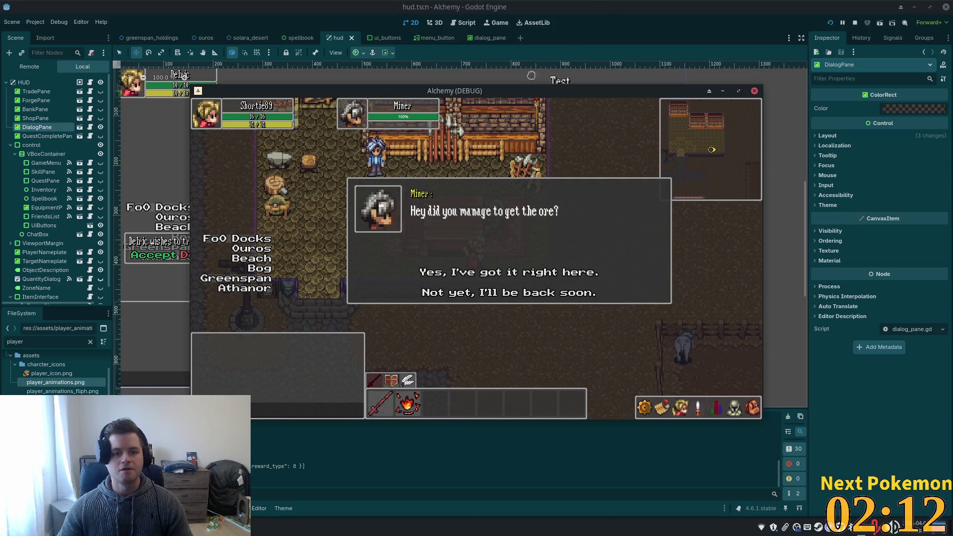
Shift the dialog panel about 38 px left, then answer the Miner 'Not yet'.
click(611, 6)
drag(525, 157, 508, 158)
key(alt+Tab)
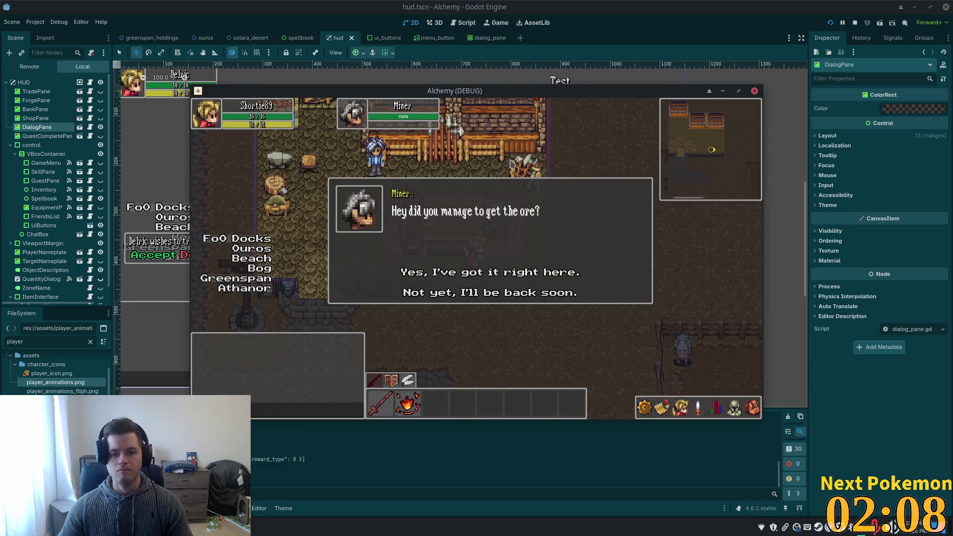
click(532, 294)
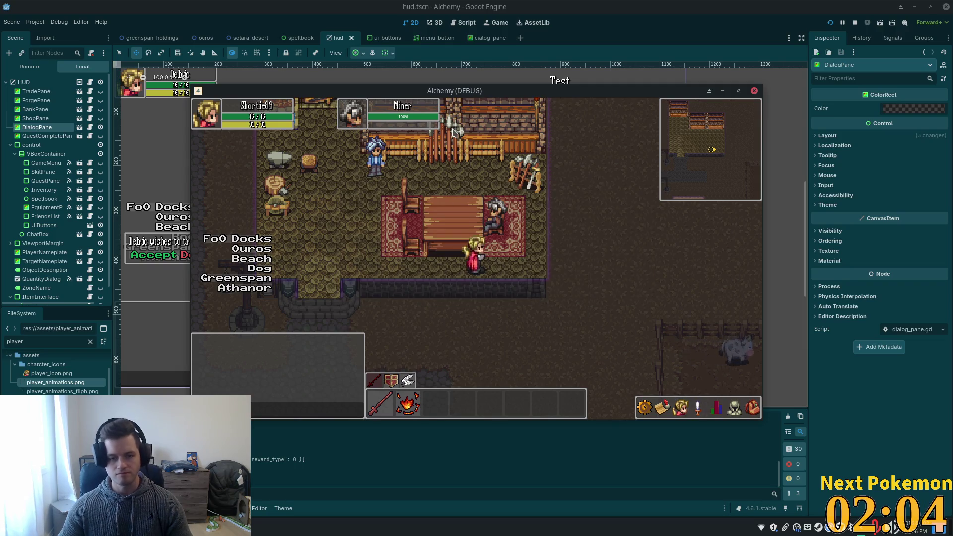
Open the DialogPane scene and jump from ContinueButton's button_up connection to its handler in dialog_pane.gd.
click(661, 5)
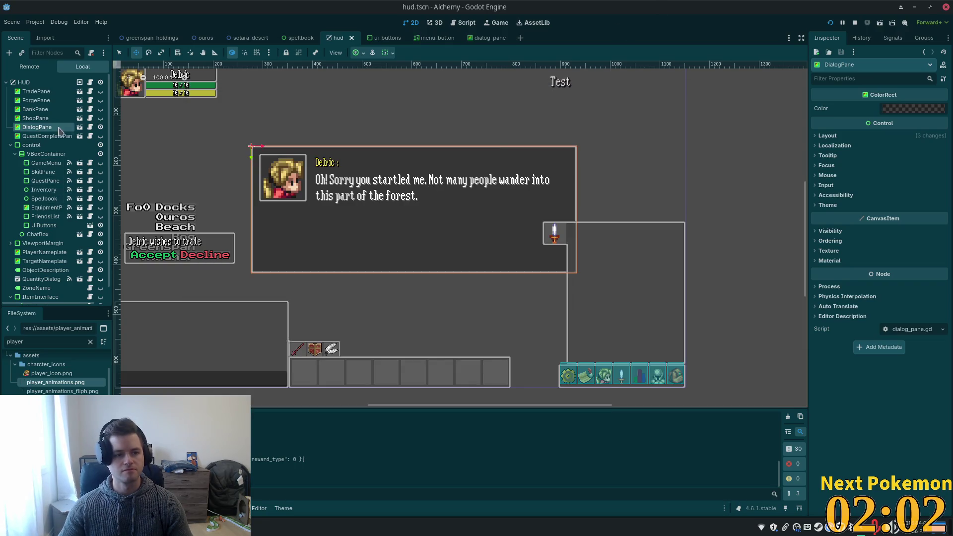
click(79, 127)
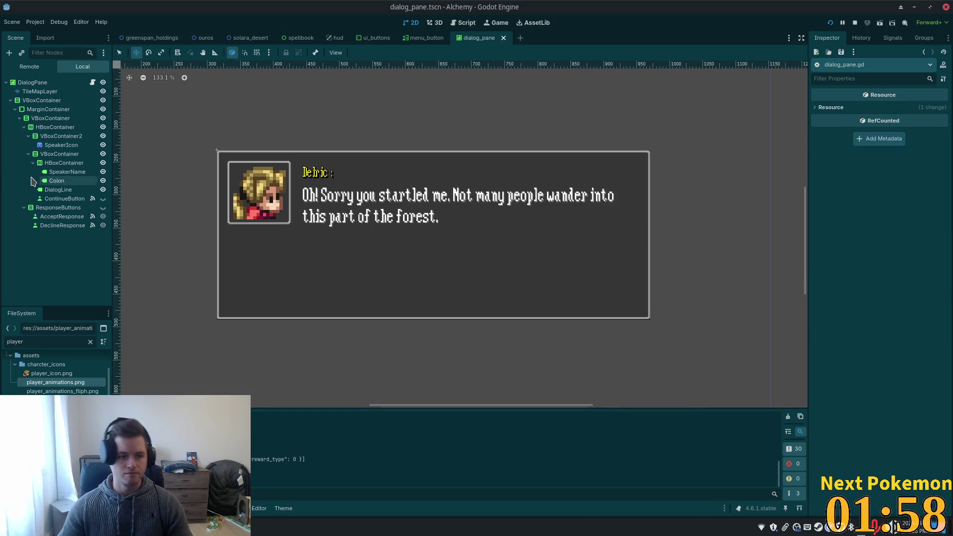
click(55, 199)
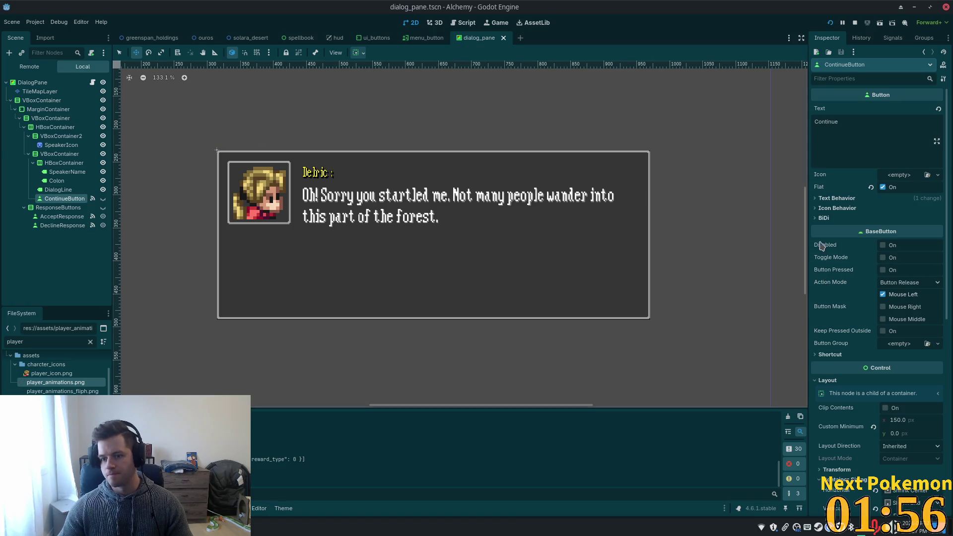
click(891, 38)
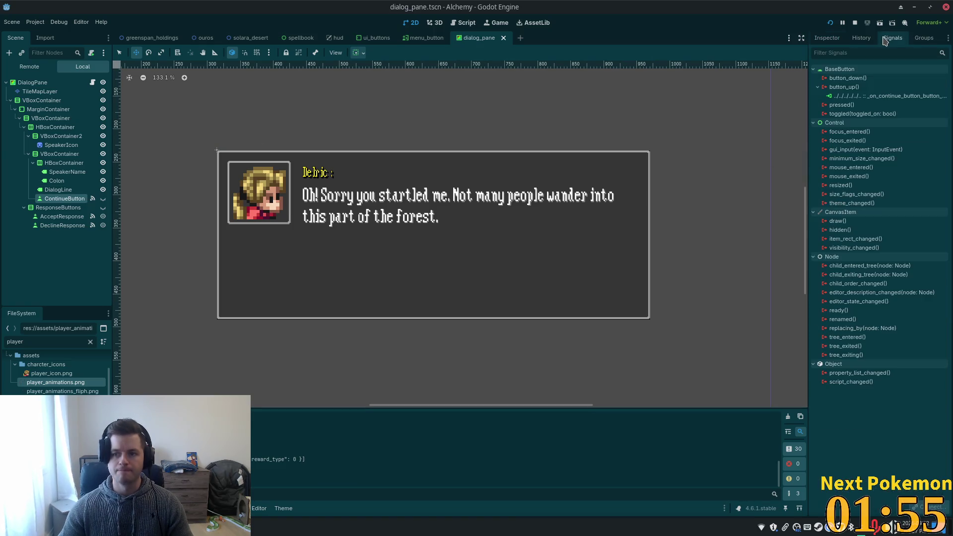
double_click(851, 97)
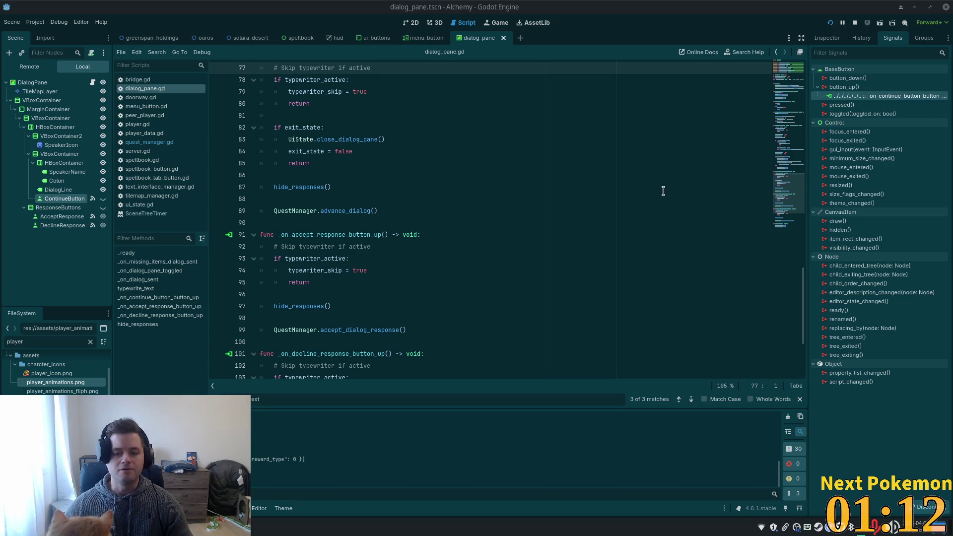
click(381, 154)
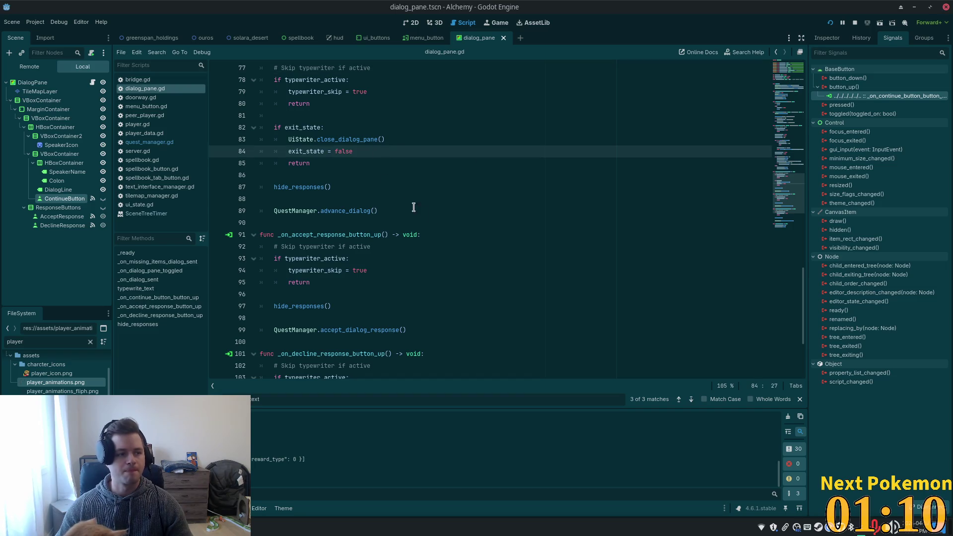
scroll(331, 231, up, 3)
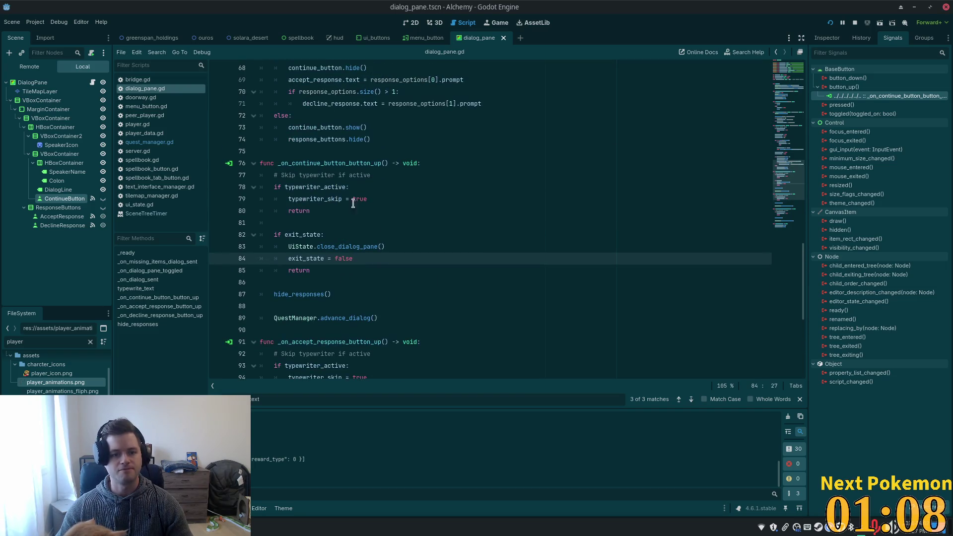
click(327, 163)
double_click(327, 162)
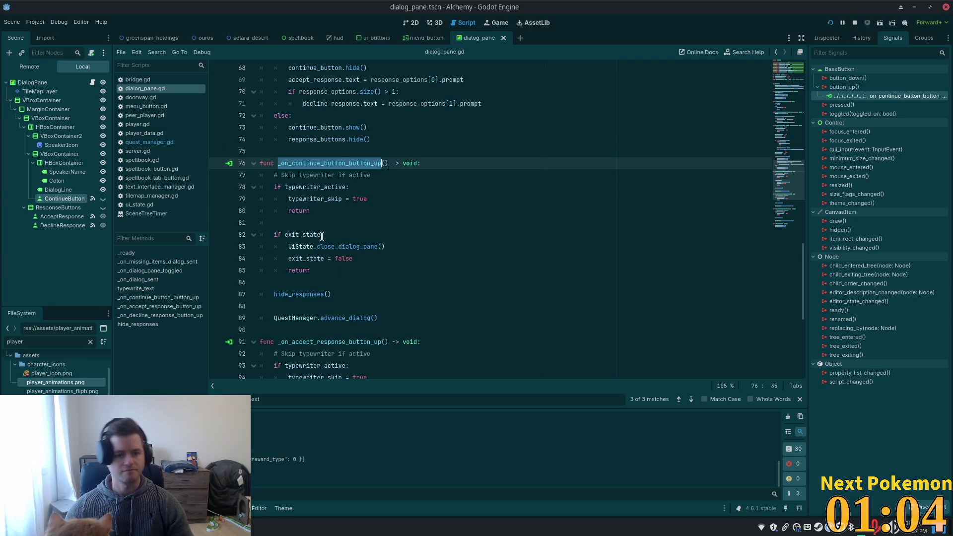
drag(325, 210, 276, 187)
click(290, 187)
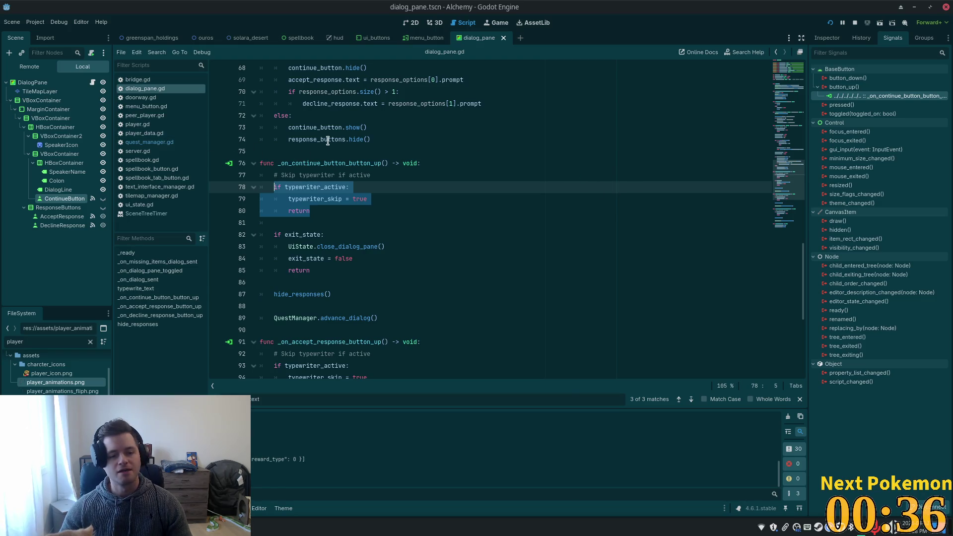
scroll(329, 119, up, 3)
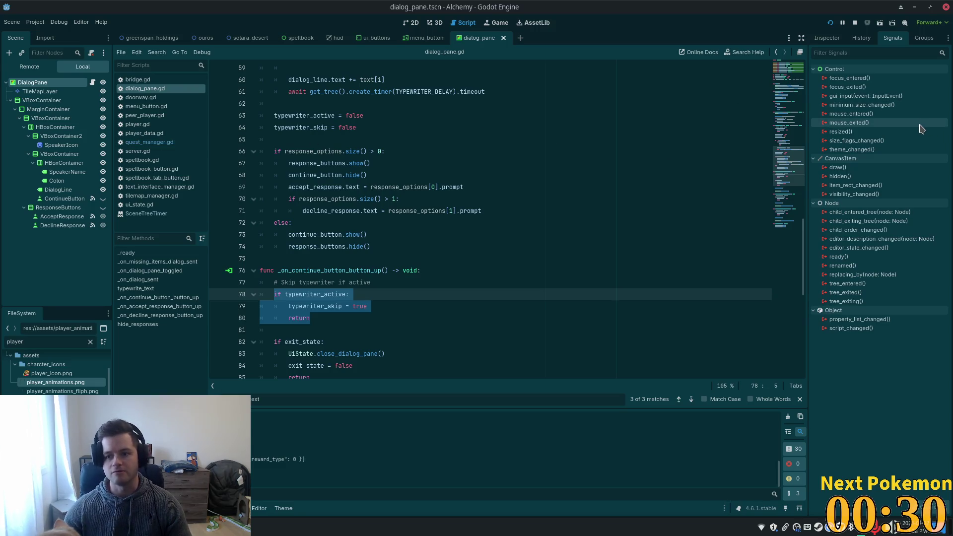
Connect DialogPane's gui_input signal to the _on_gui_input receiver method on DialogPane.
mouse_move(875, 157)
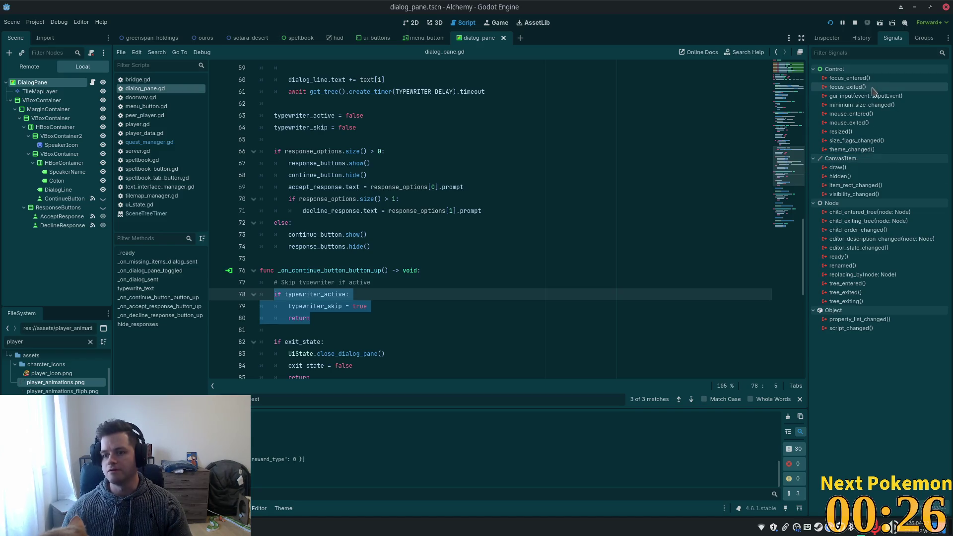
mouse_move(871, 92)
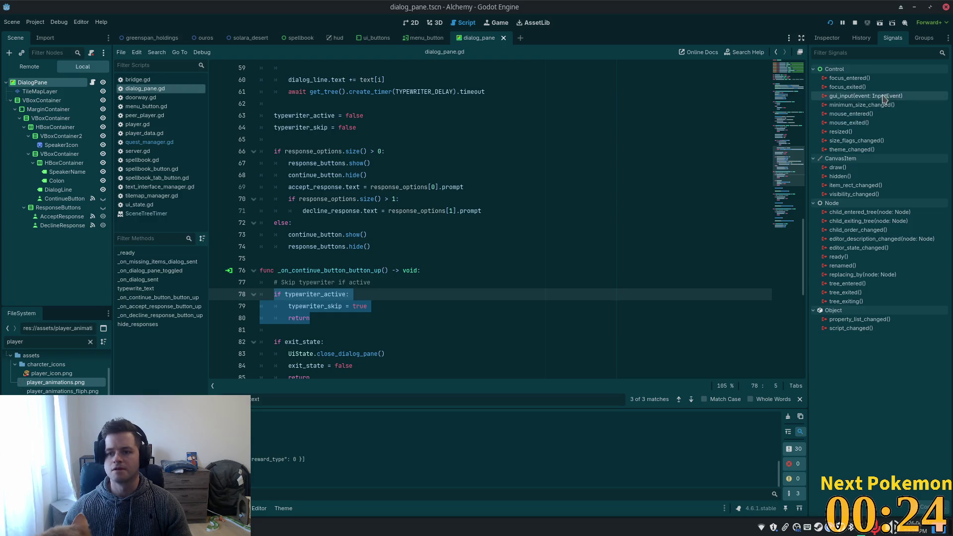
double_click(846, 96)
scroll(474, 263, up, 3)
click(524, 221)
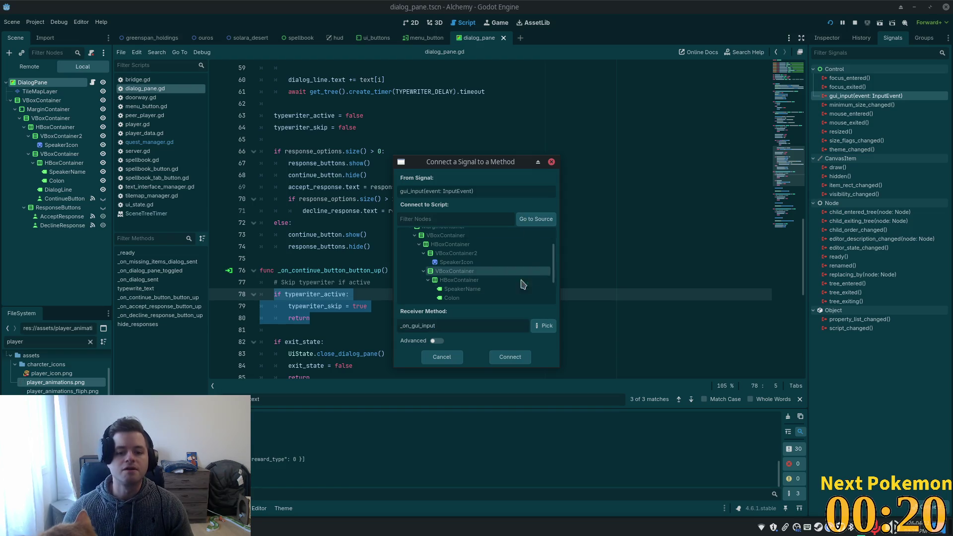
scroll(499, 282, up, 3)
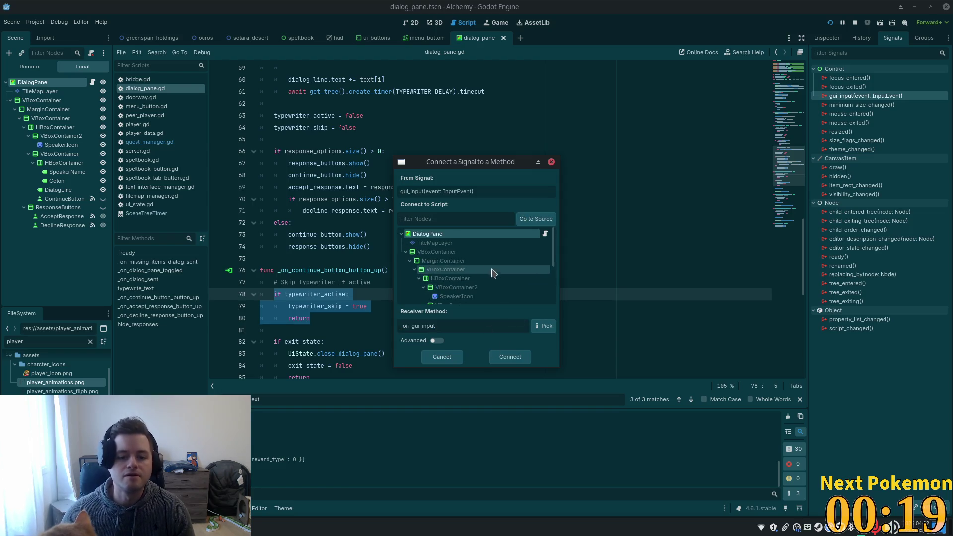
click(510, 357)
Save the scene and open dialog_pane.gd in Cursor through quick file search.
key(ctrl+s)
key(alt+Tab)
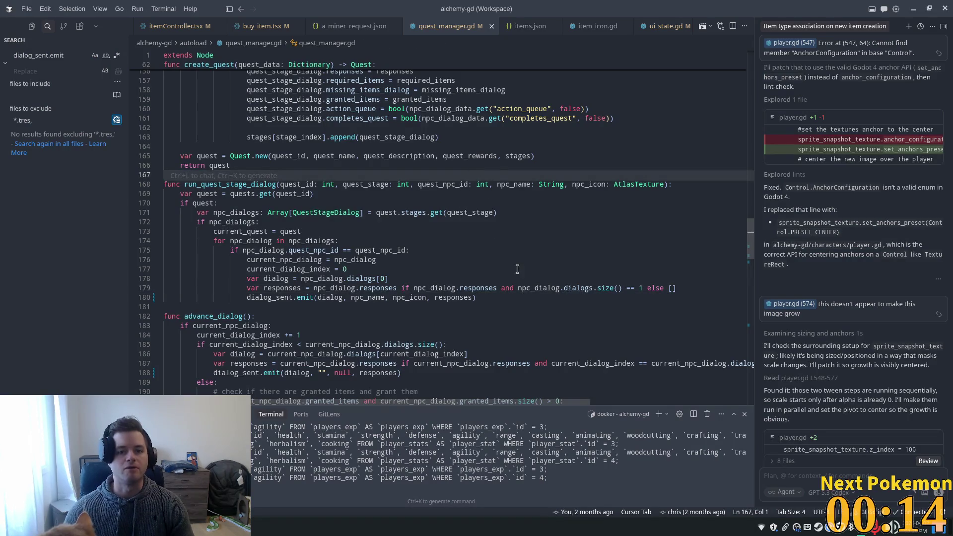
key(ctrl+p)
text(dialog)
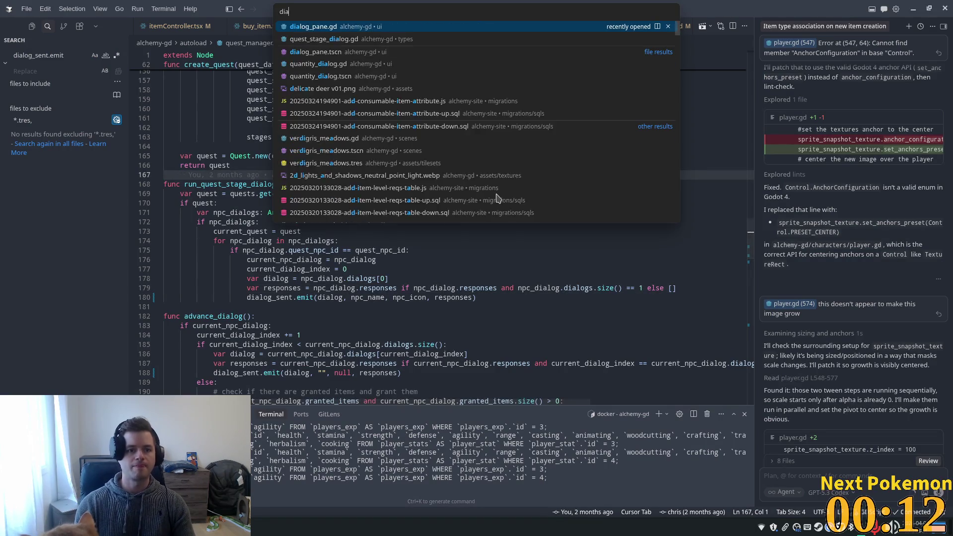
key(Return)
Replace the pass in _on_gui_input with a left-click check that sets typewriter_skip.
scroll(444, 224, down, 2)
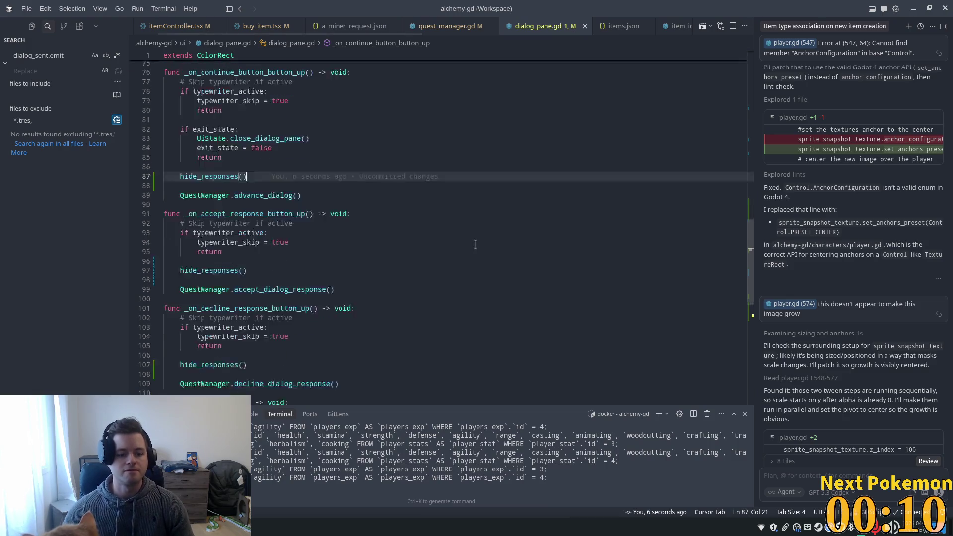
scroll(336, 284, down, 4)
drag(323, 285, 179, 286)
text(if)
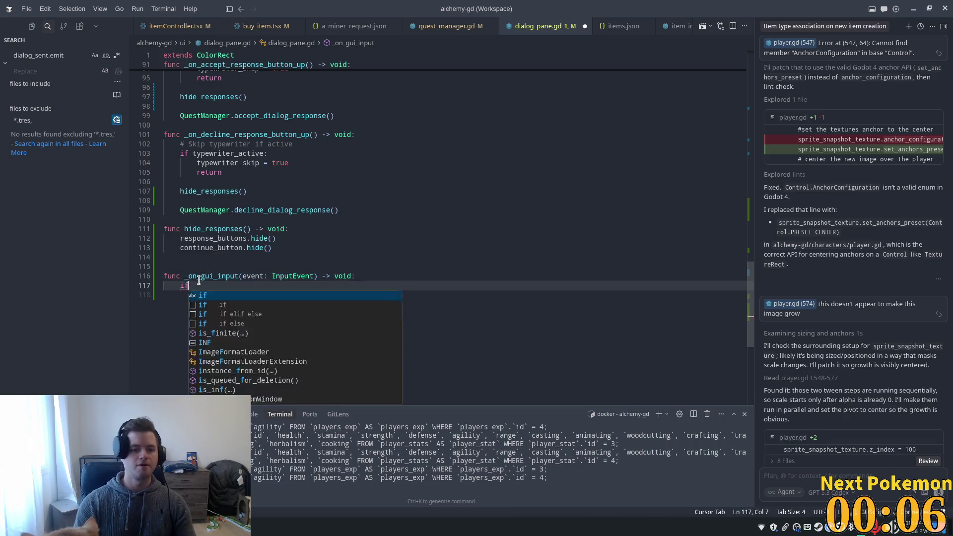
key(Tab)
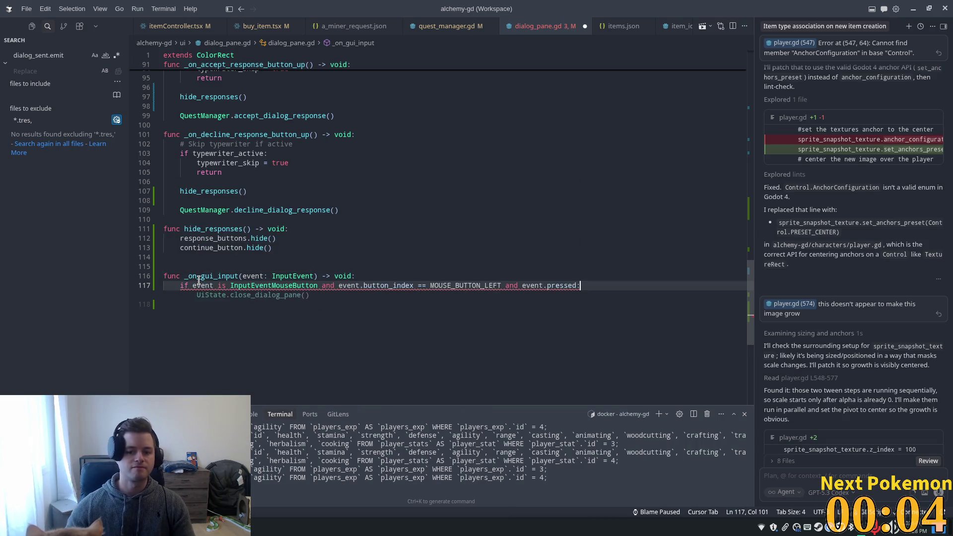
key(Tab)
key(shift+Home)
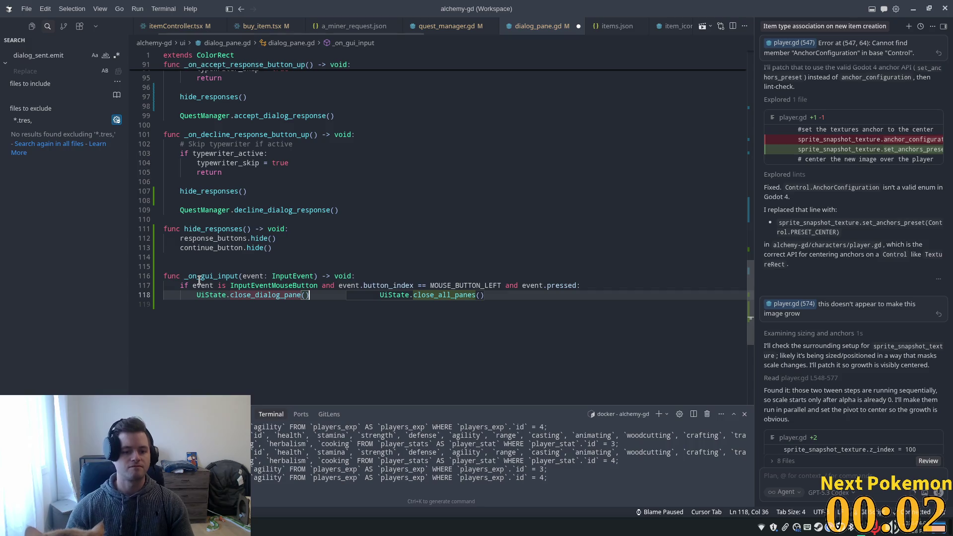
key(BackSpace)
key(Tab)
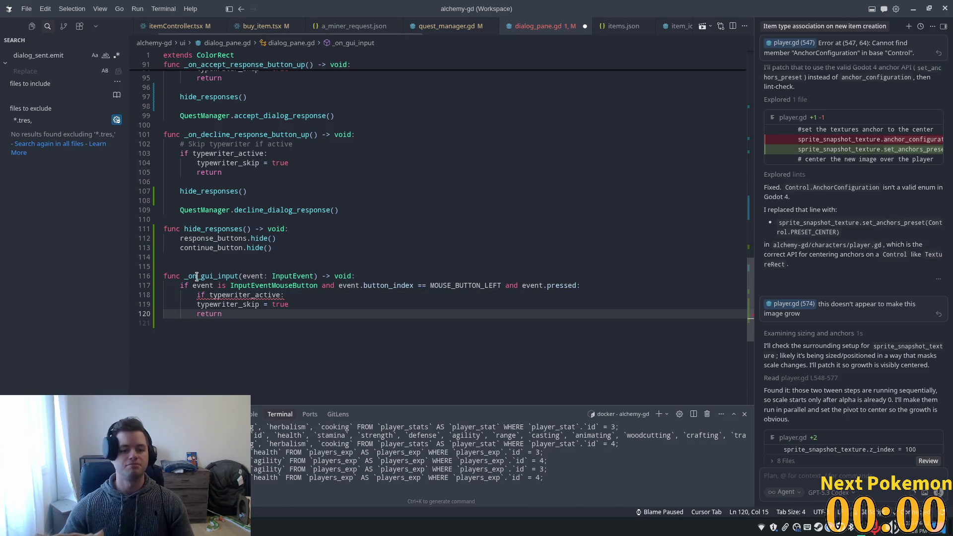
key(shift+Up)
key(shift+Home)
key(Tab)
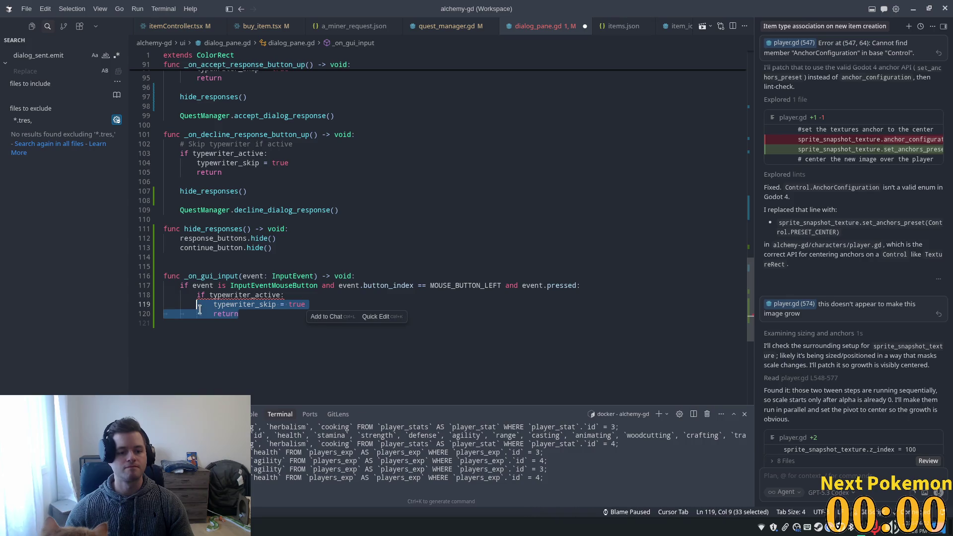
click(264, 270)
End the typewriter_active check with a return line and save dialog_pane.gd.
click(270, 296)
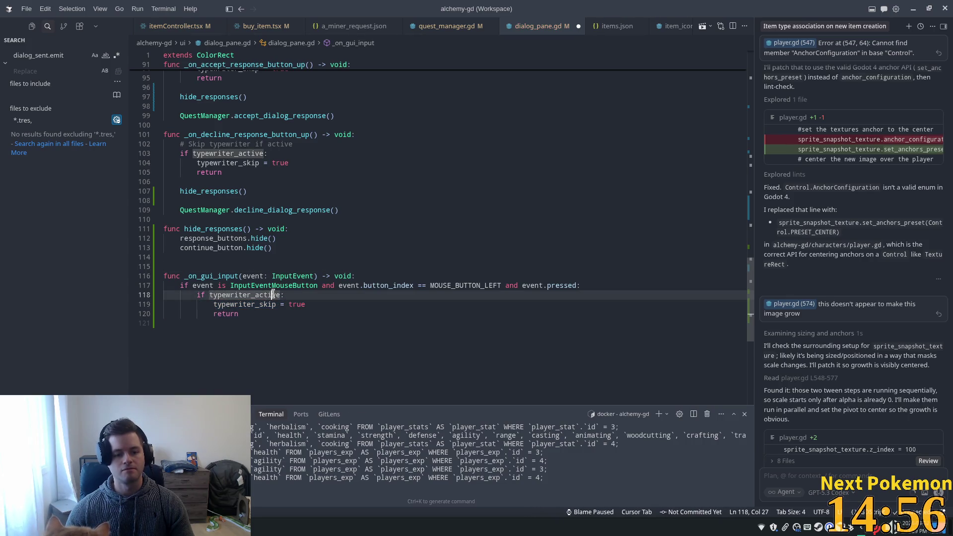
click(256, 310)
key(ctrl+s)
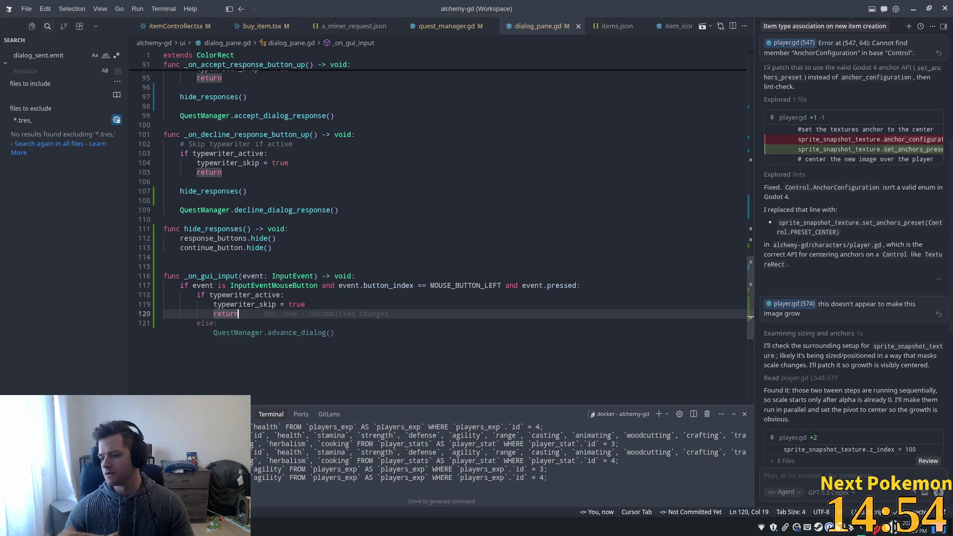
key(Escape)
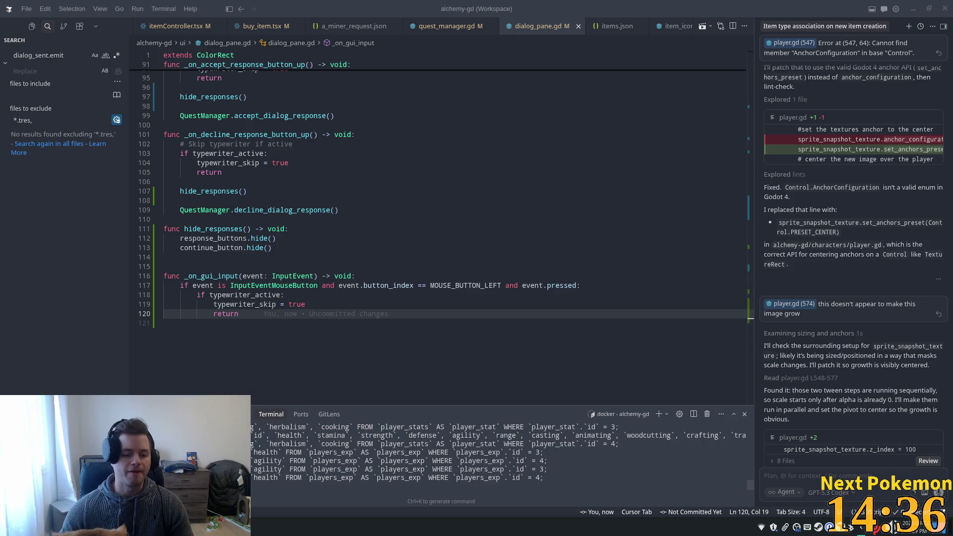
key(alt+Tab)
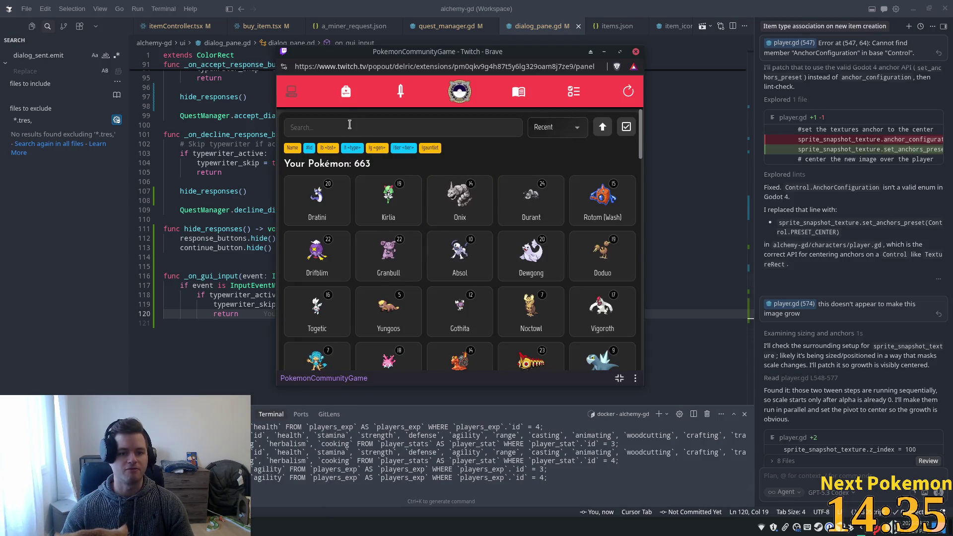
Filter the Pokémon list by 'mil' and review Miltank's moves and info.
click(340, 119)
text(mil)
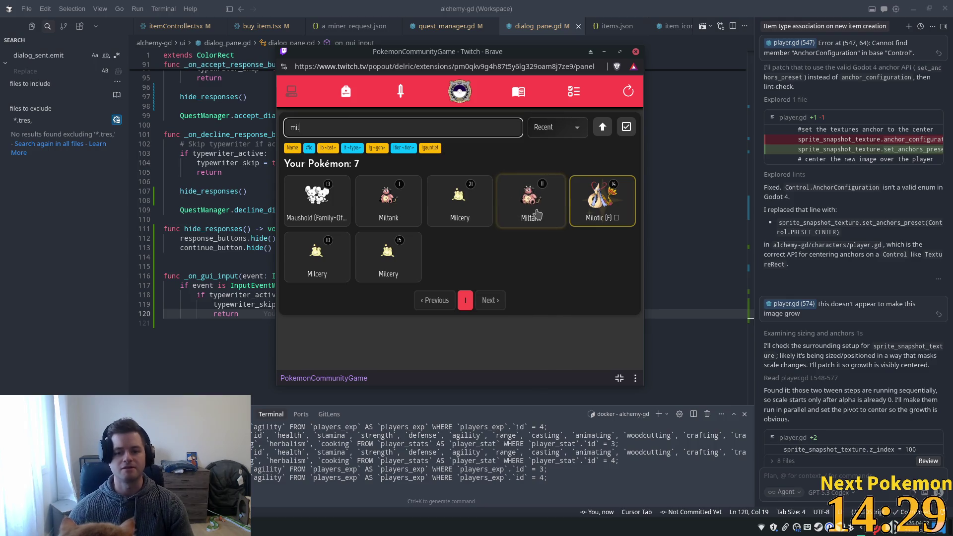
click(380, 196)
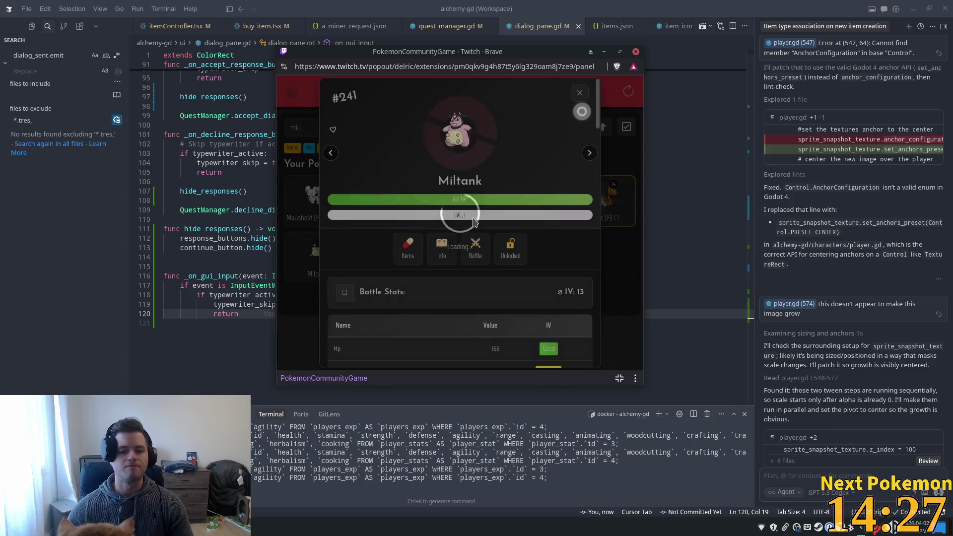
scroll(460, 217, down, 8)
scroll(461, 217, down, 1)
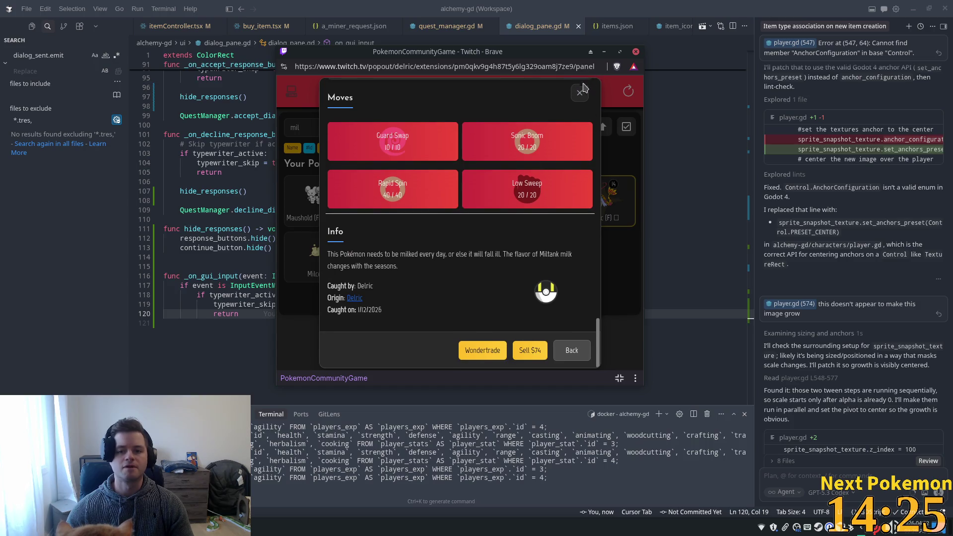
Close Miltank's details, then move and maximize the code editor window.
click(580, 91)
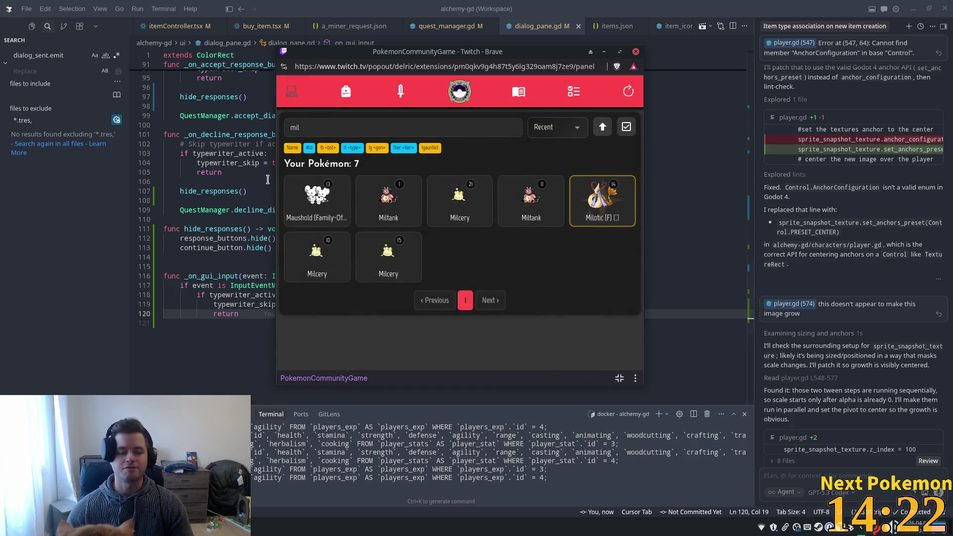
mouse_move(343, 4)
mouse_down()
mouse_move(387, 125)
mouse_move(377, 110)
mouse_up()
double_click(371, 119)
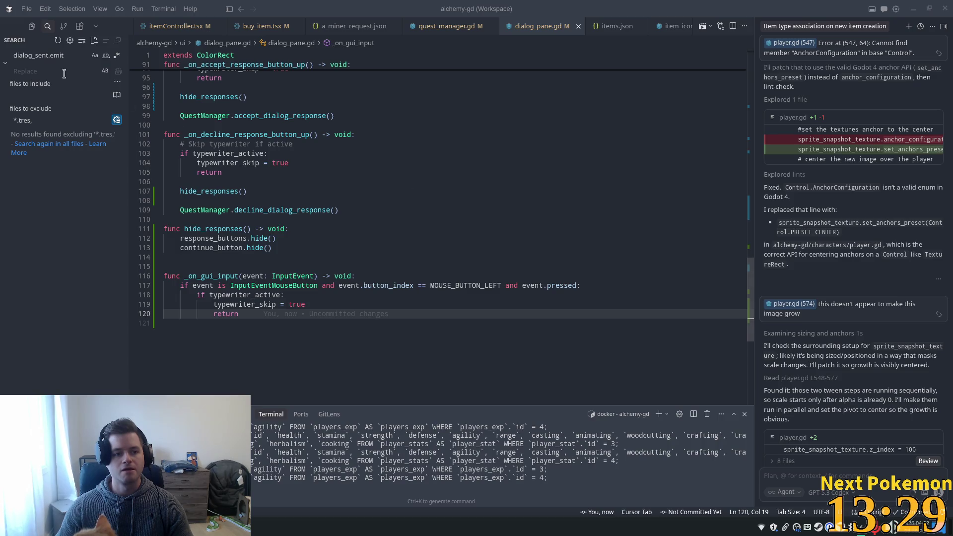
Return to Godot and show the dialog_pane scene with its sample dialog text in 2D.
key(alt+Tab)
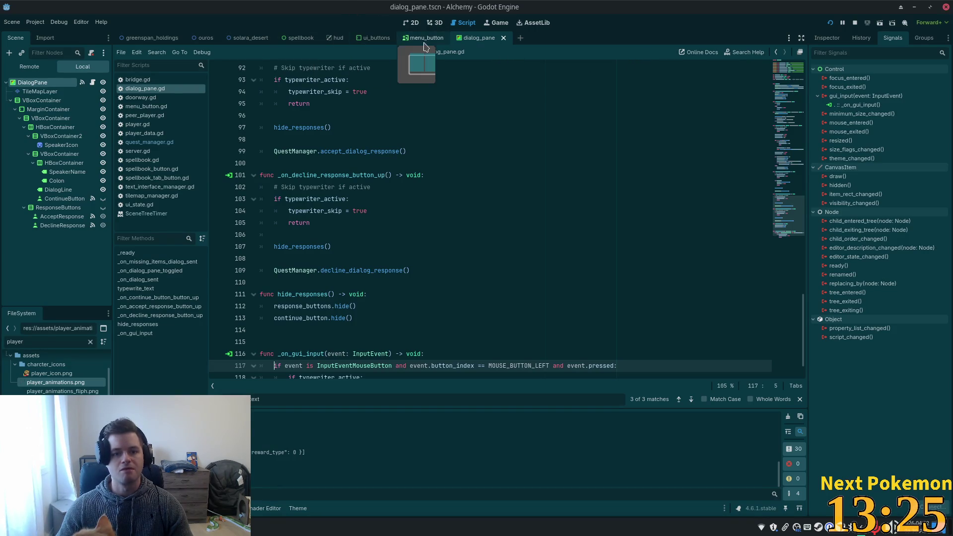
click(414, 23)
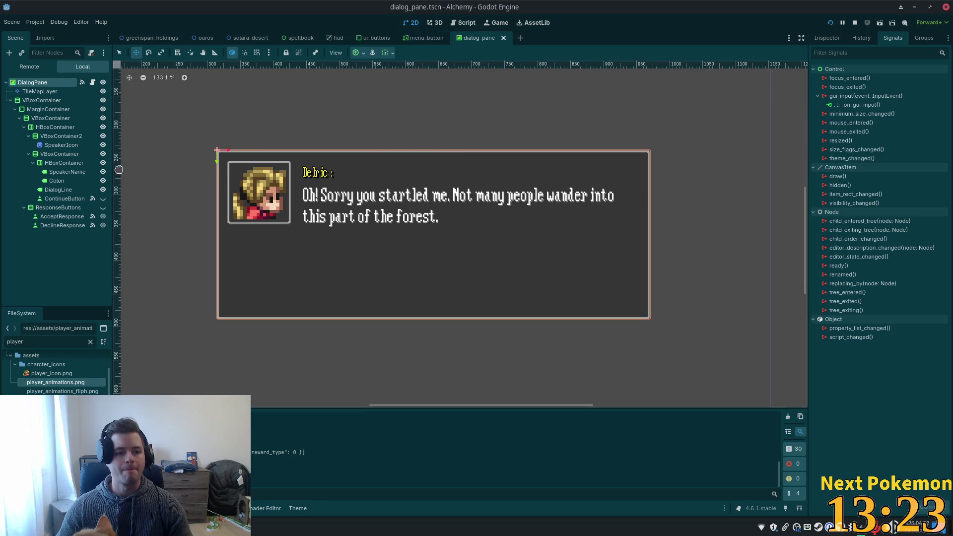
Expand DialogPane's Input and Mouse properties to confirm Filter is Stop, then run the game.
click(835, 43)
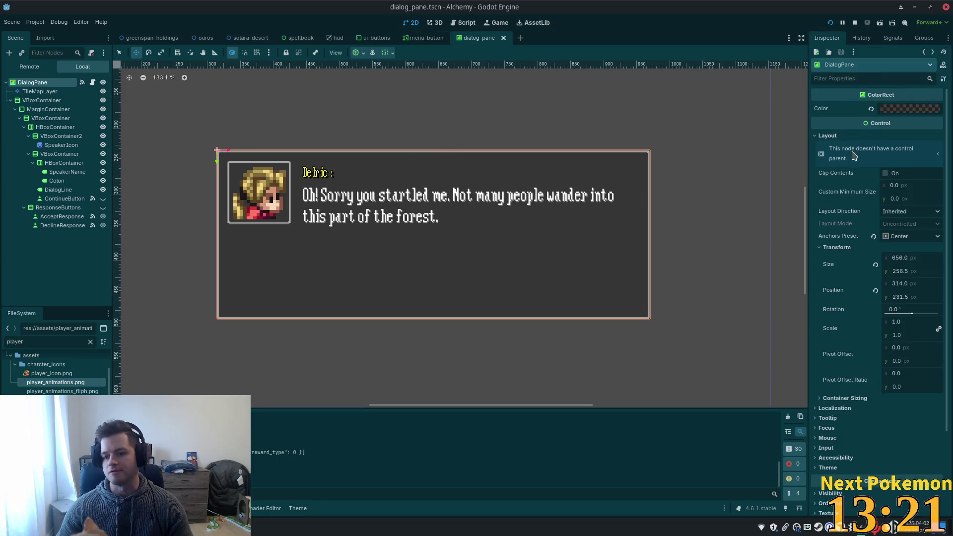
scroll(867, 319, down, 5)
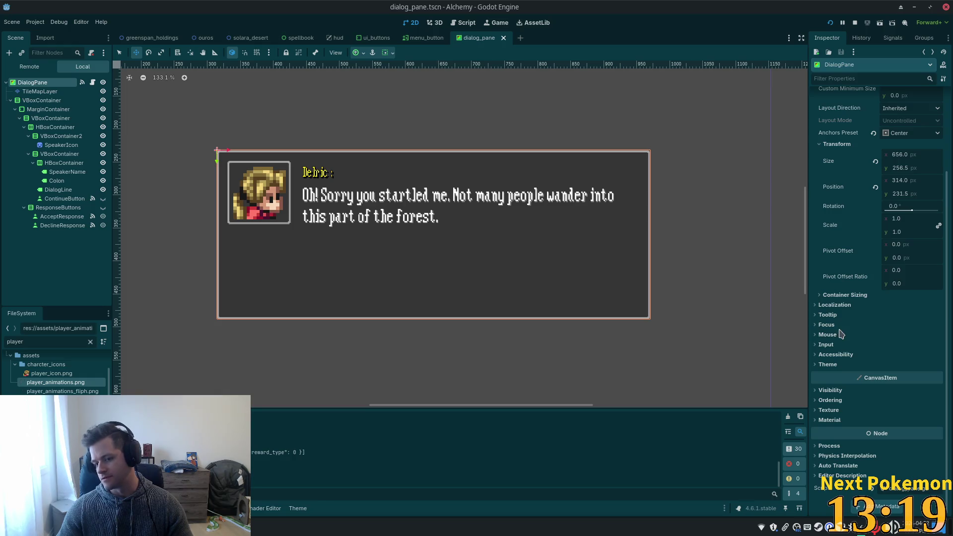
click(826, 344)
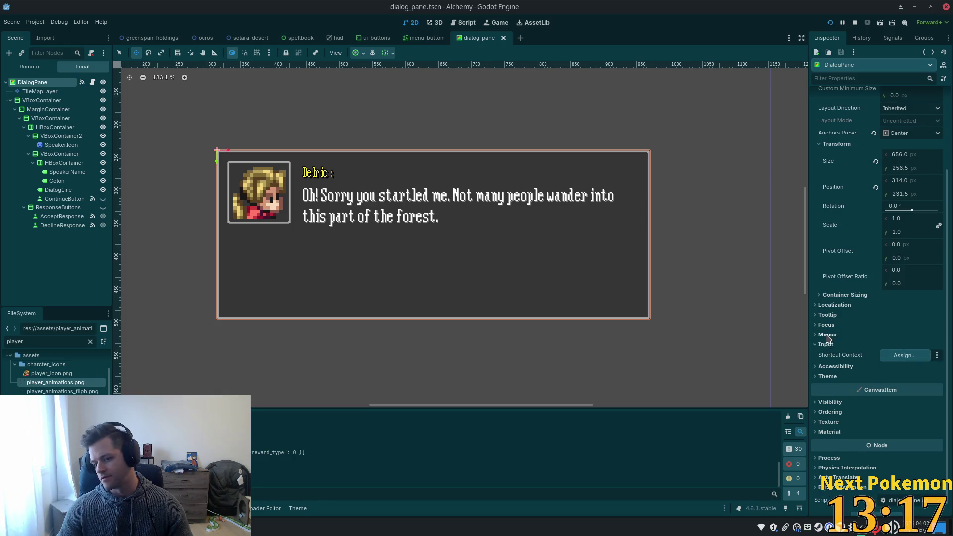
click(827, 335)
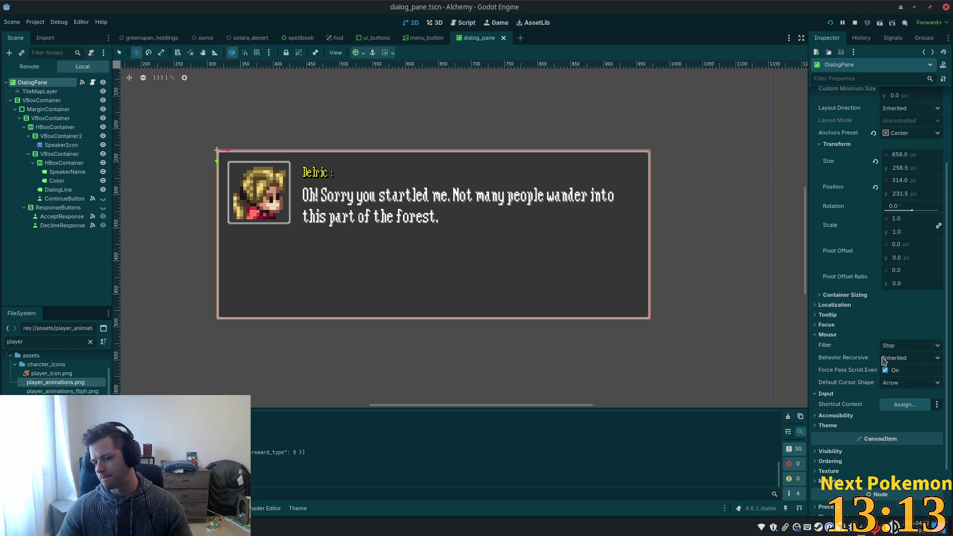
scroll(875, 362, up, 5)
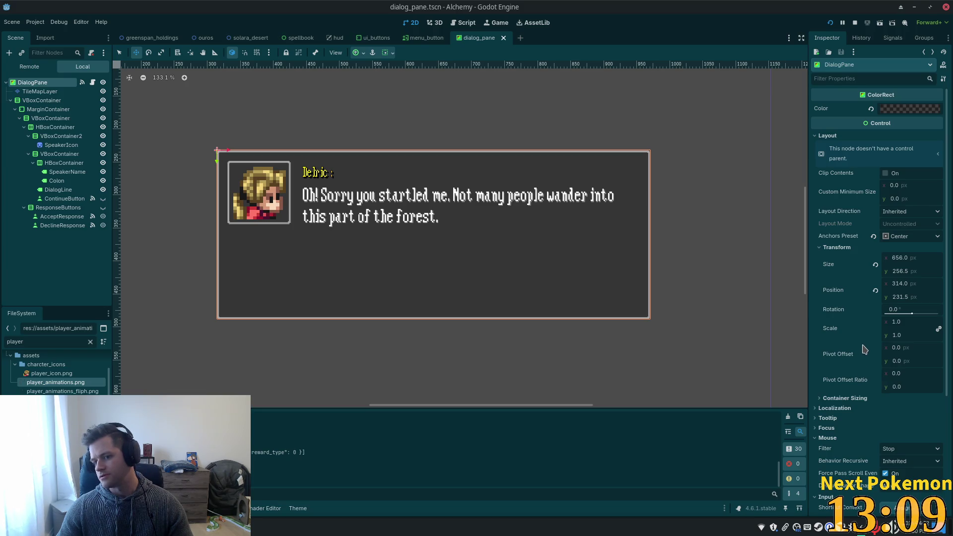
scroll(862, 349, down, 6)
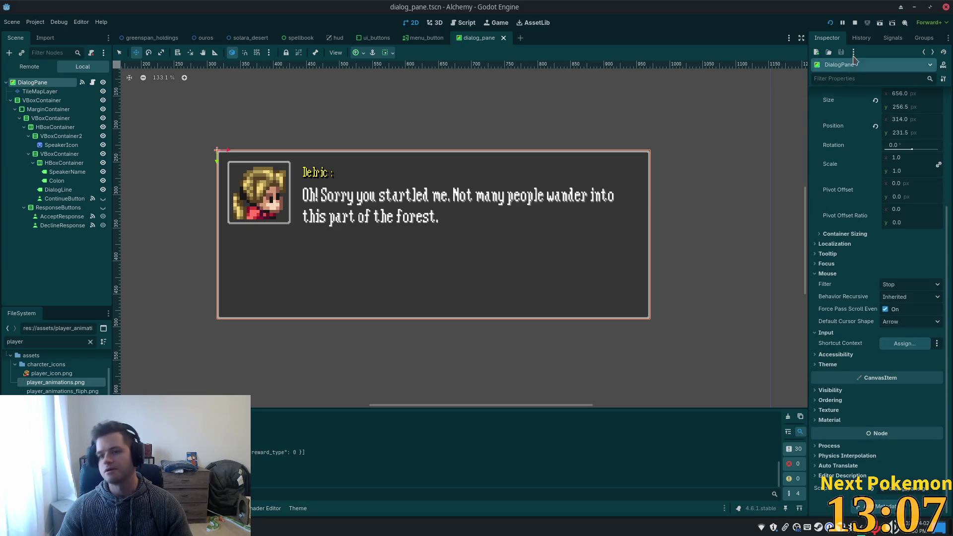
click(829, 23)
Restart the game, stop both running instances with F8, and open the hud scene.
key(F5)
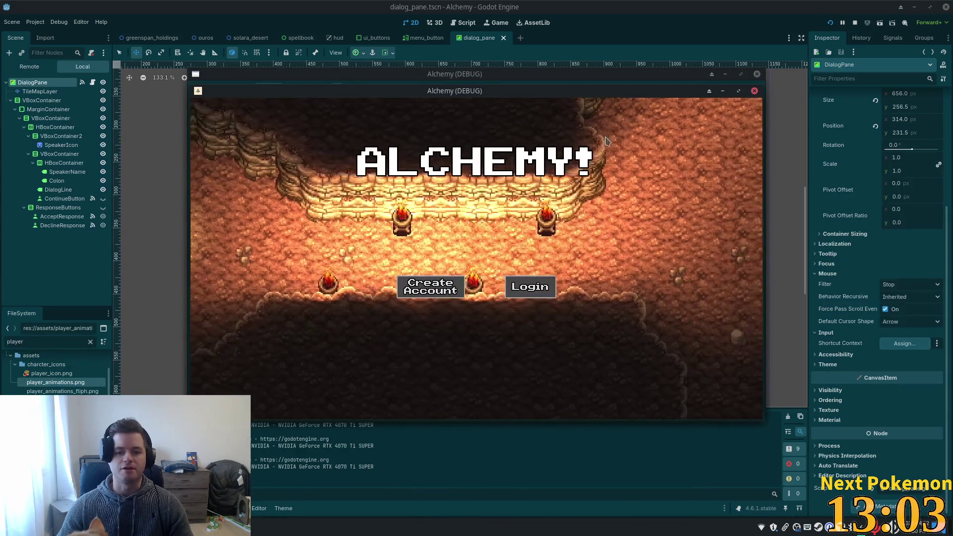
mouse_move(596, 92)
mouse_down()
mouse_move(405, 94)
mouse_move(465, 99)
mouse_move(455, 89)
mouse_up()
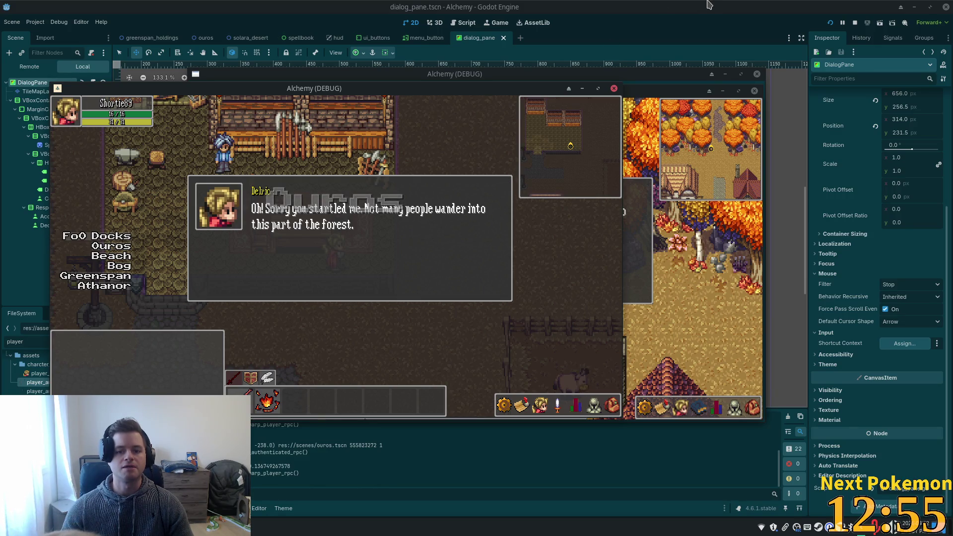
key(F8)
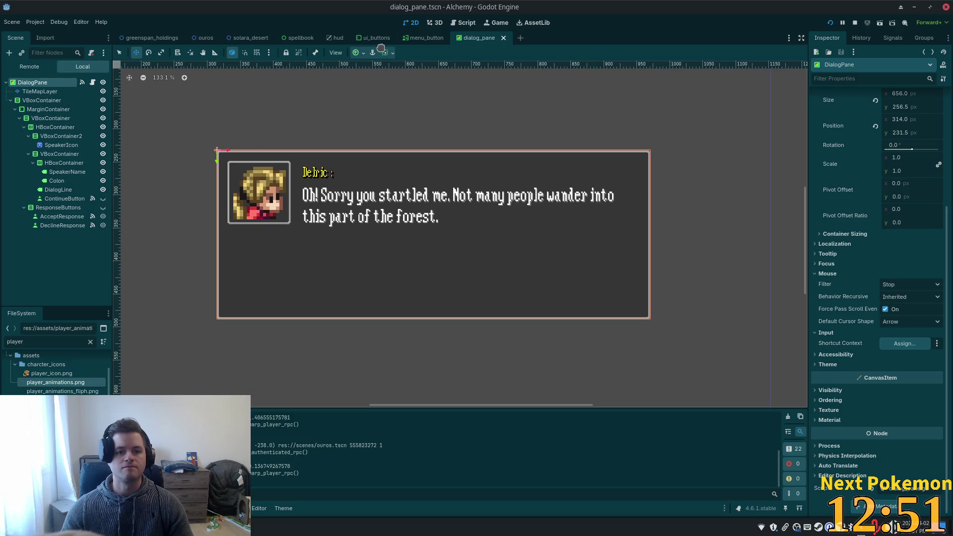
click(335, 40)
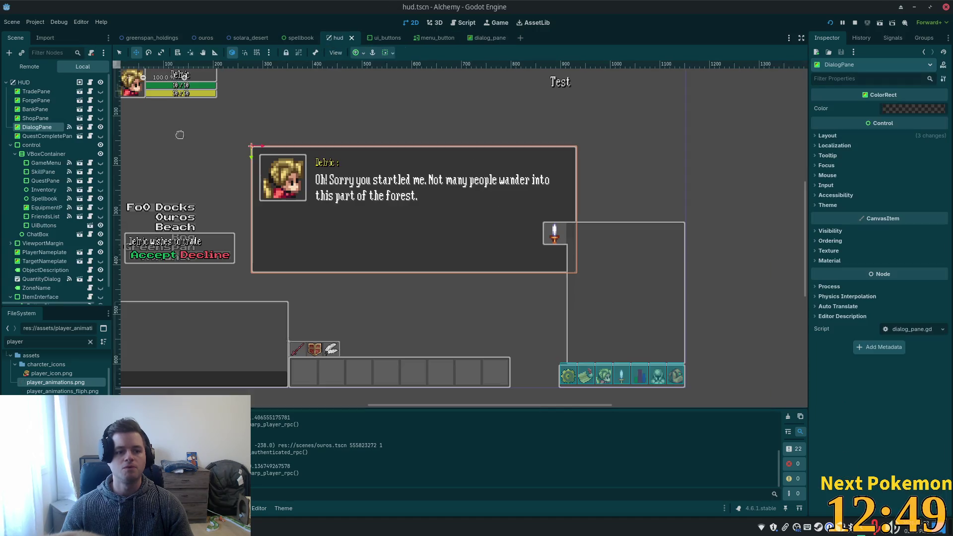
Hide DialogPane in the HUD, then hand in the Miner's quest and dismiss the completion popup.
click(100, 127)
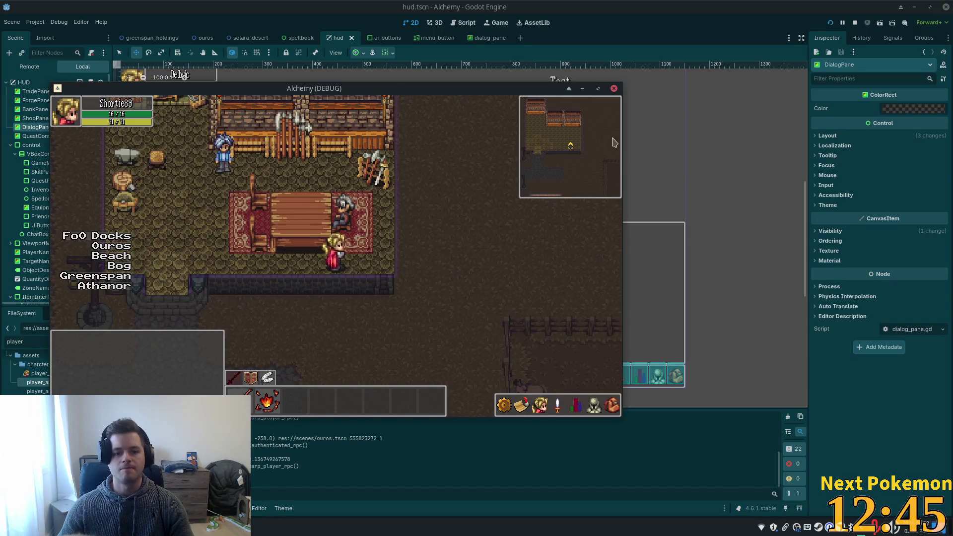
click(352, 213)
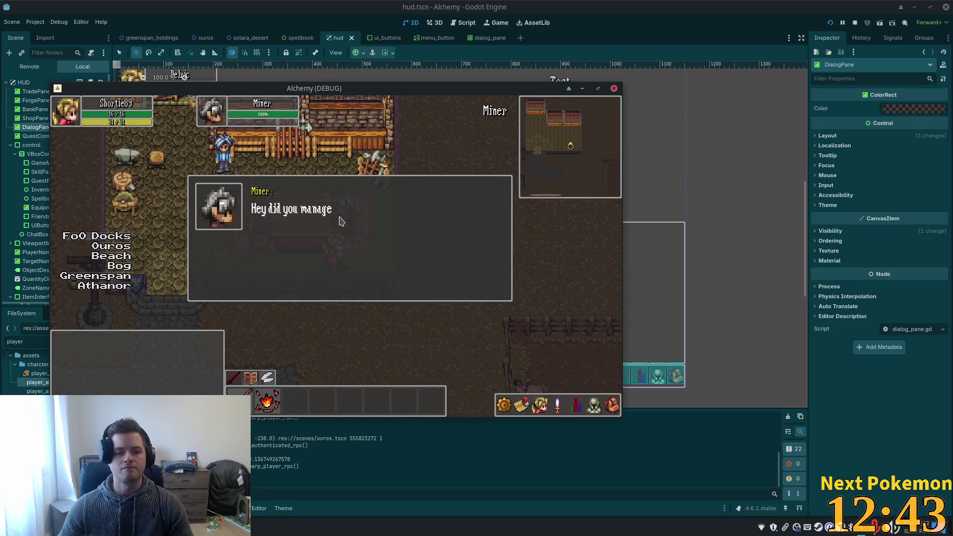
click(426, 269)
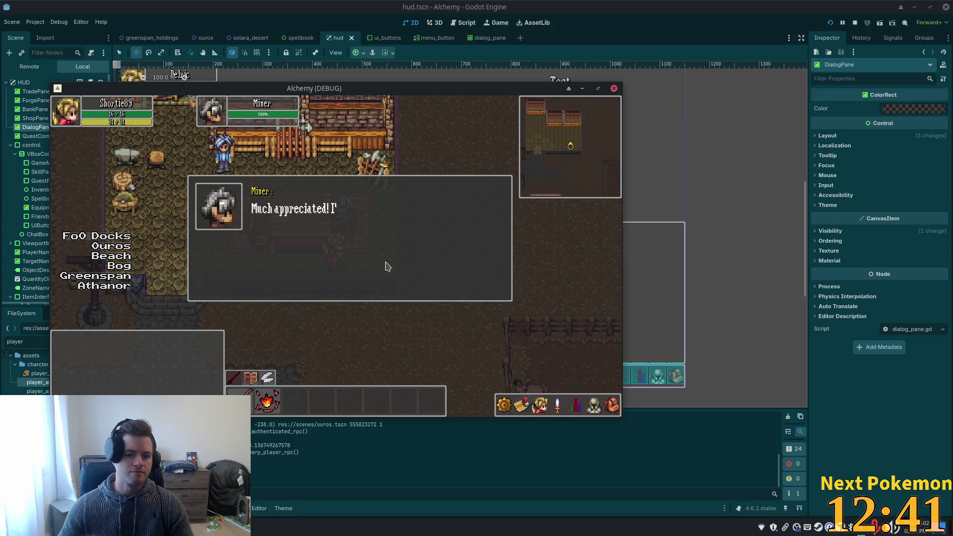
click(364, 267)
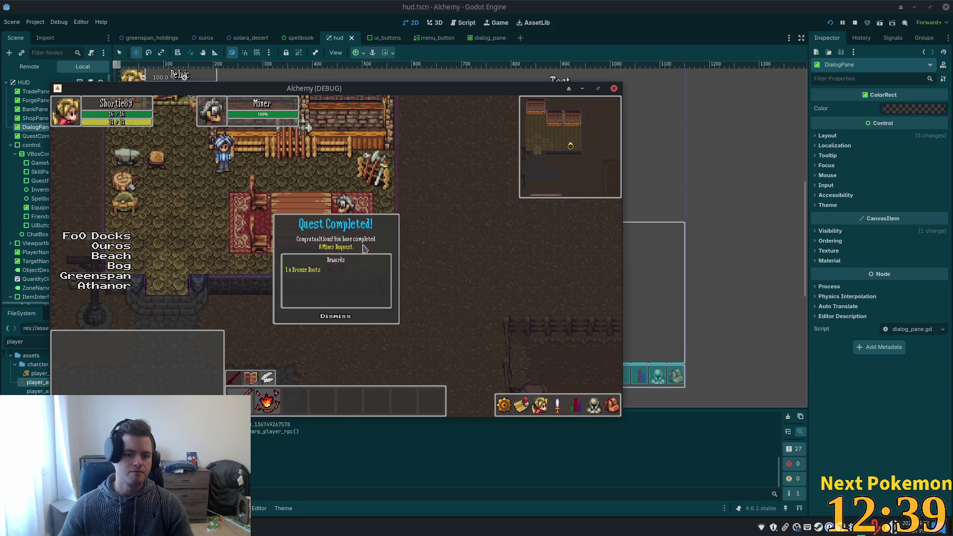
click(340, 316)
click(362, 309)
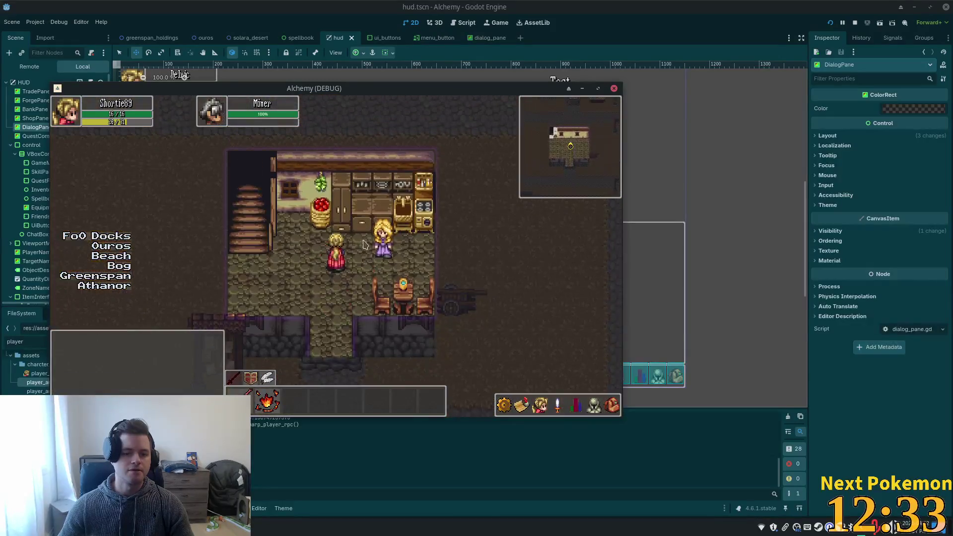
Talk to Sandy repeatedly, trying replies such as 'Yikes! Cya.', then step onto the street.
click(375, 238)
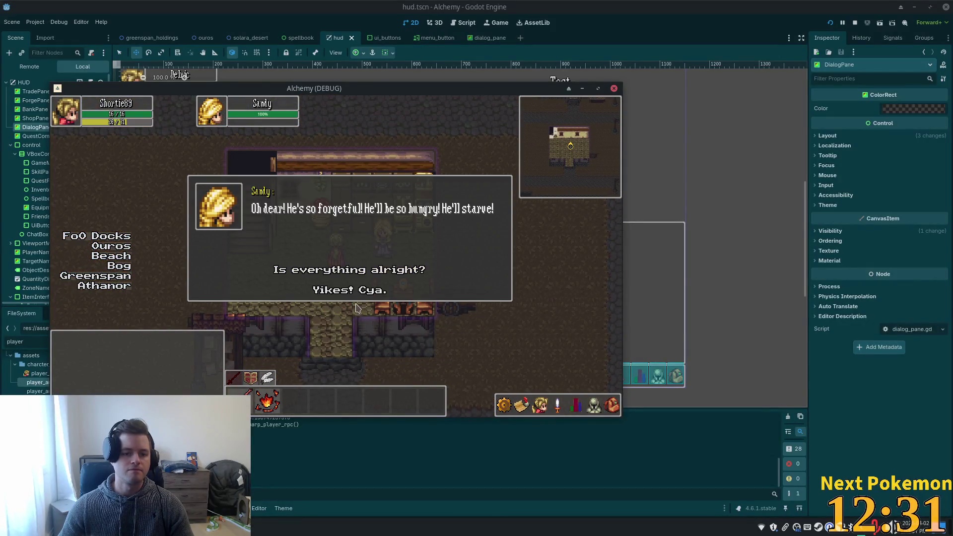
click(350, 290)
click(374, 234)
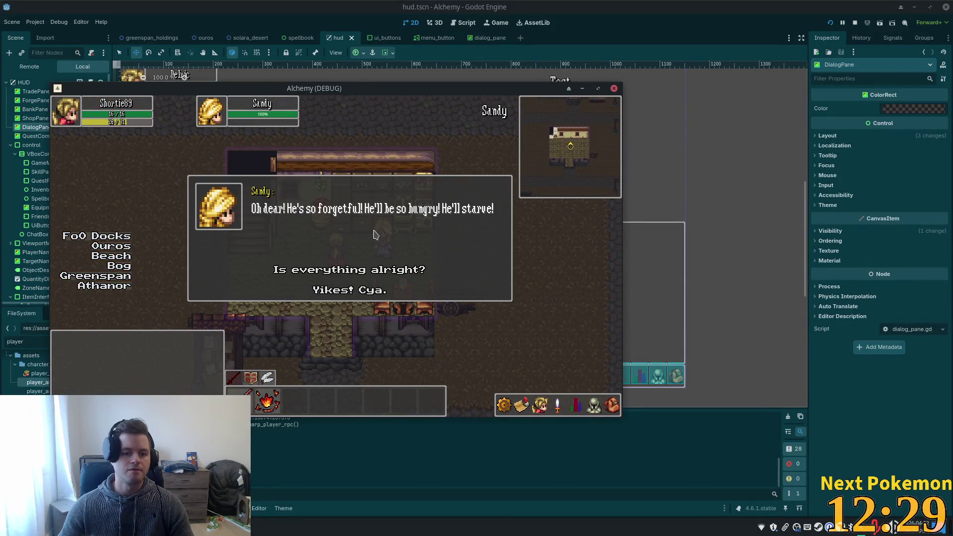
click(352, 290)
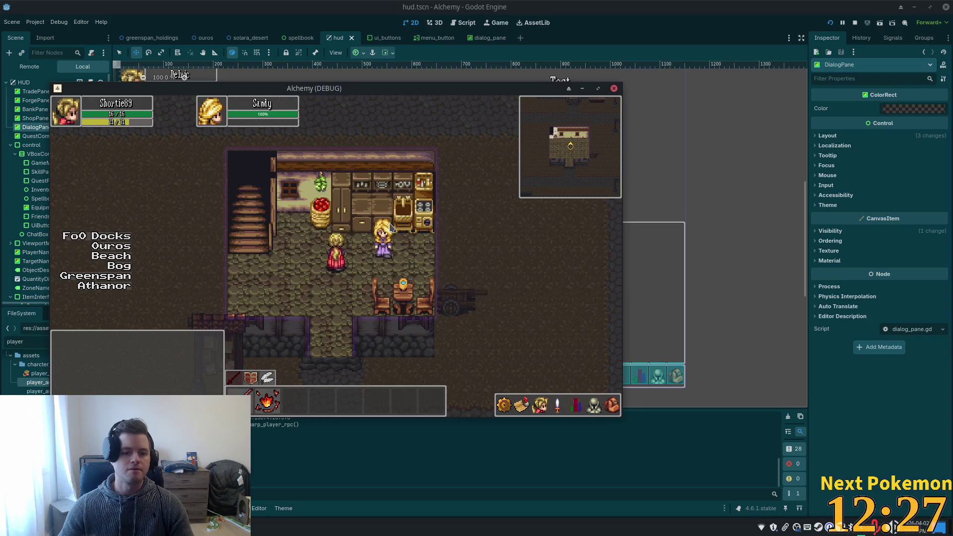
click(386, 236)
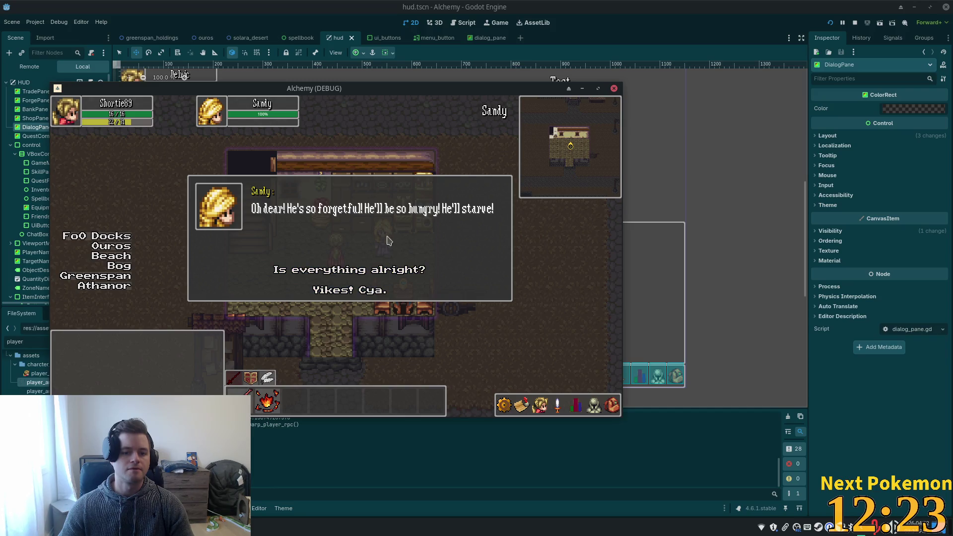
click(387, 239)
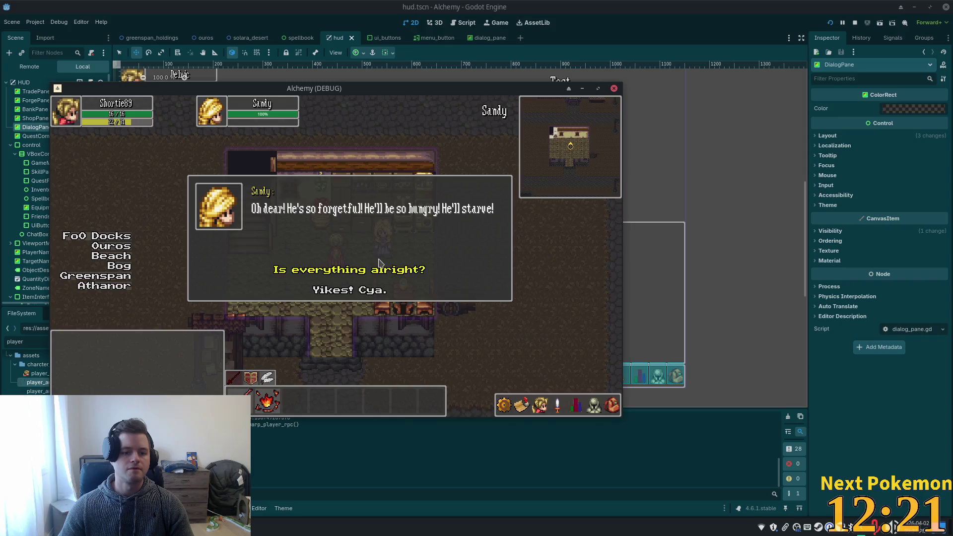
click(378, 265)
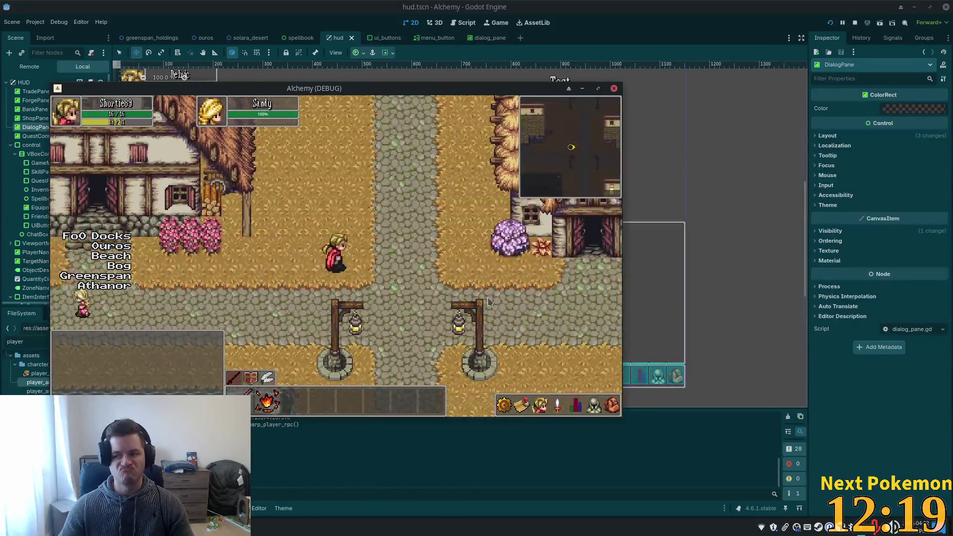
Walk the character east into the alchemy shop and back out, then stop the game and switch to ouros.tscn.
click(489, 302)
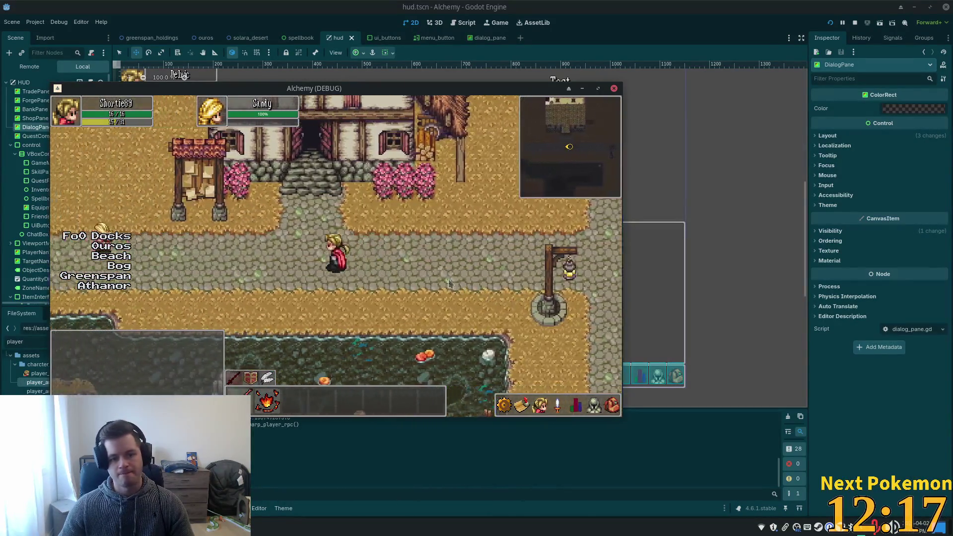
click(455, 287)
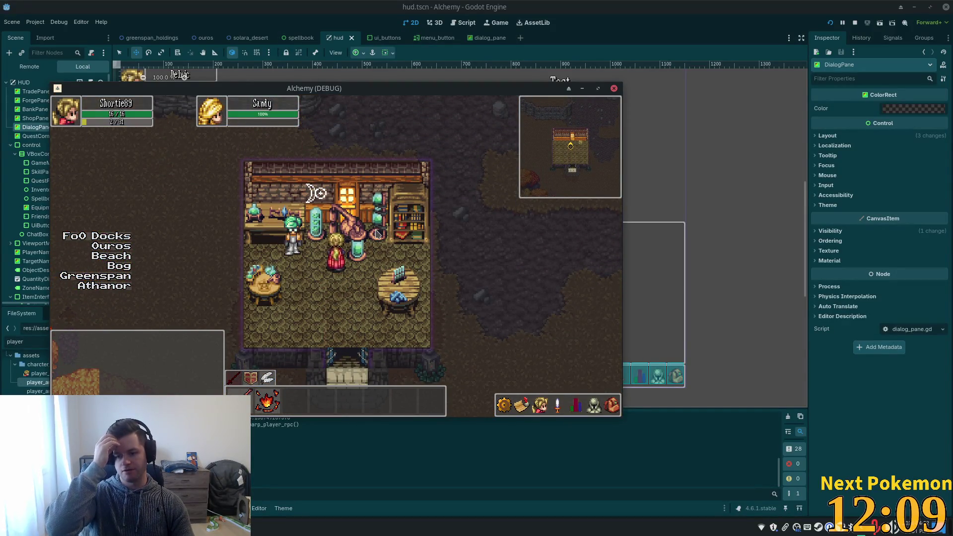
key(Down)
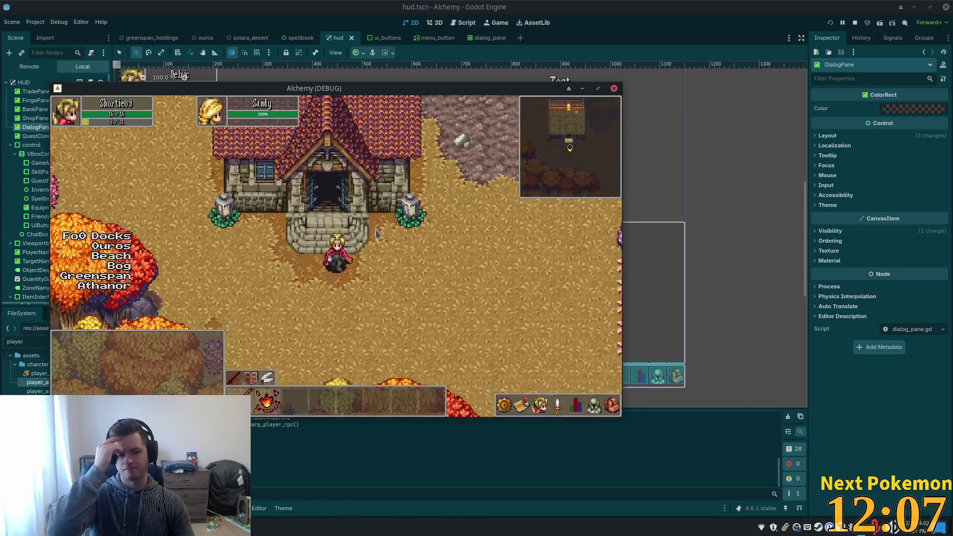
key(Up)
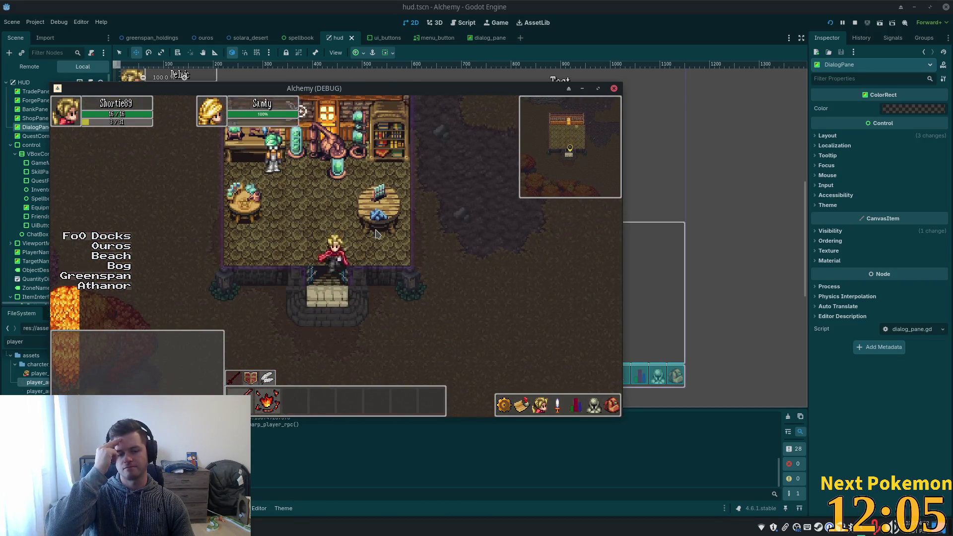
key(Down)
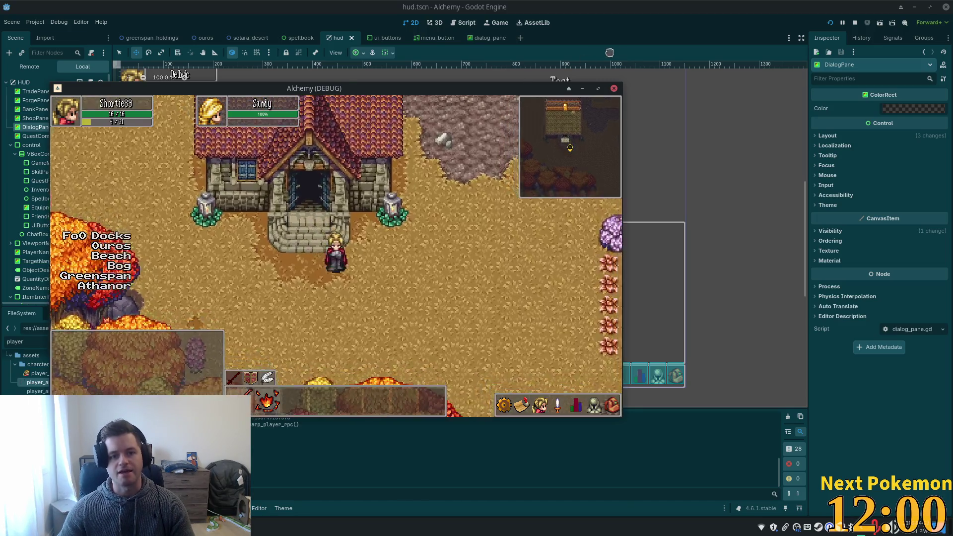
key(F8)
click(203, 37)
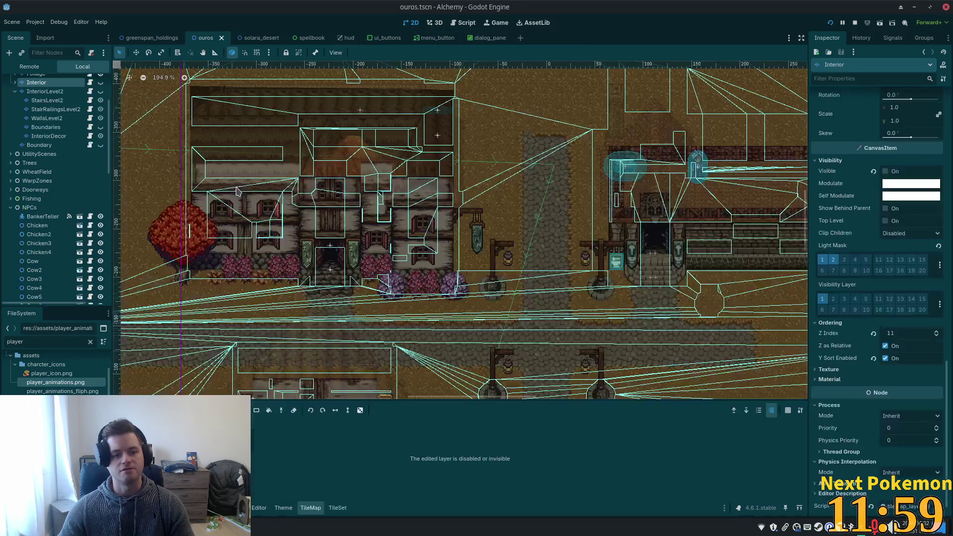
Show the Interior layer, paint floor over the two doorway cells, and save the scene.
scroll(236, 192, down, 2)
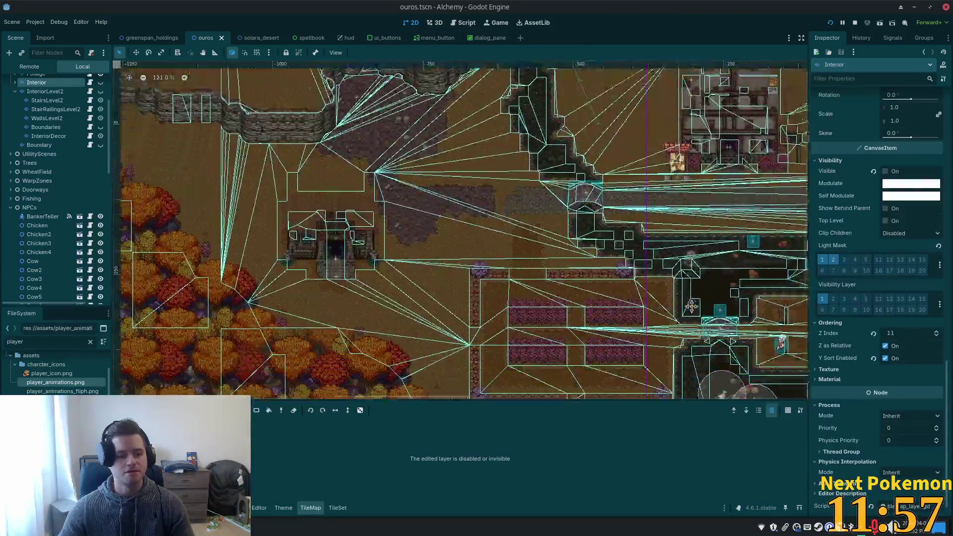
scroll(341, 255, up, 4)
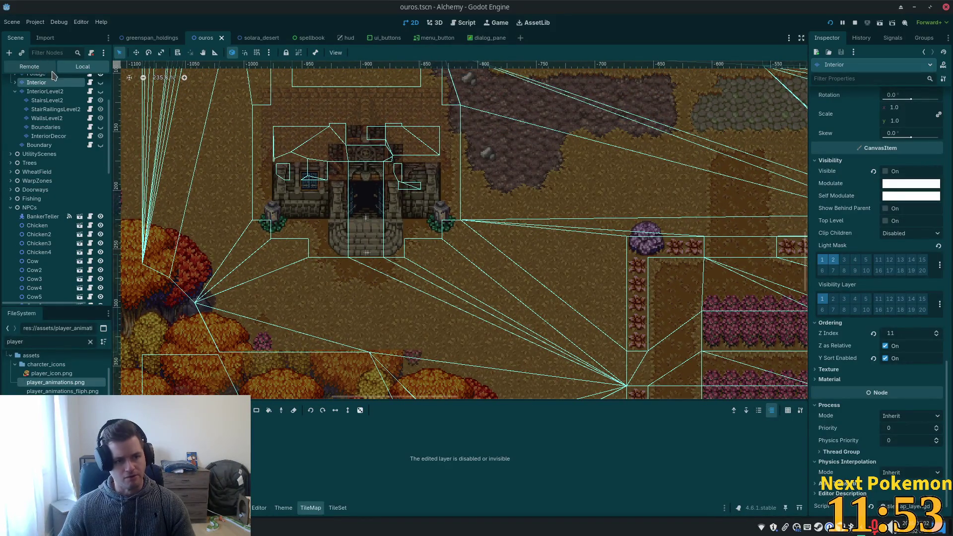
click(100, 82)
scroll(334, 169, up, 3)
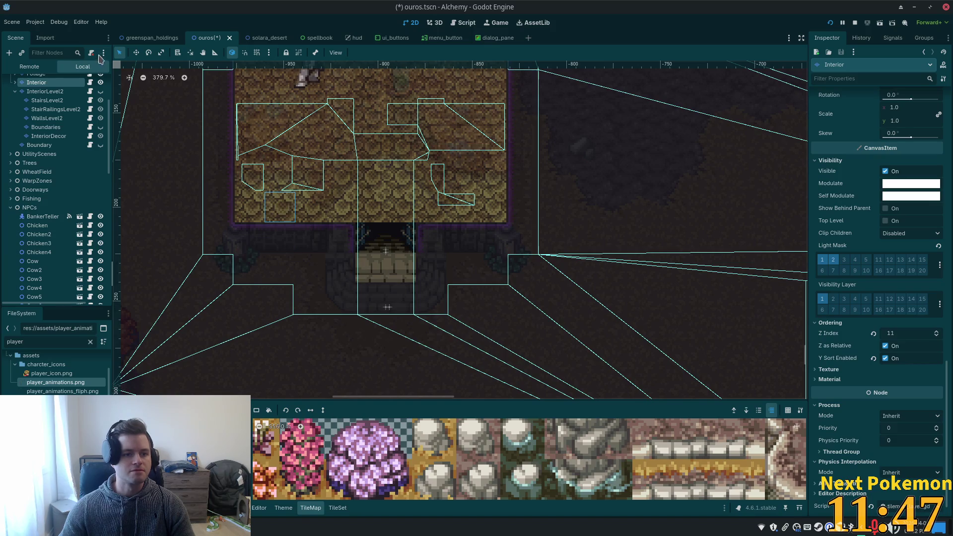
click(376, 226)
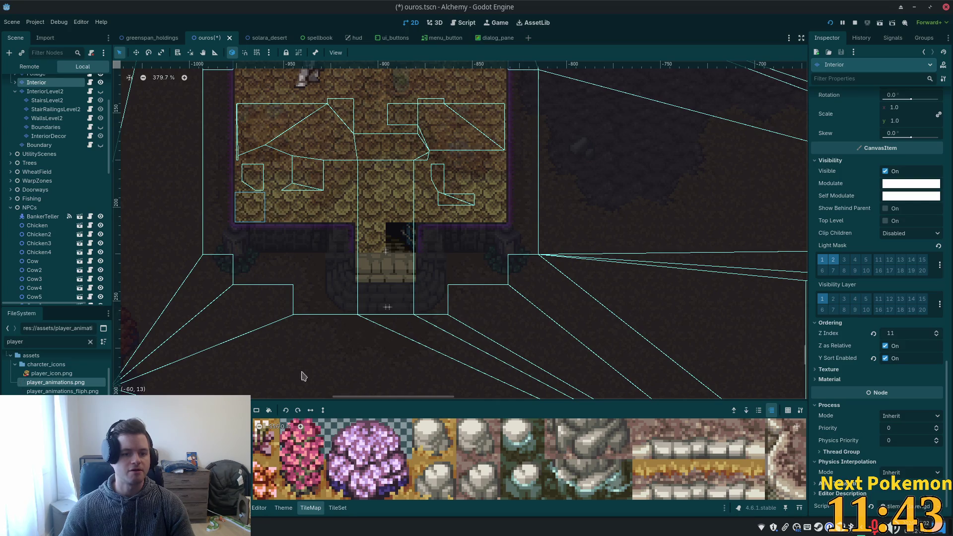
click(392, 237)
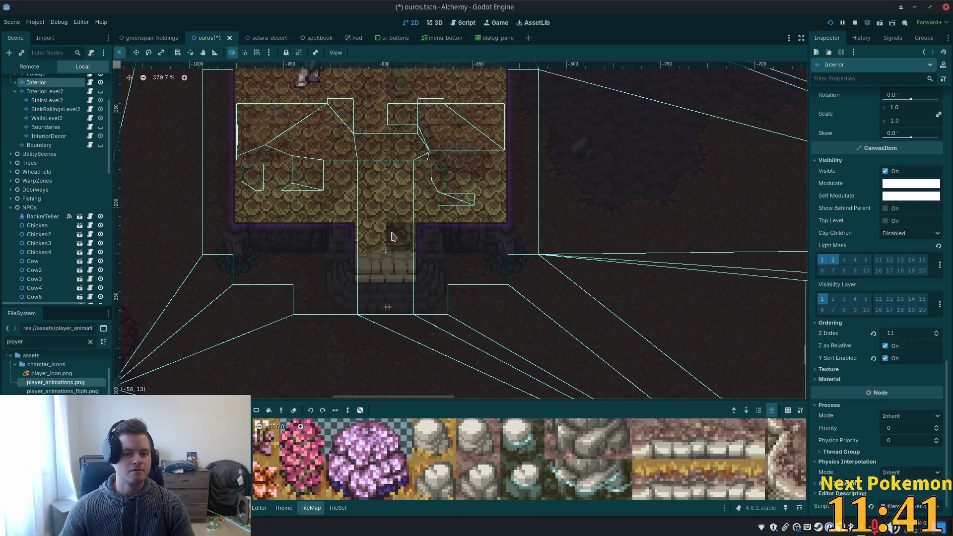
key(ctrl+s)
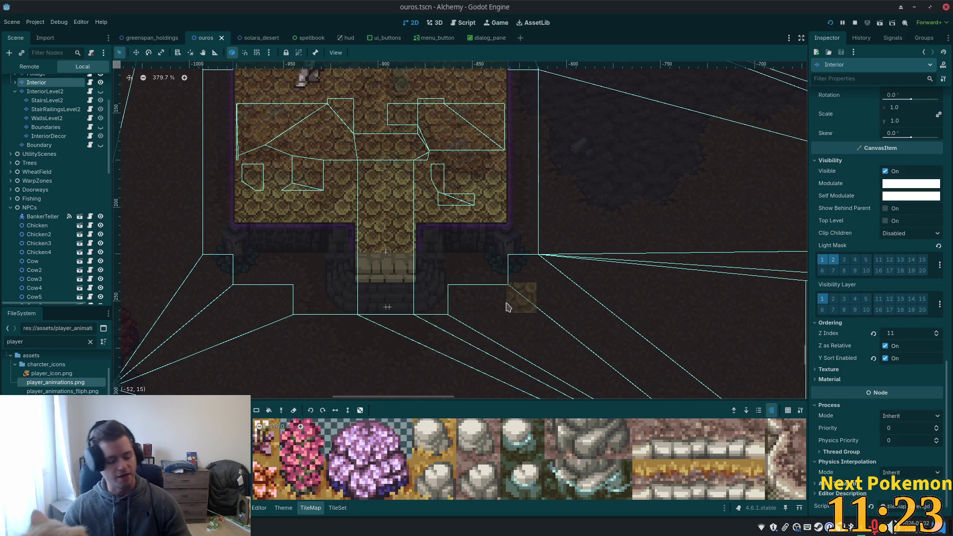
Hide the Interior layer again, save the ouros scene, and relaunch the game.
click(100, 82)
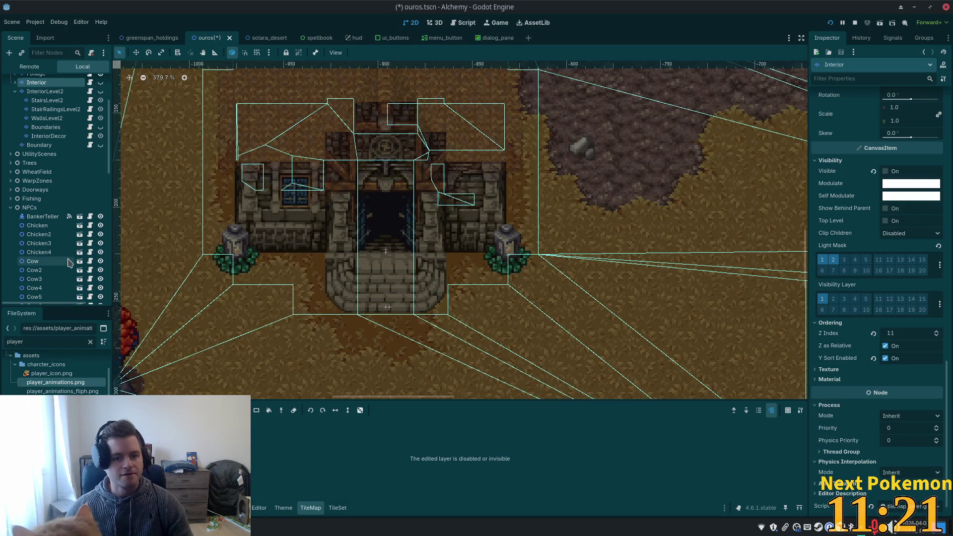
scroll(68, 263, up, 3)
key(ctrl+s)
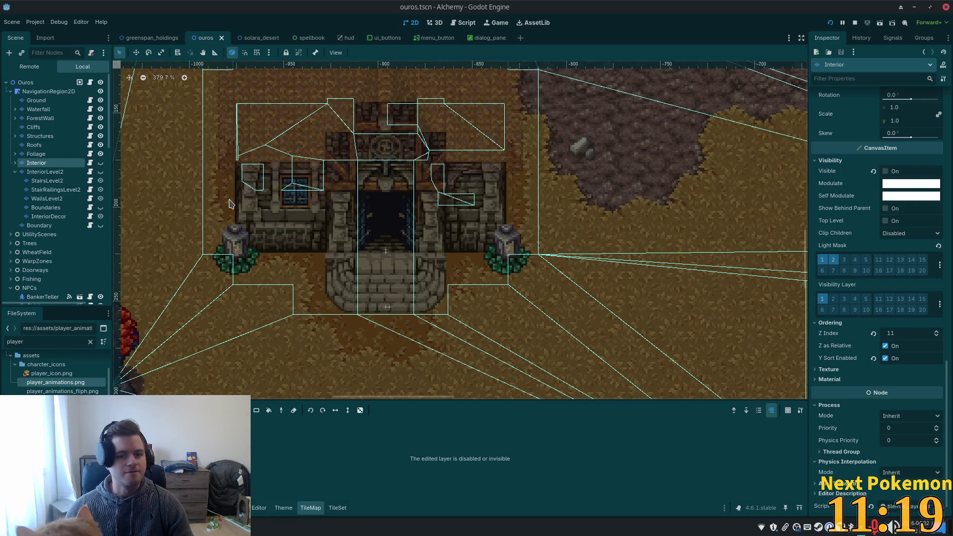
click(830, 23)
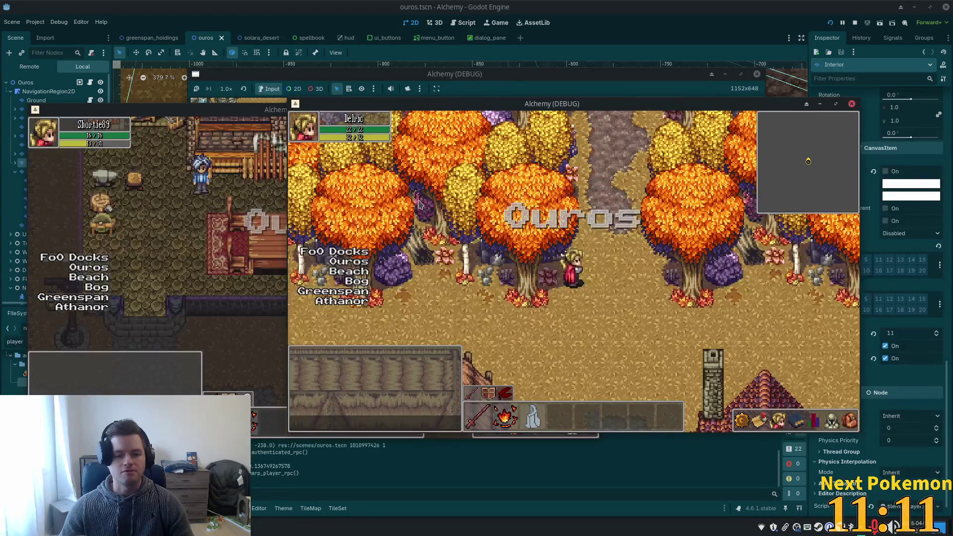
In the Alchemy (DEBUG) window, walk south and west across the bridge into the alchemy shop.
click(247, 189)
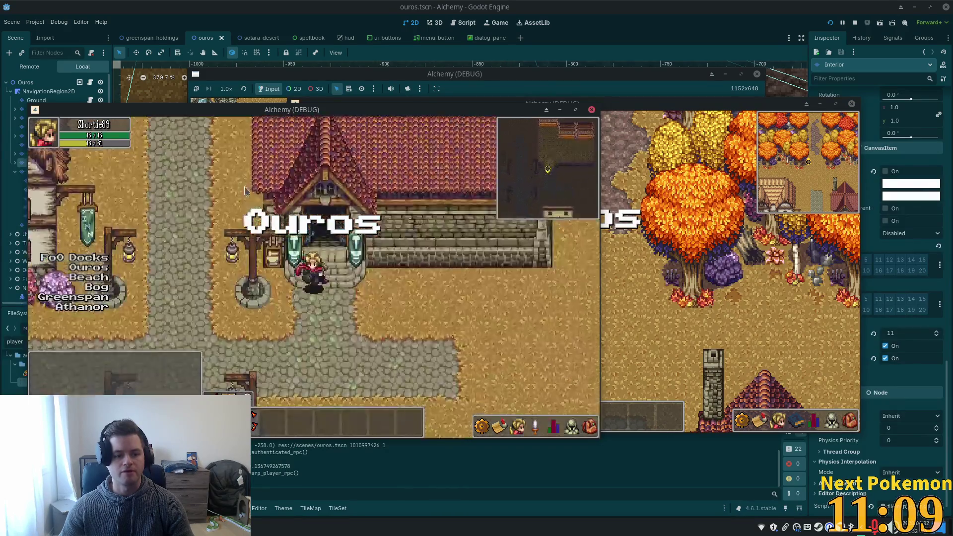
key(s)
key(s)
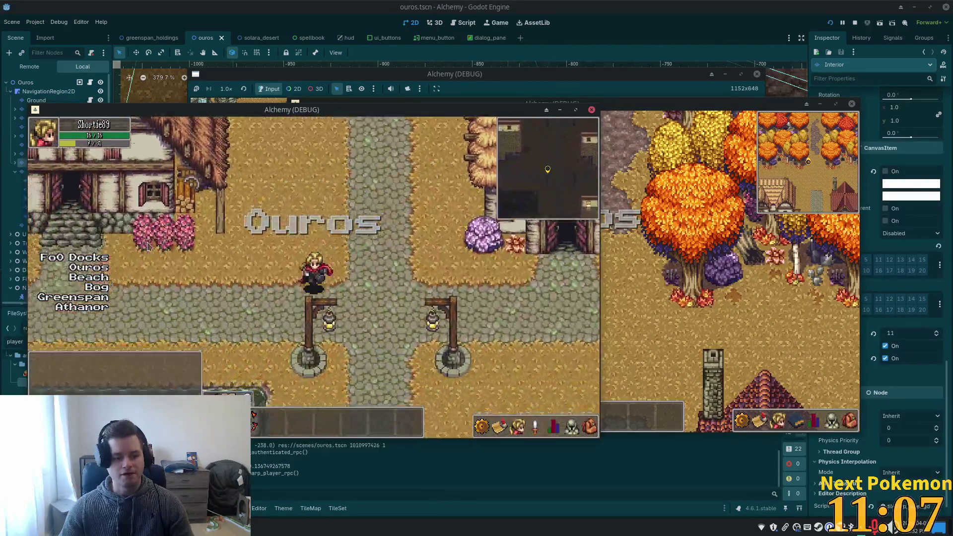
key(s)
key(a)
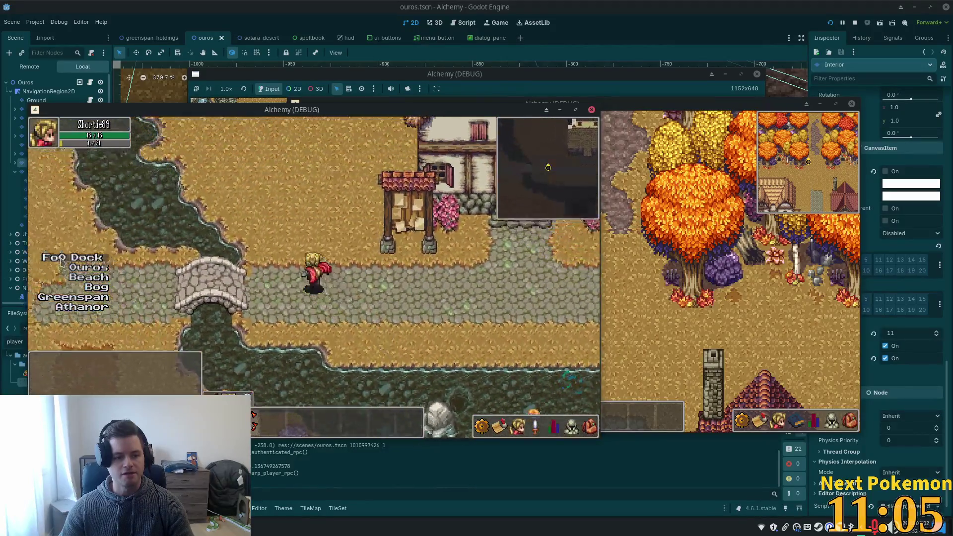
key(a)
key(s)
key(a)
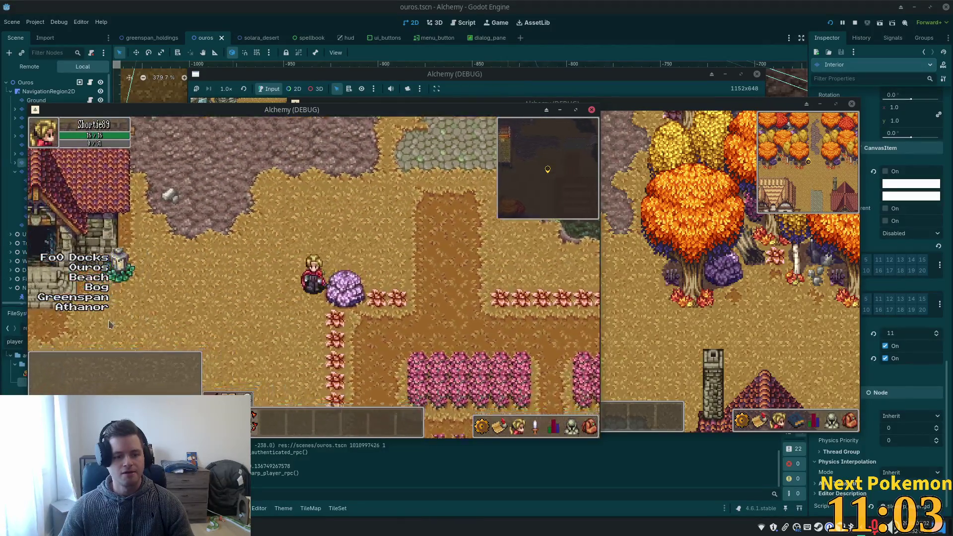
key(w)
key(a)
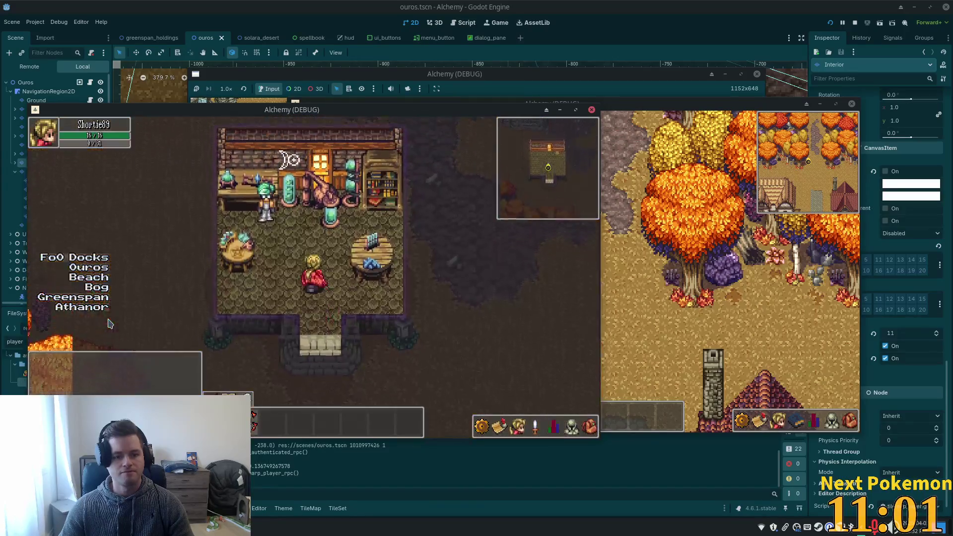
Step in and out of the alchemy shop repeatedly, checking how the minimap changes.
key(w)
key(s)
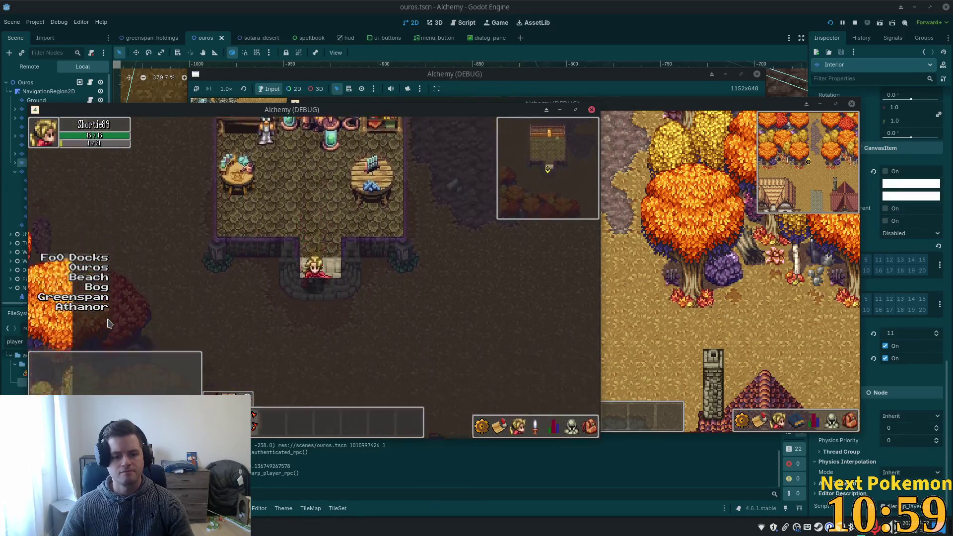
key(s)
key(w)
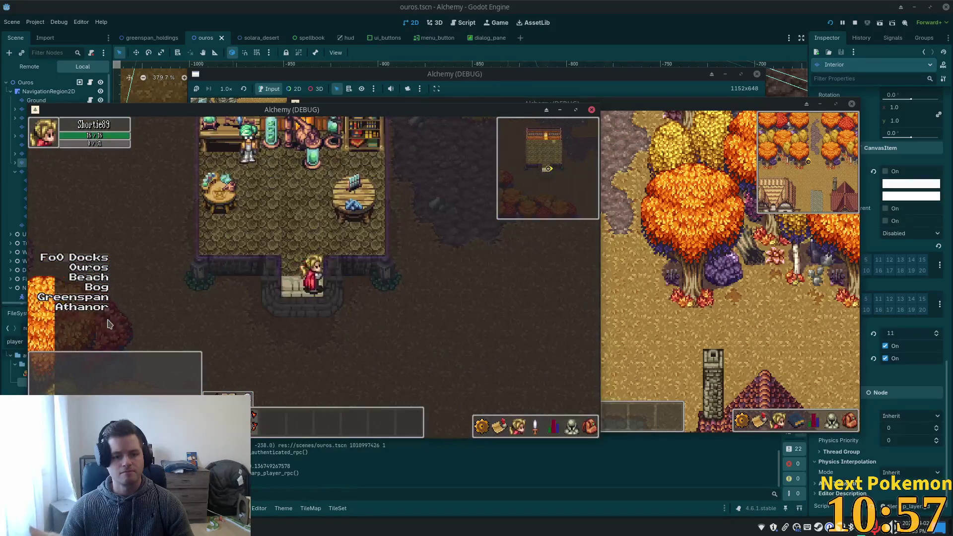
key(w)
key(s)
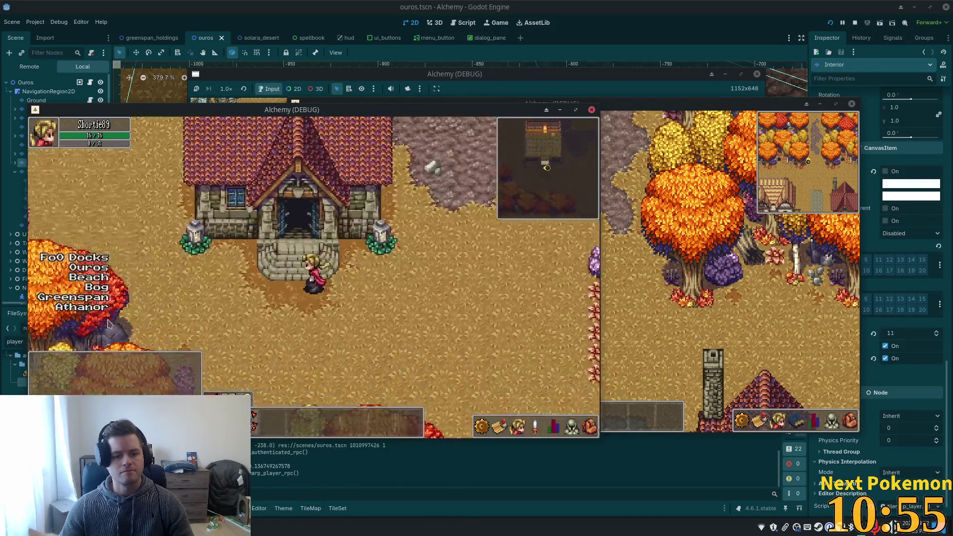
key(w)
key(w)
key(a)
key(s)
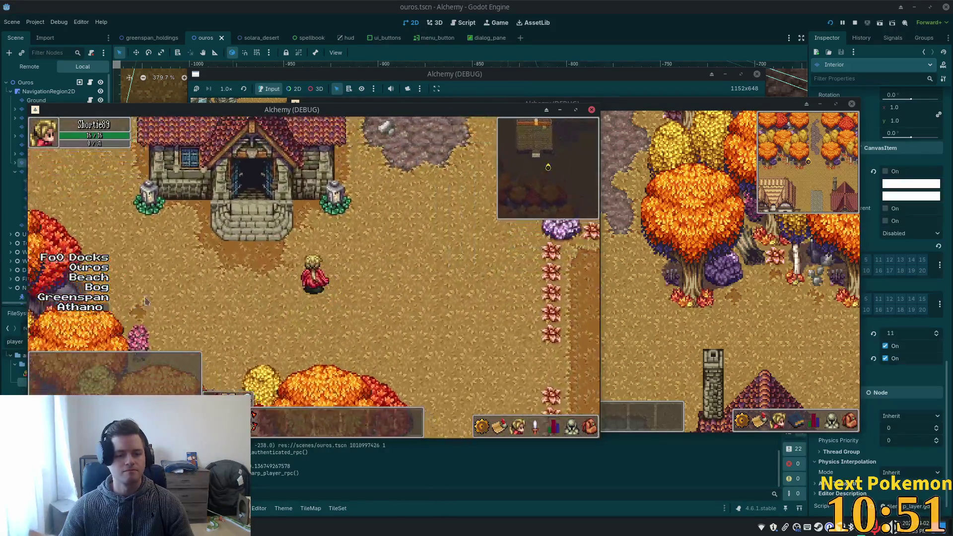
key(w)
key(w)
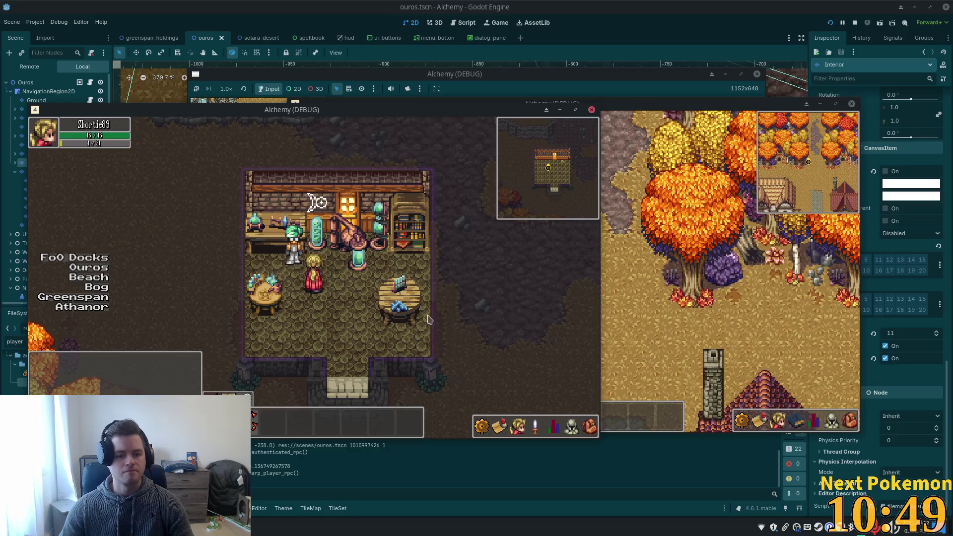
key(s)
Walk east into the inn toward the seated character, then back out to the lamp-post crossroads.
key(w)
key(d)
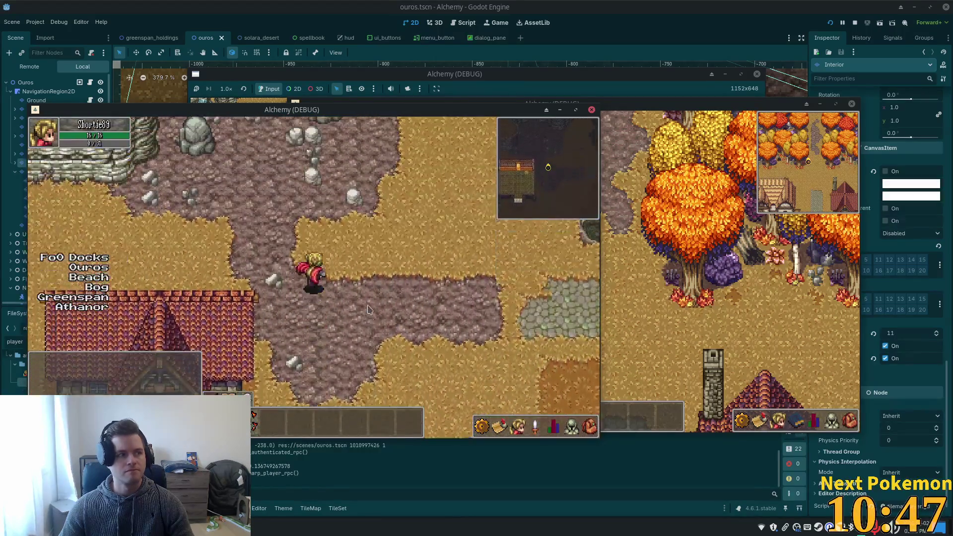
key(w)
key(Right)
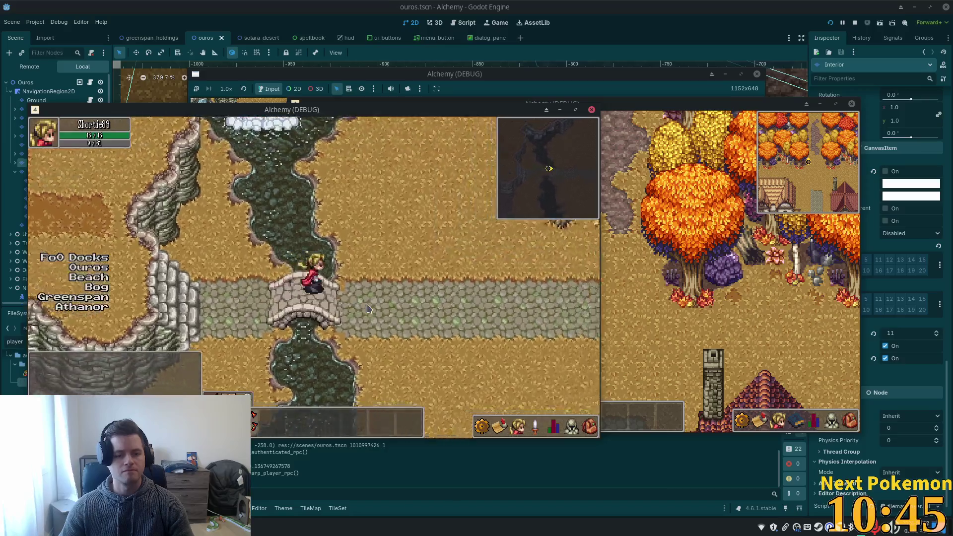
key(Up)
key(Up)
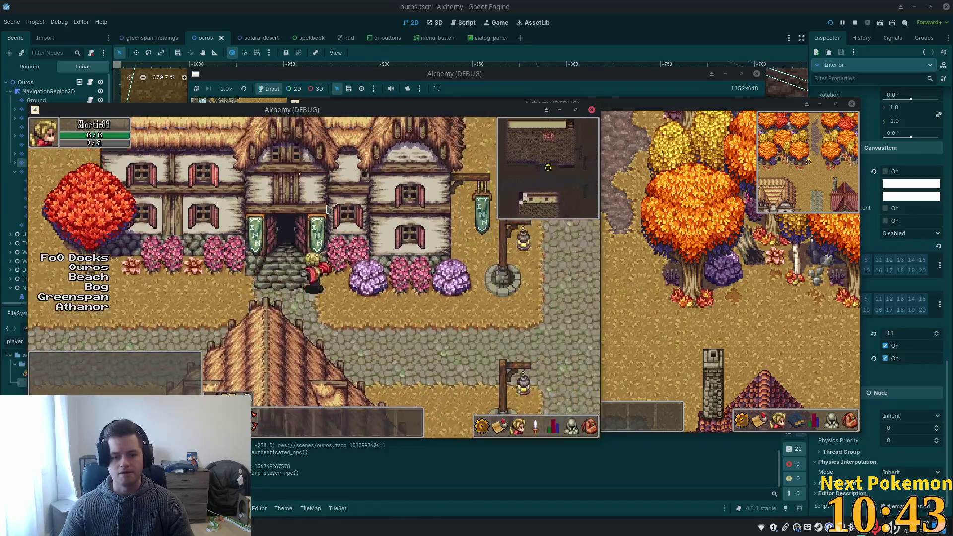
click(346, 285)
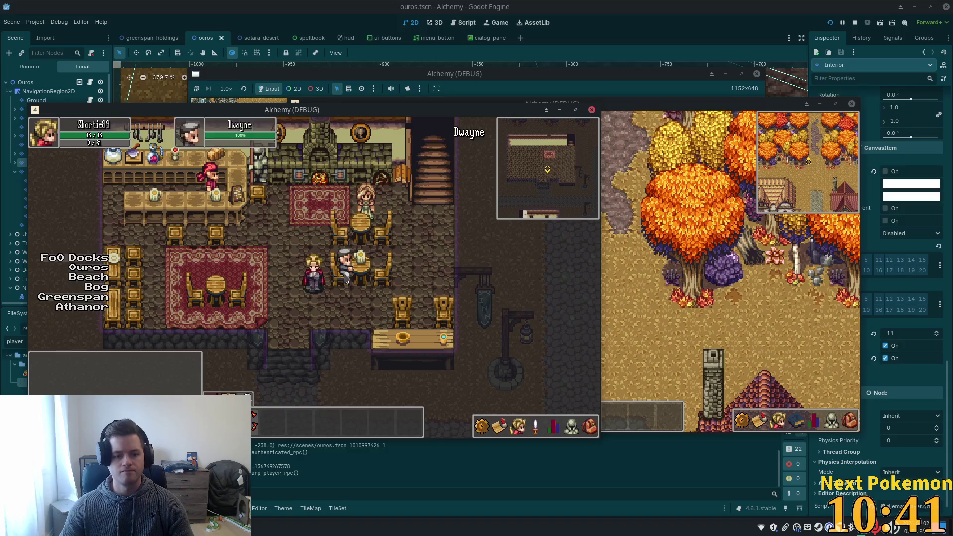
key(Left)
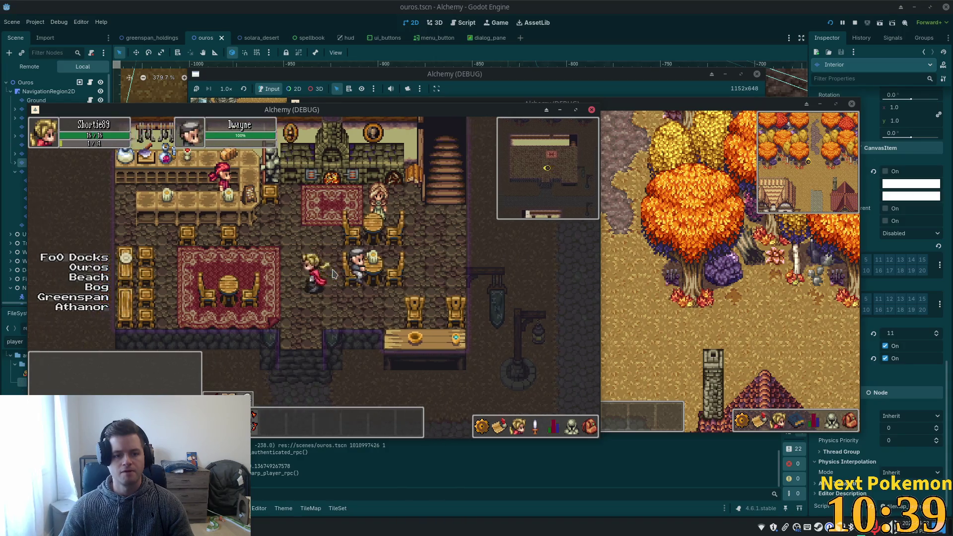
key(Right)
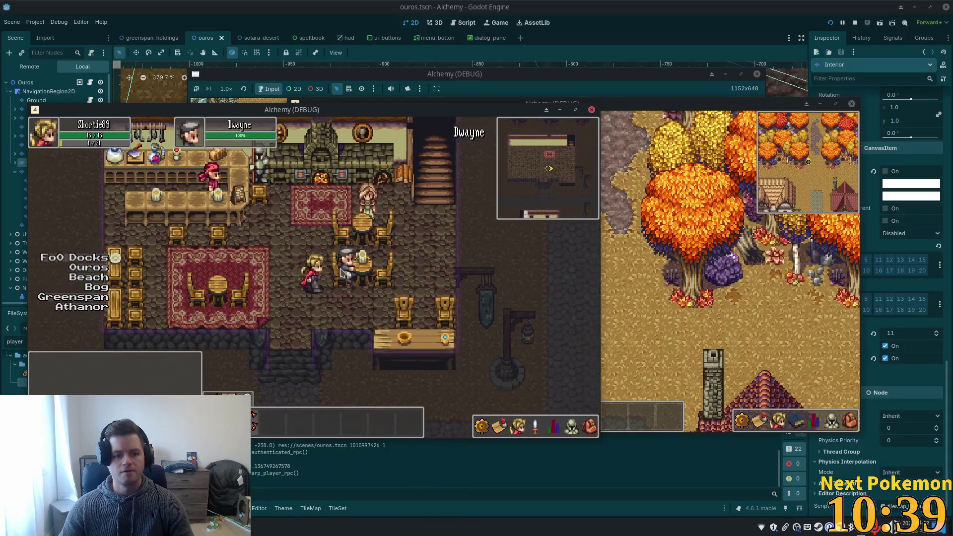
key(Down)
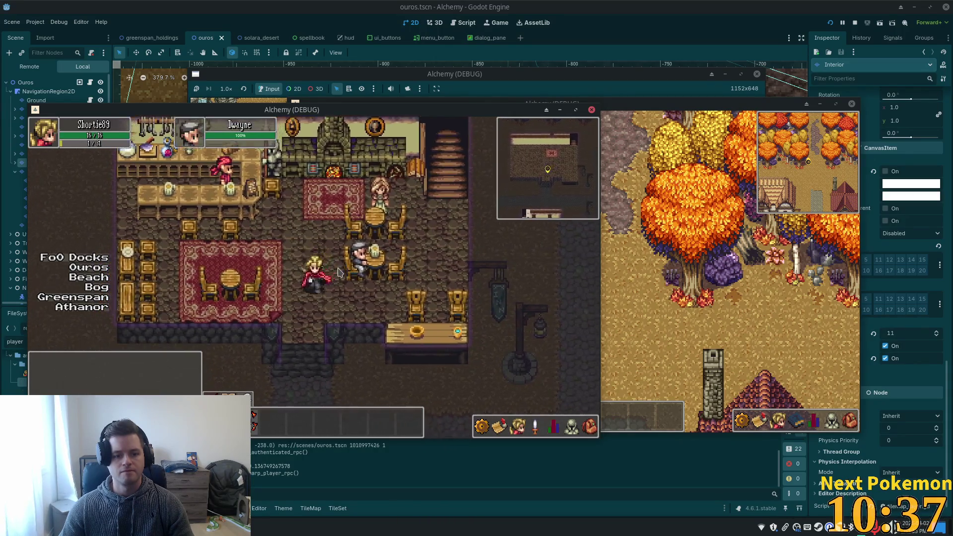
key(Left)
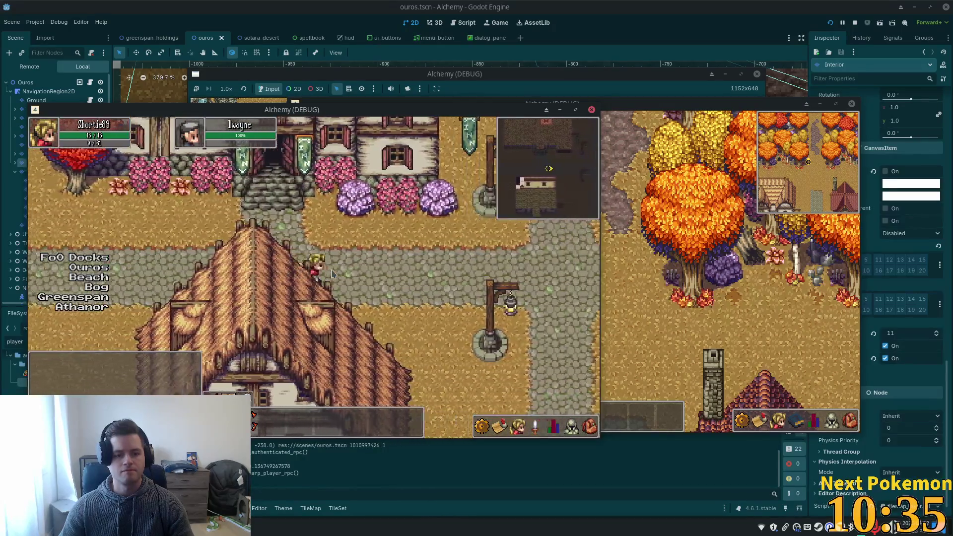
key(Right)
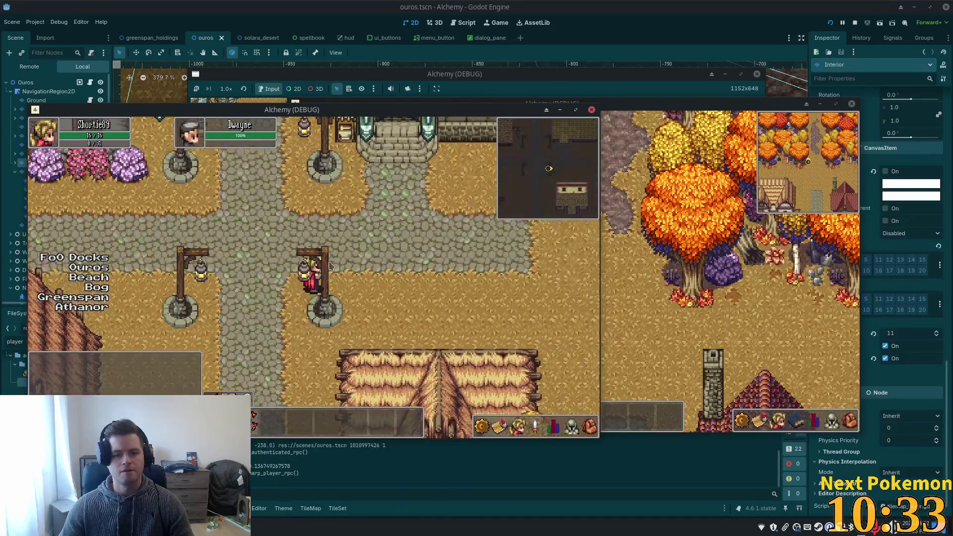
key(Up)
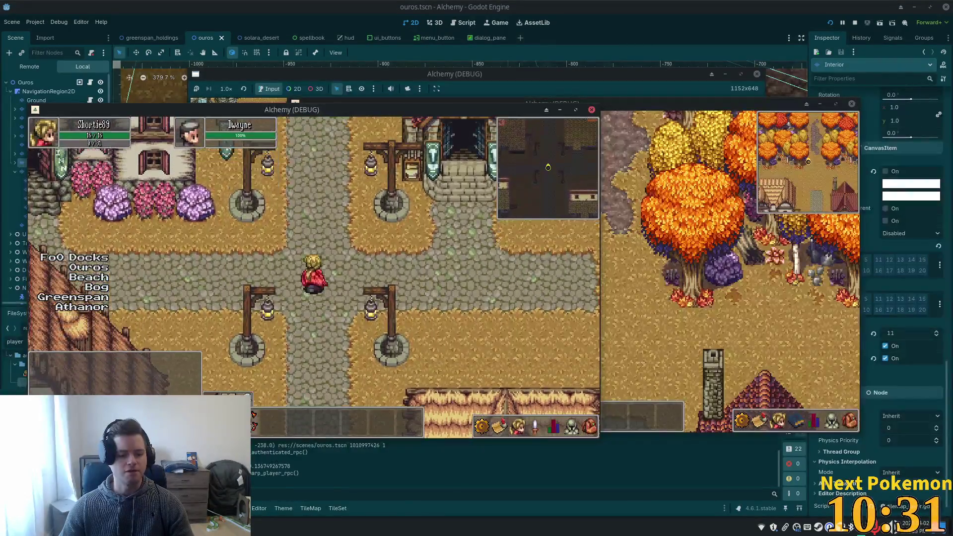
click(287, 467)
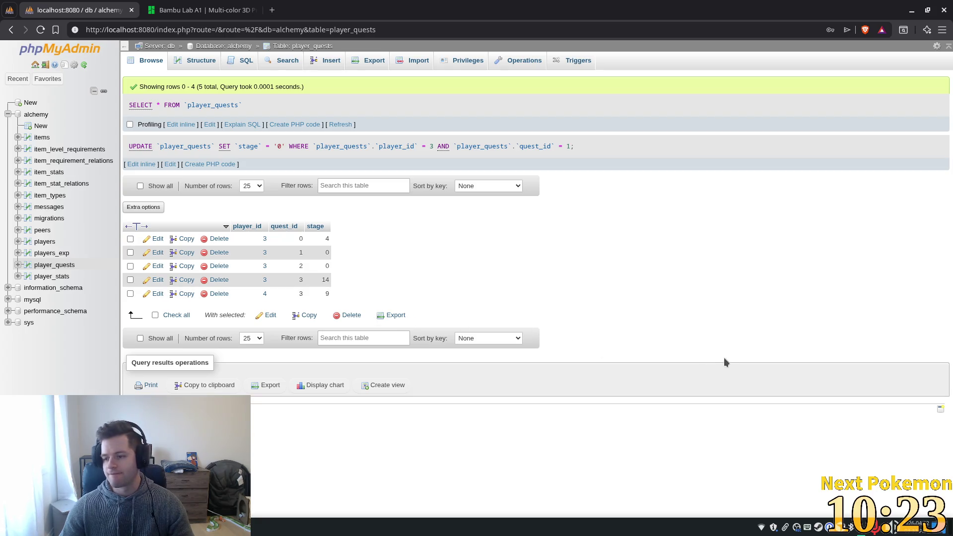
Refresh the player_quests SELECT results to show the new player 4, quest 1 row.
click(340, 125)
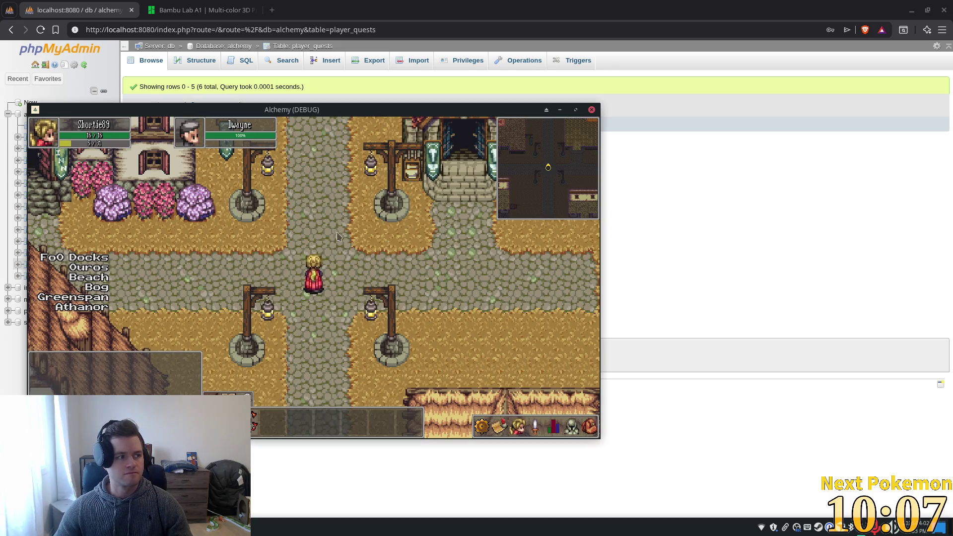
Walk up-left into the inn and back out, then east into the shop and back to the crossroads.
key(Left)
key(Up)
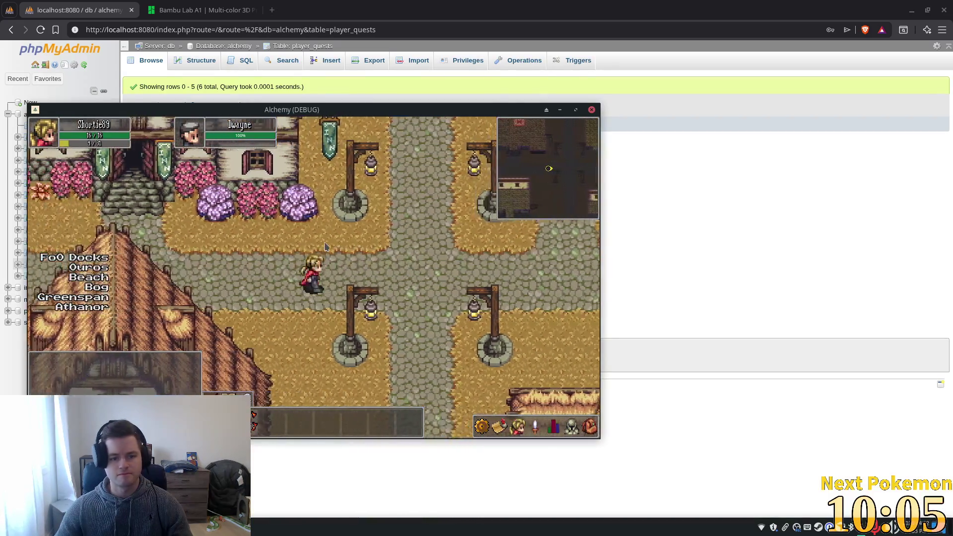
key(Up)
key(Down)
key(Down)
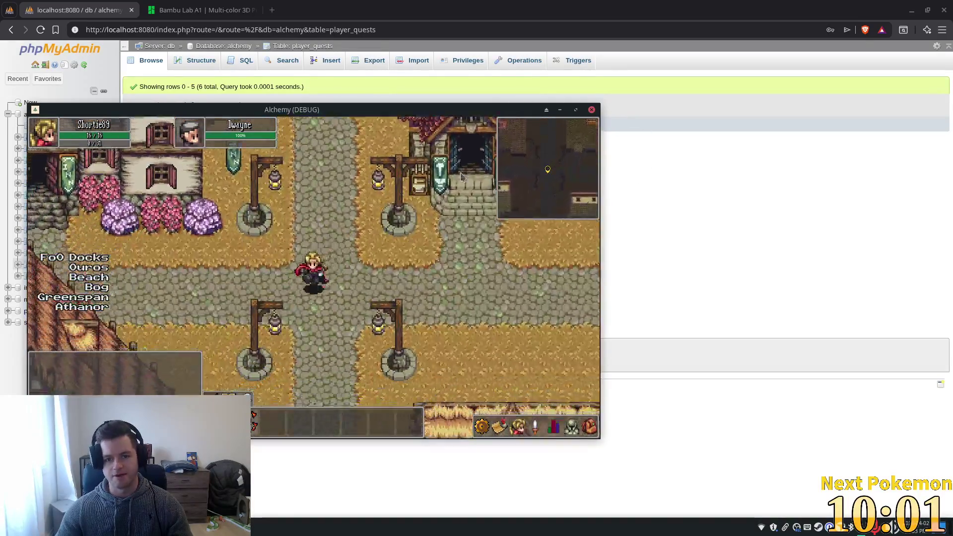
key(Up)
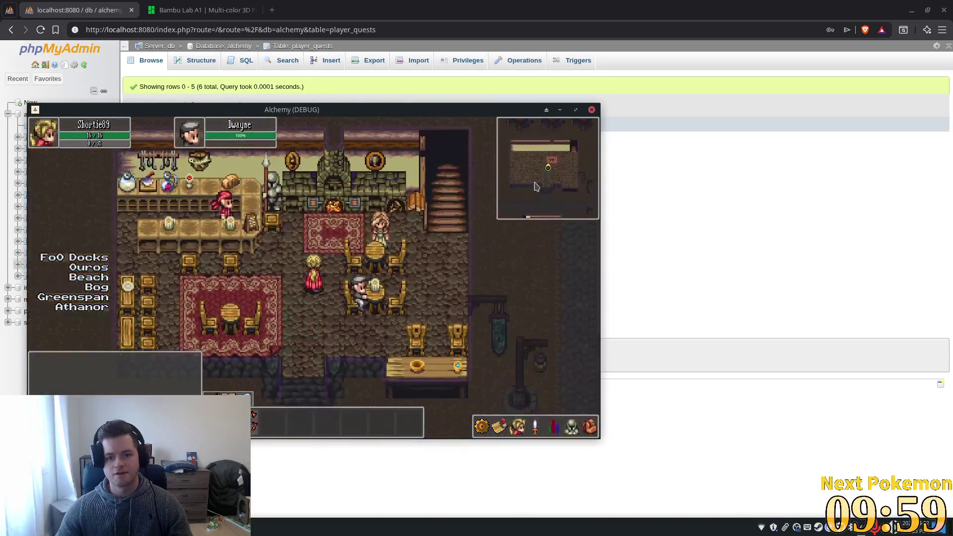
key(Down)
key(Right)
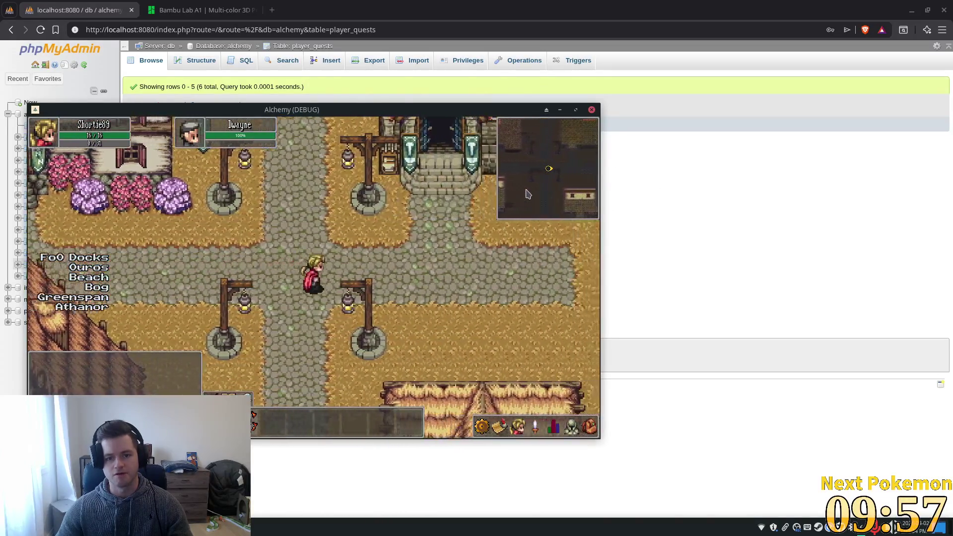
key(Up)
key(Down)
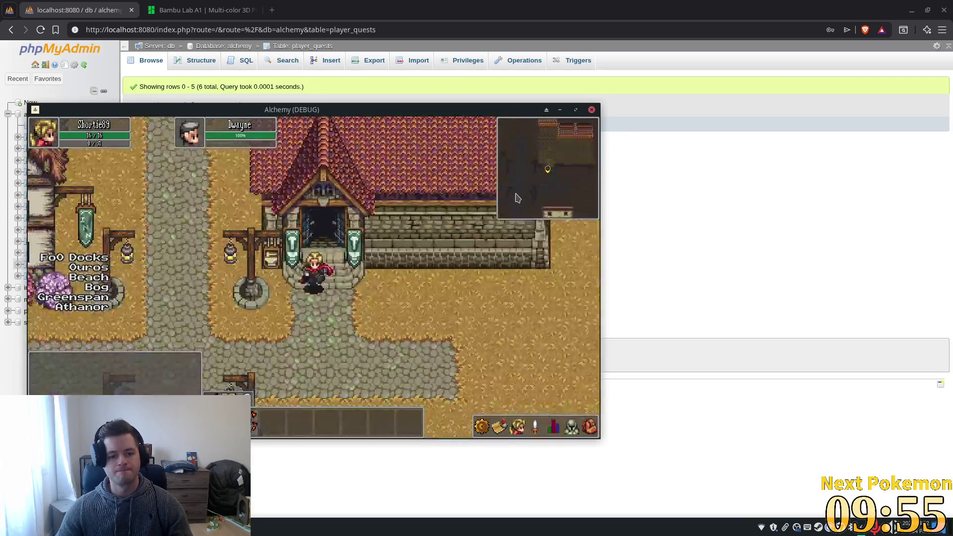
Walk west into the inn, out its south door, along the street, then return to the Godot editor.
key(Left)
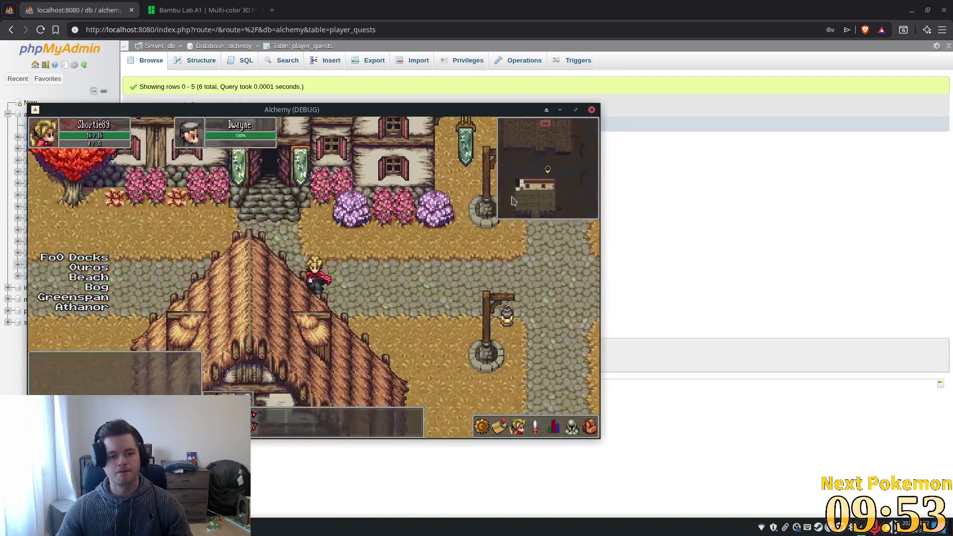
key(Up)
key(Right)
key(Down)
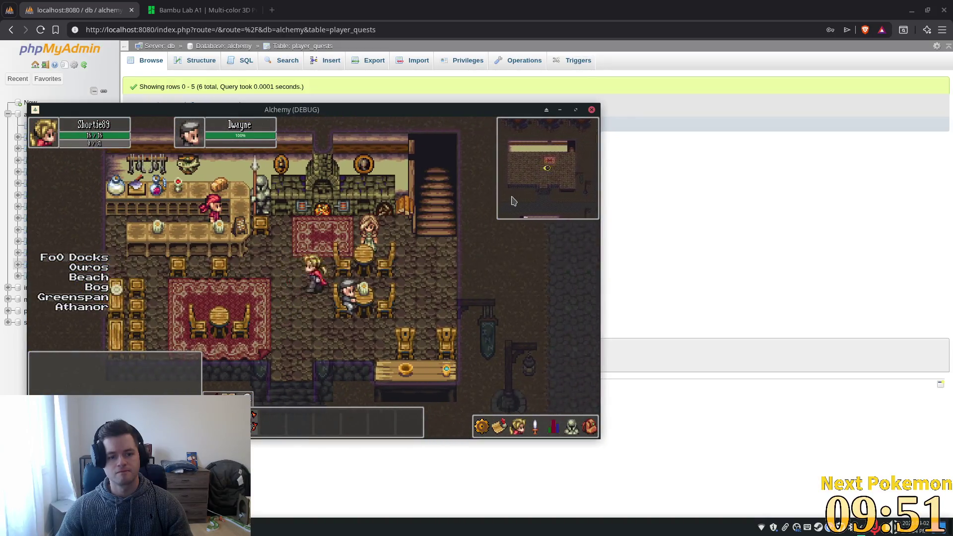
key(Right)
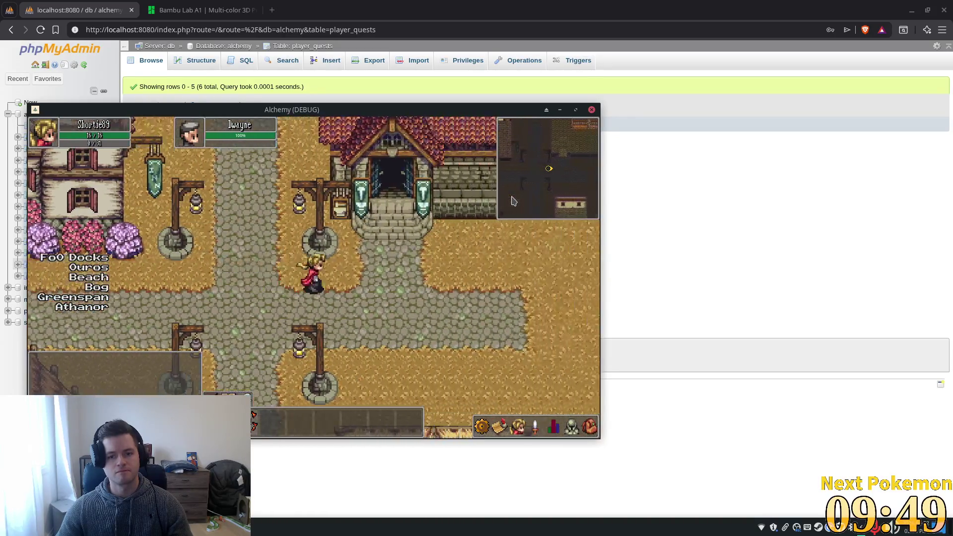
key(Up)
key(Down)
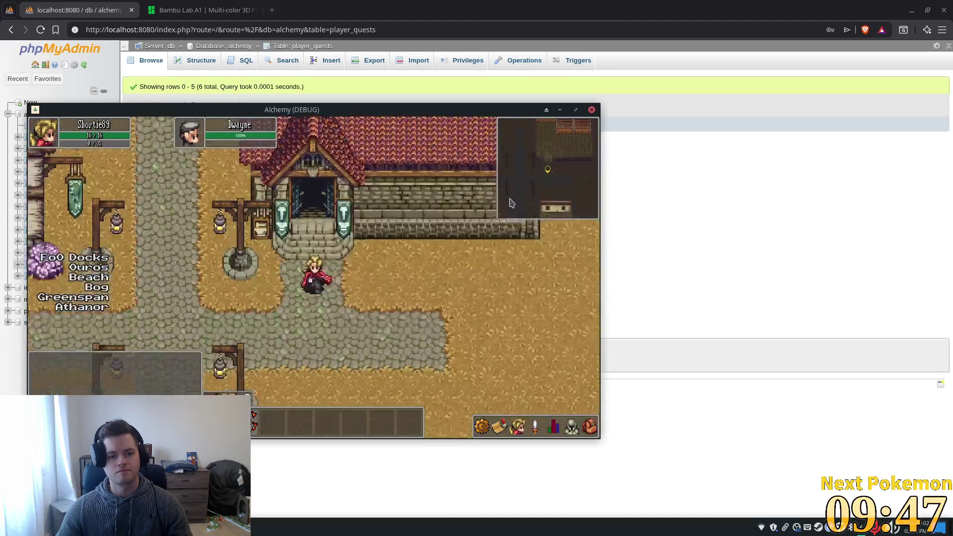
key(Left)
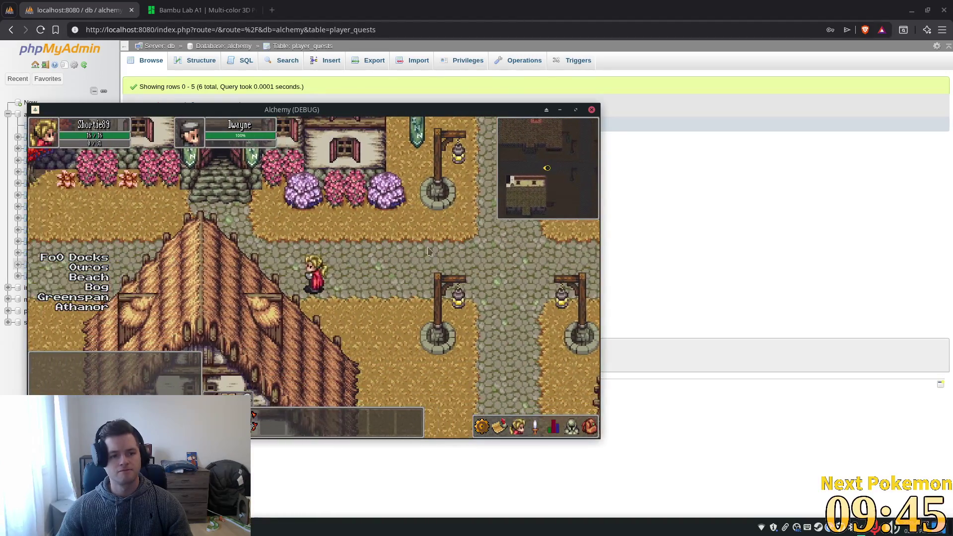
key(alt+Tab)
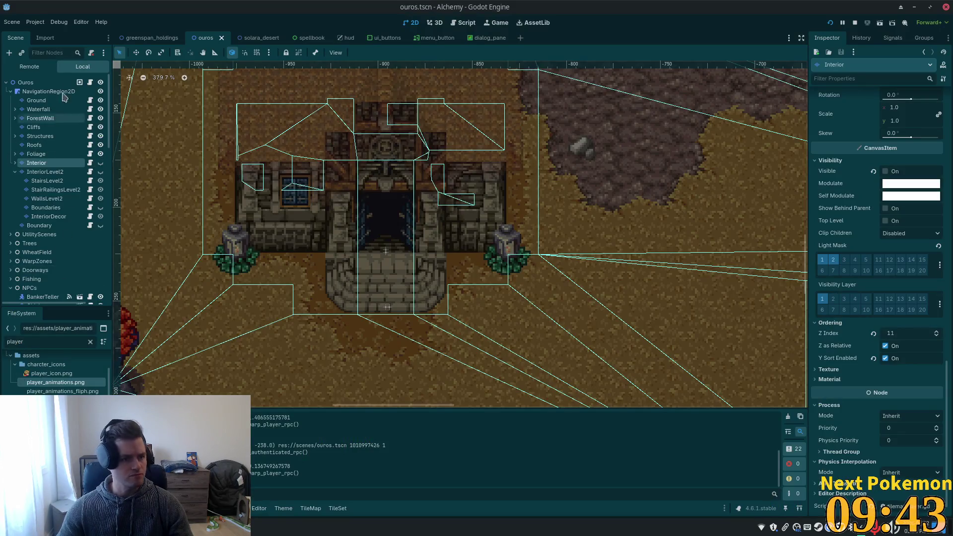
Switch the Scene dock to Remote and expand Main, HUD and ViewportMargin in the live tree.
click(29, 66)
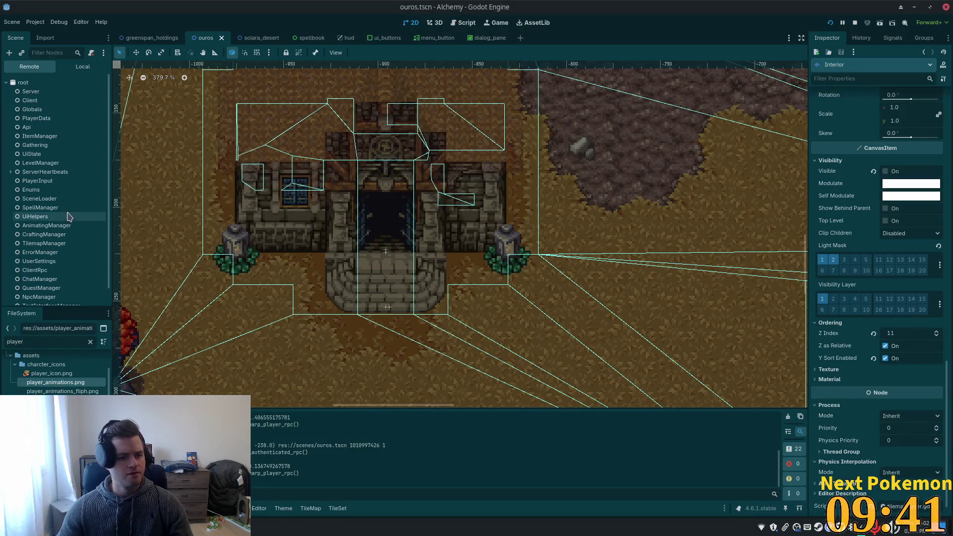
scroll(55, 228, down, 1)
click(11, 296)
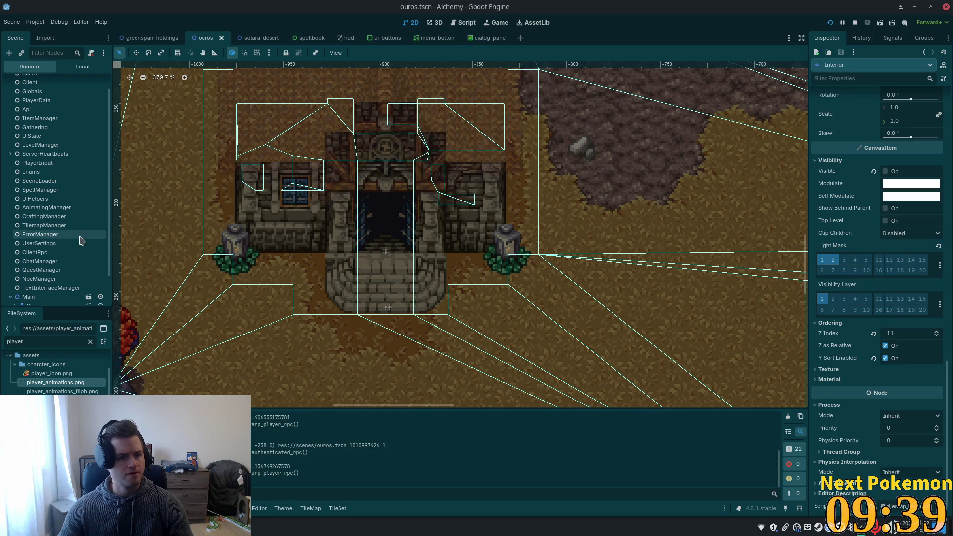
scroll(82, 240, down, 2)
click(35, 279)
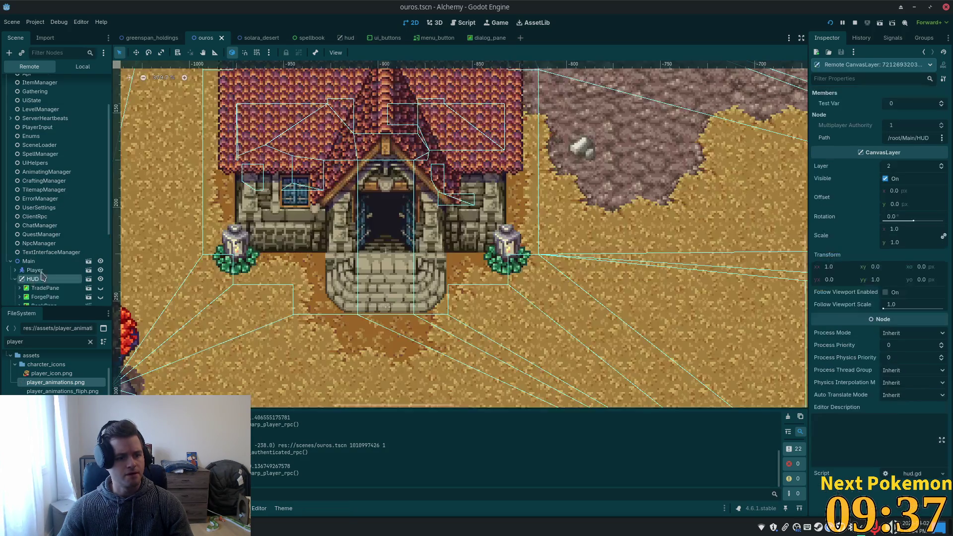
scroll(77, 222, down, 5)
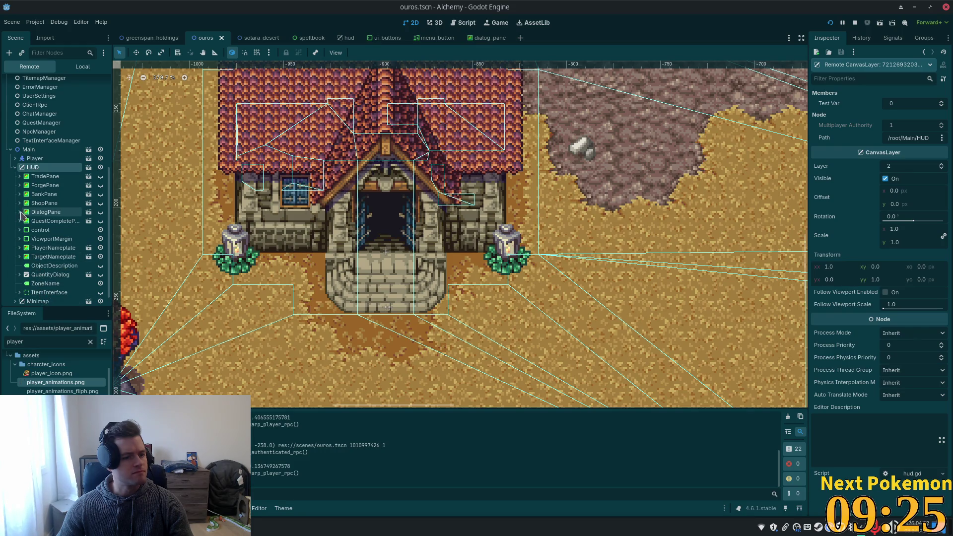
click(20, 240)
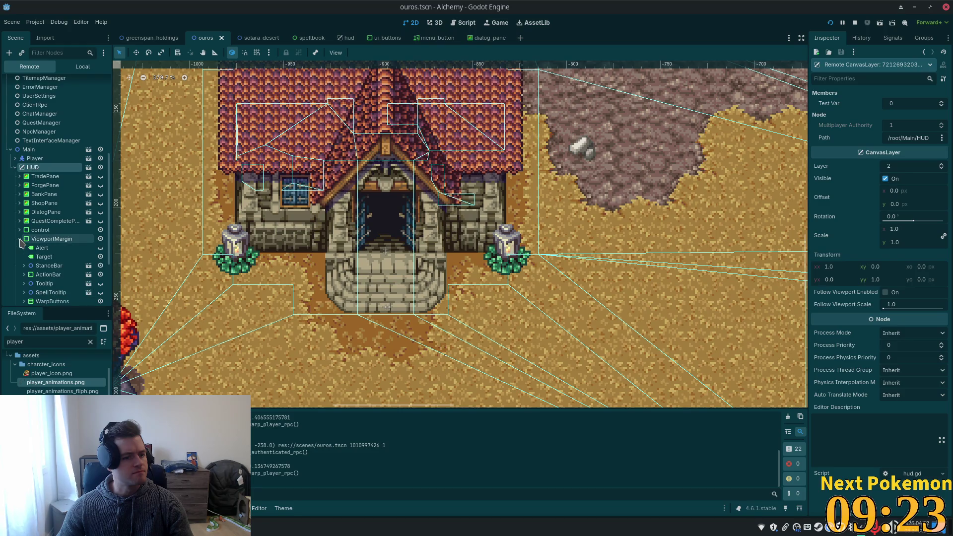
scroll(24, 246, down, 1)
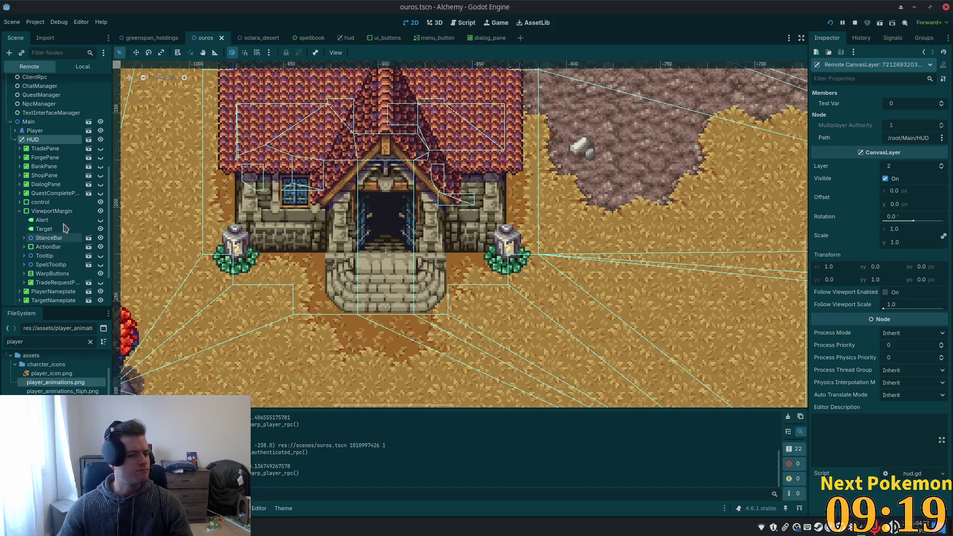
click(20, 203)
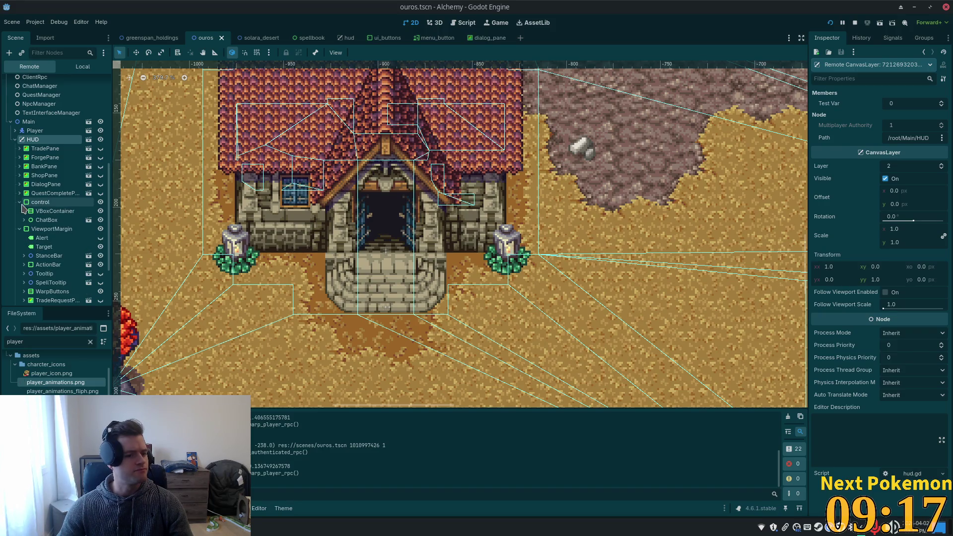
click(20, 202)
scroll(59, 263, down, 2)
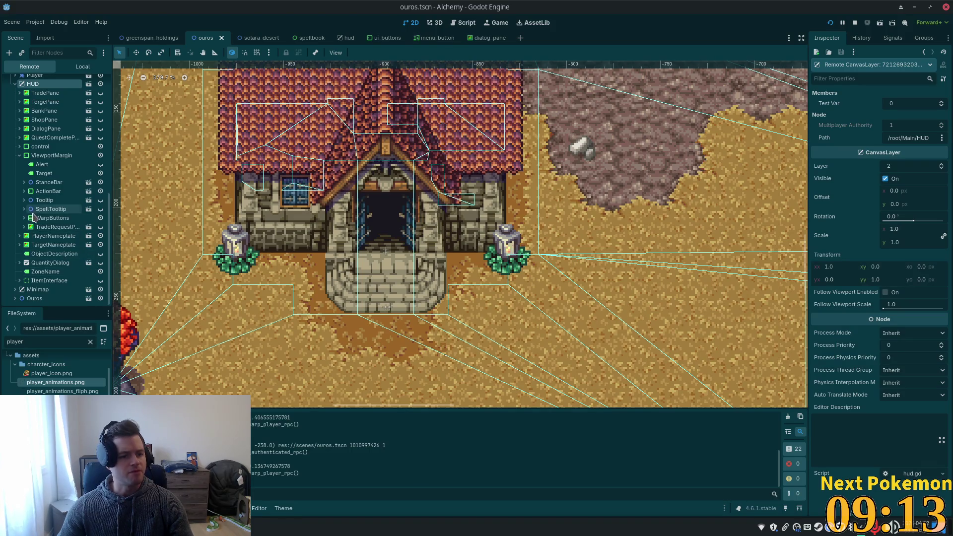
click(31, 289)
click(15, 290)
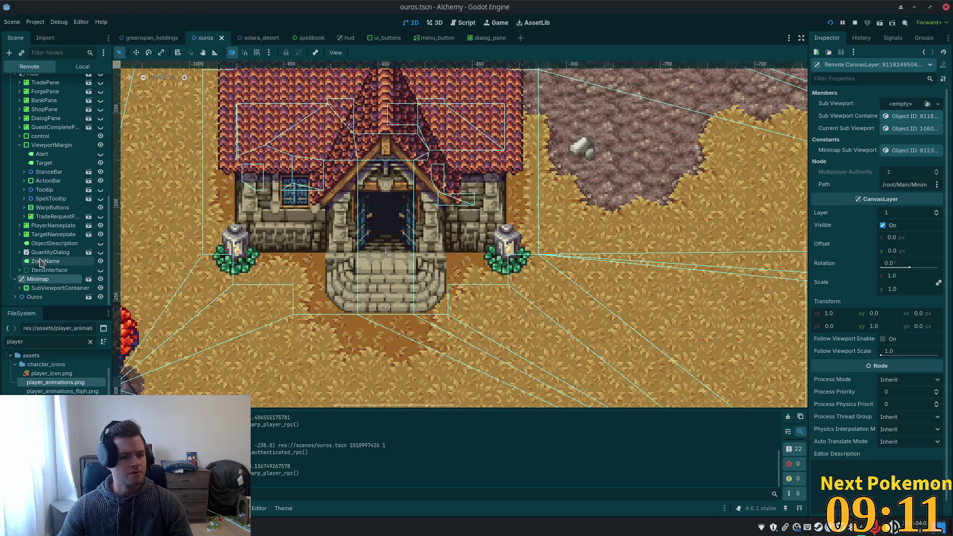
click(26, 289)
click(20, 288)
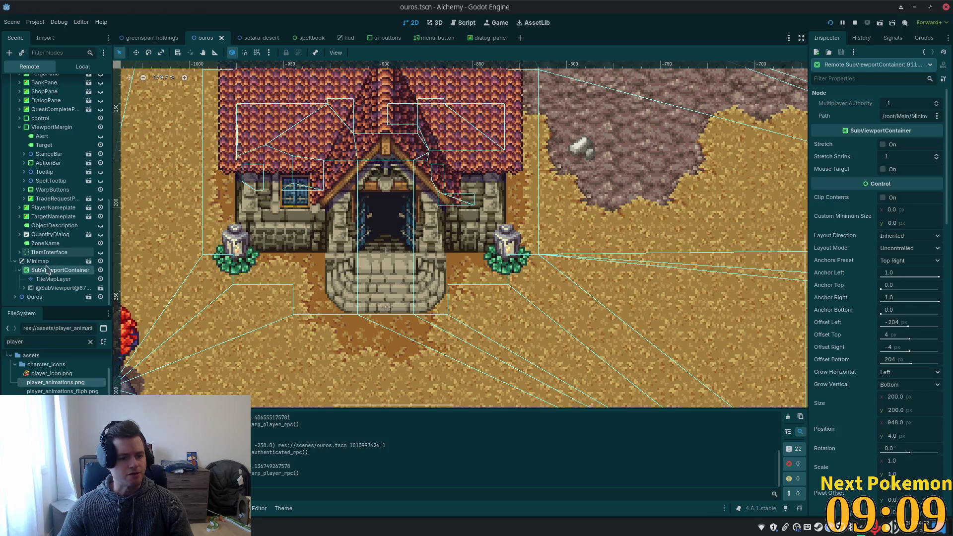
click(24, 287)
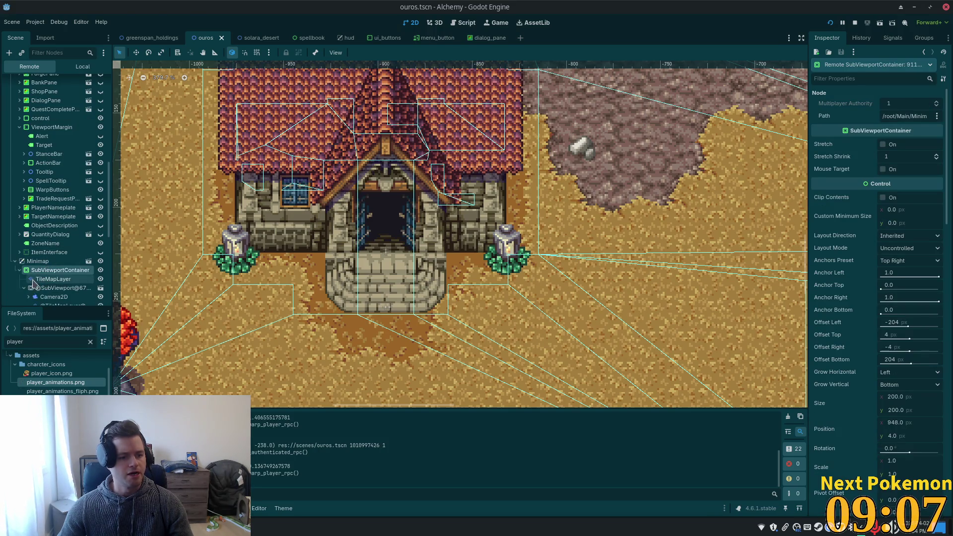
scroll(37, 277, down, 3)
click(59, 231)
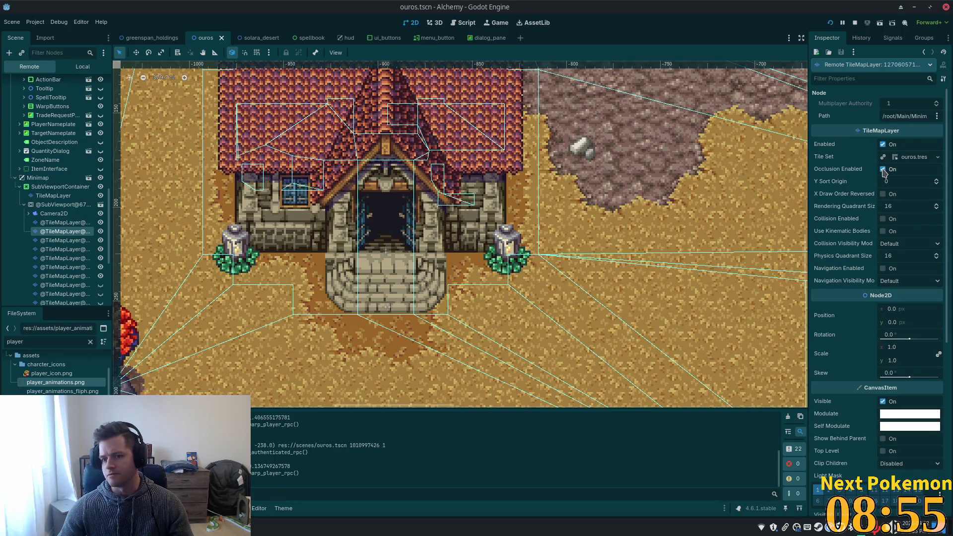
click(57, 259)
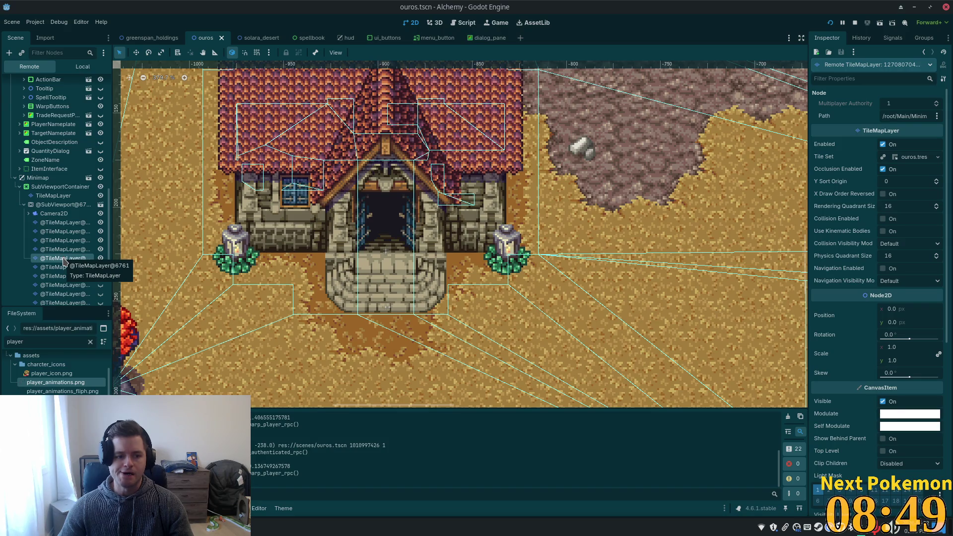
scroll(56, 204, down, 3)
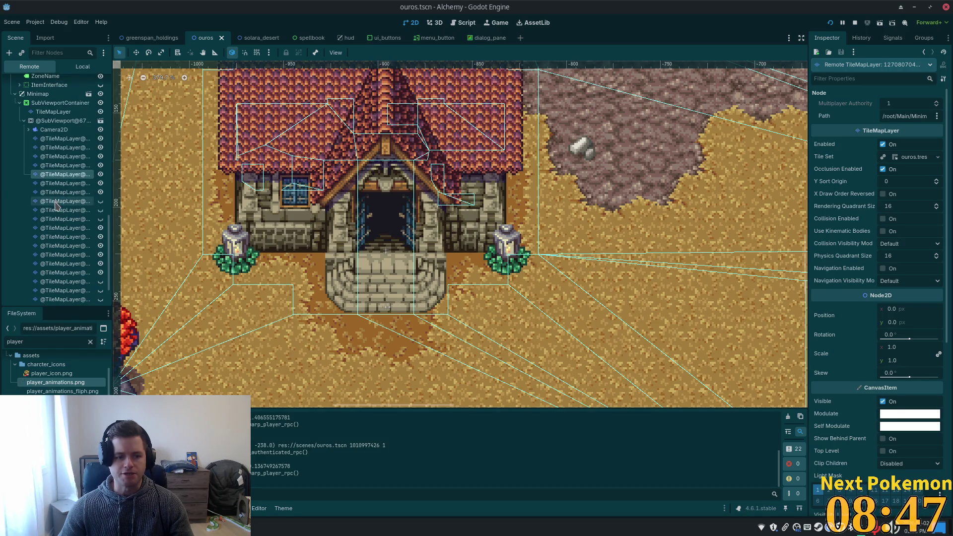
scroll(56, 205, down, 2)
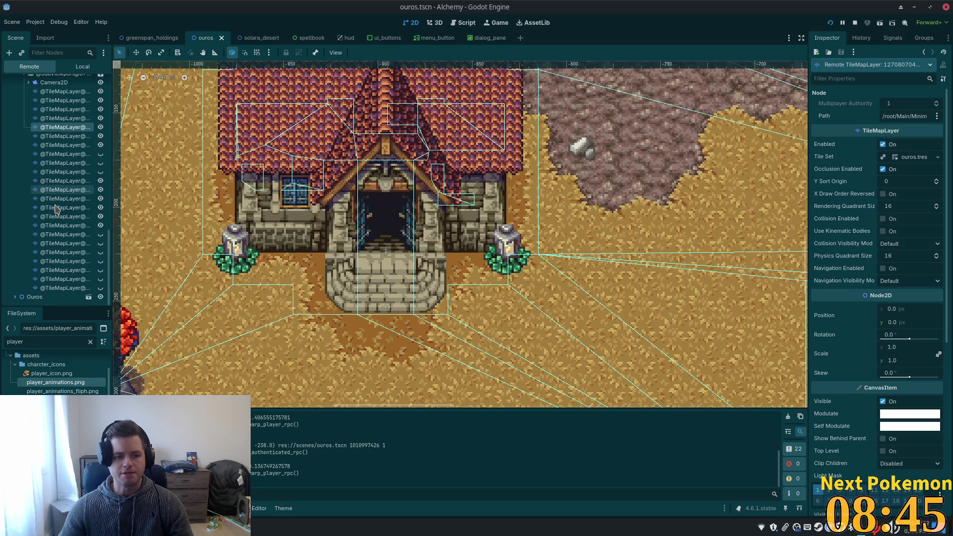
click(62, 208)
click(62, 253)
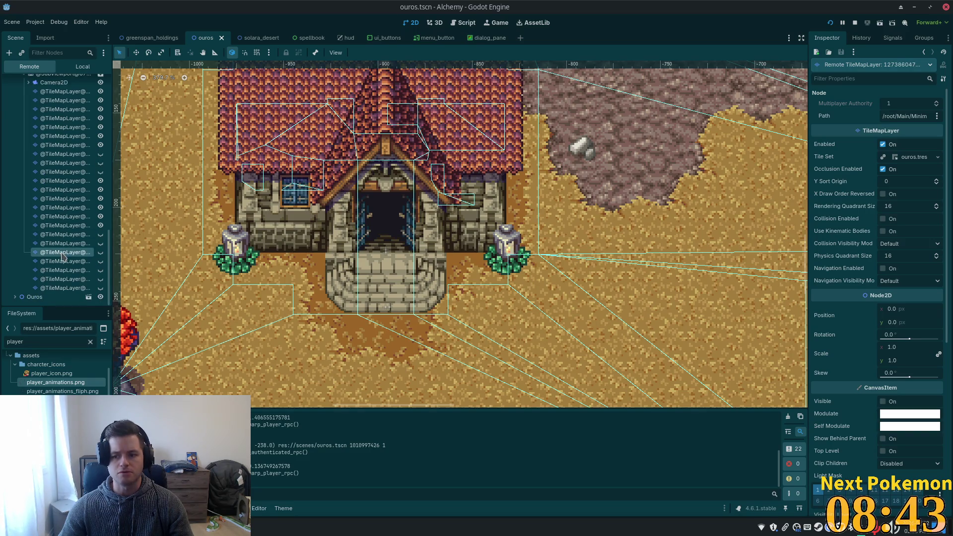
click(63, 261)
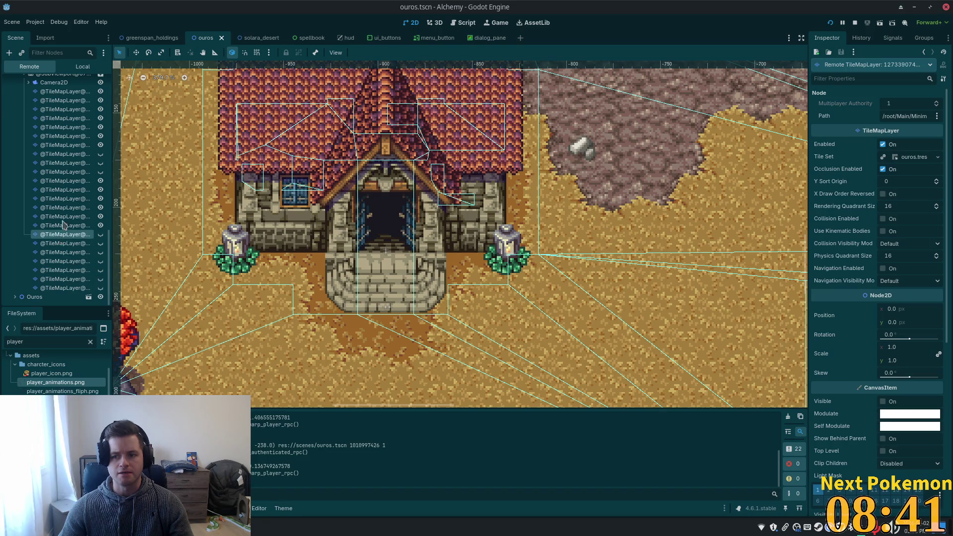
click(62, 163)
click(62, 288)
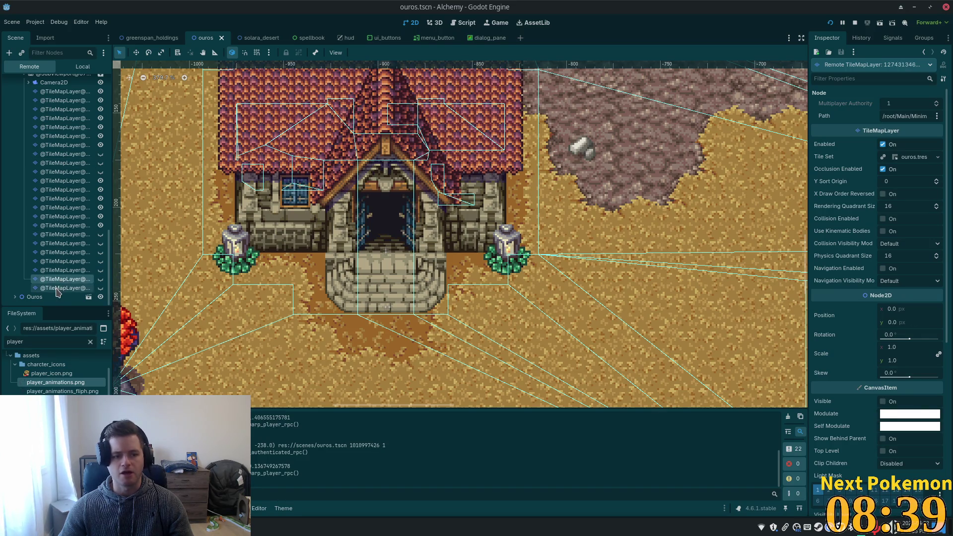
click(74, 172)
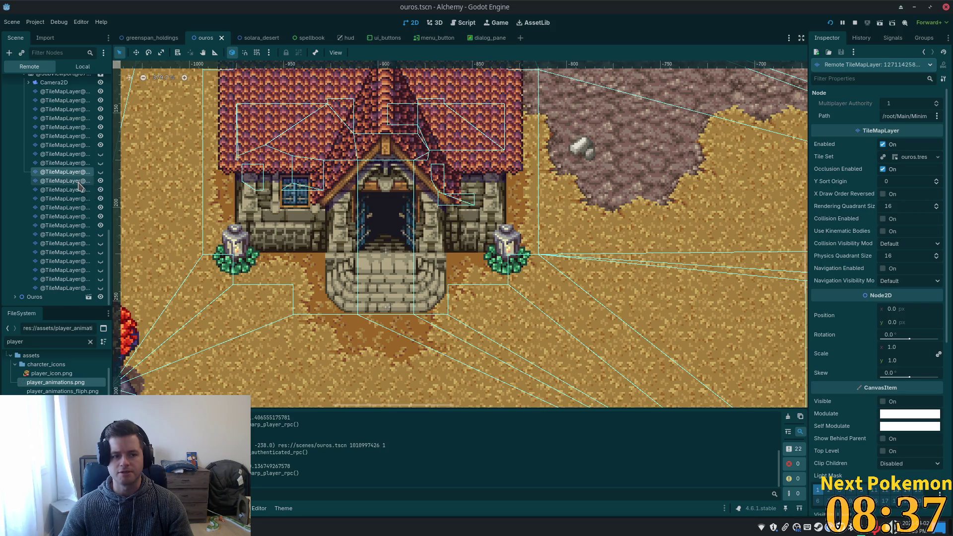
scroll(72, 209, up, 5)
click(71, 203)
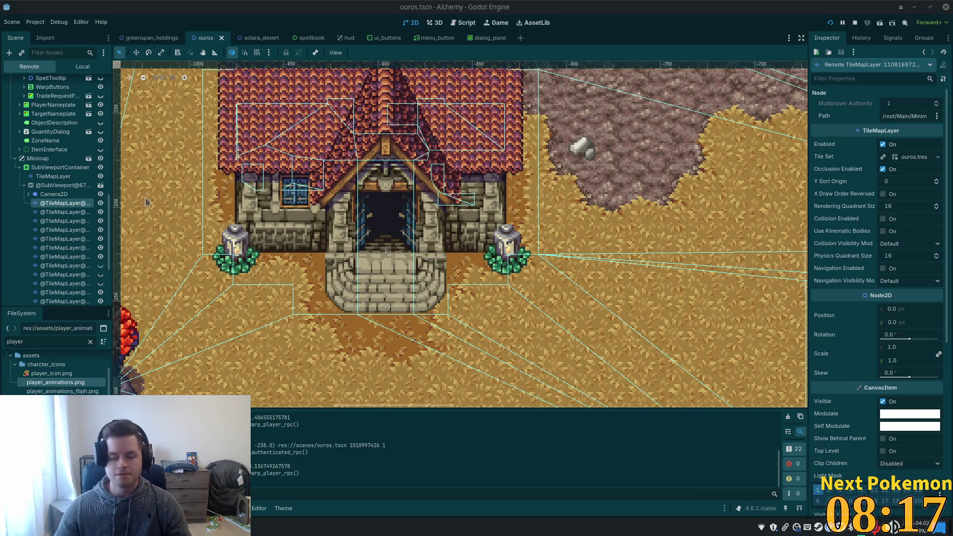
scroll(67, 168, down, 5)
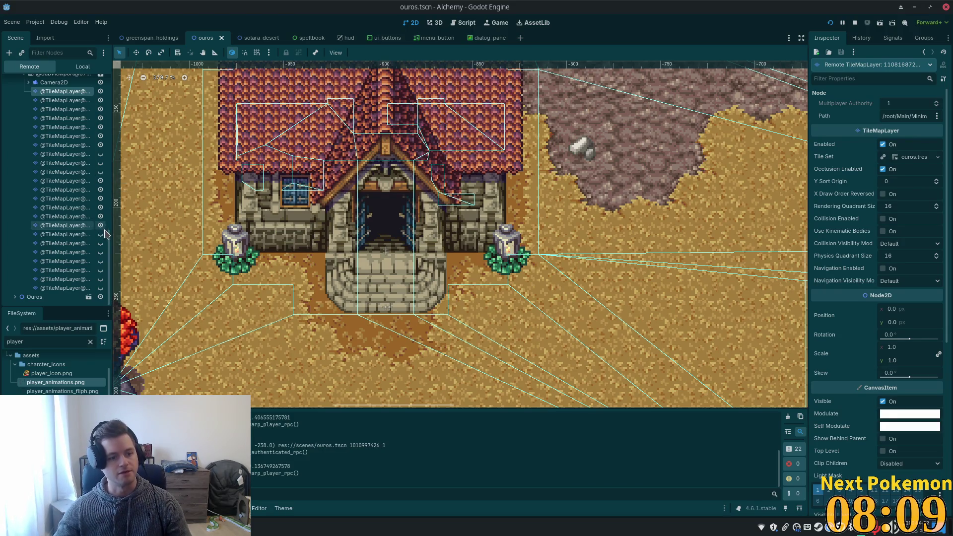
drag(109, 242, 117, 217)
Go from a SubViewport TileMapLayer copy to minimap.gd and highlight every tilemap_layer use on line 68.
click(64, 233)
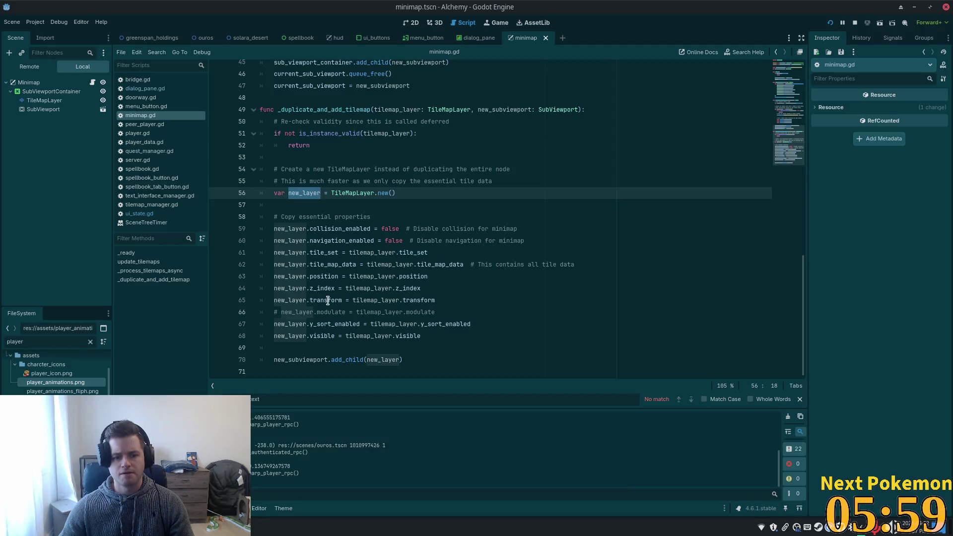
double_click(370, 336)
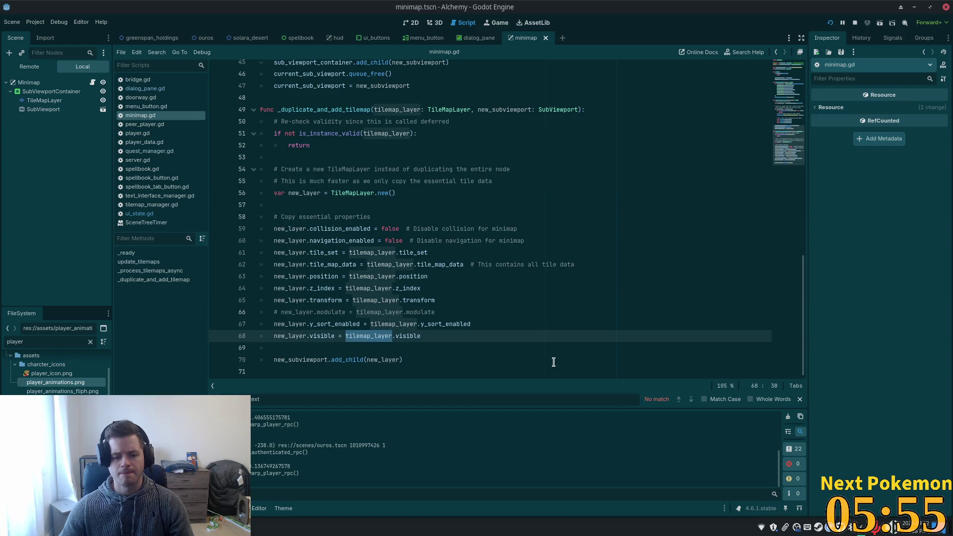
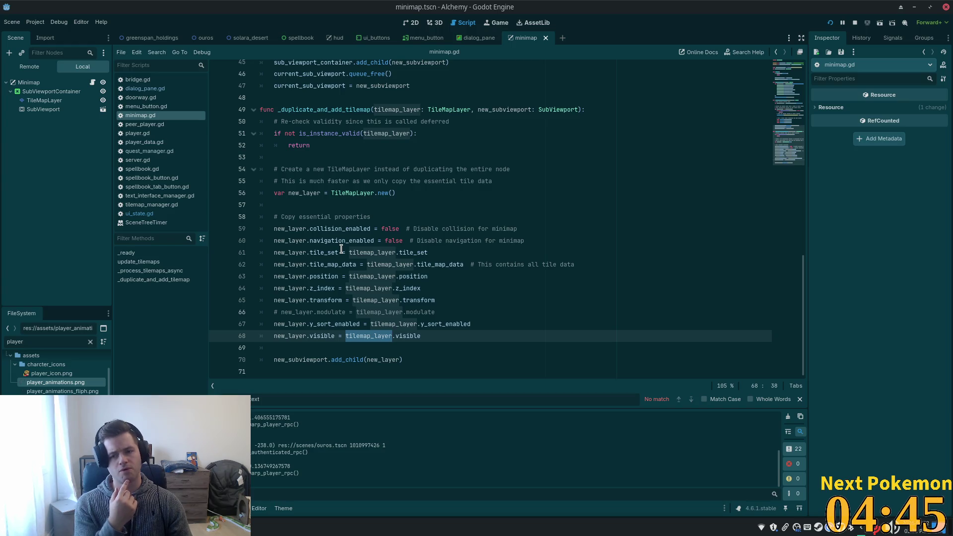
Run the game and walk the character in and out of the Ouros building several times.
click(830, 22)
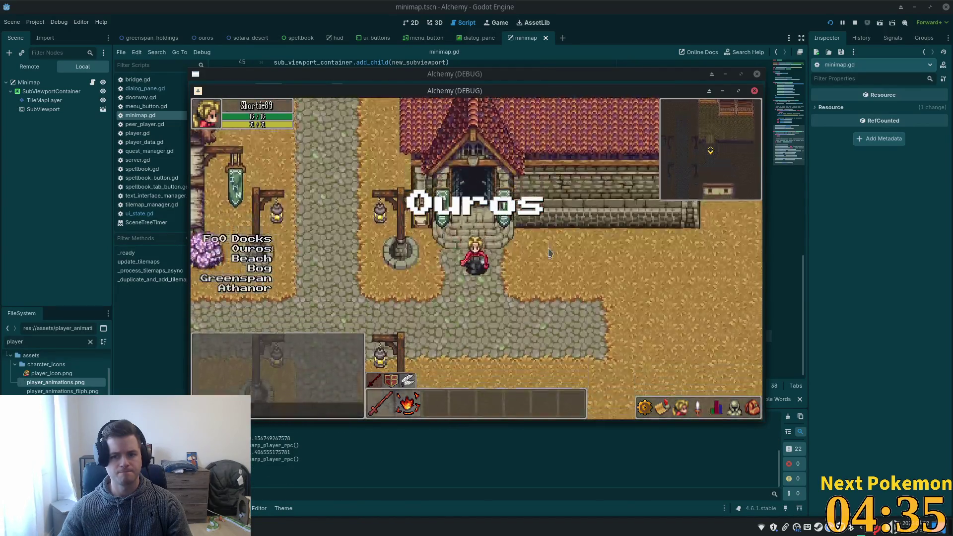
key(Up)
key(Down)
key(Up)
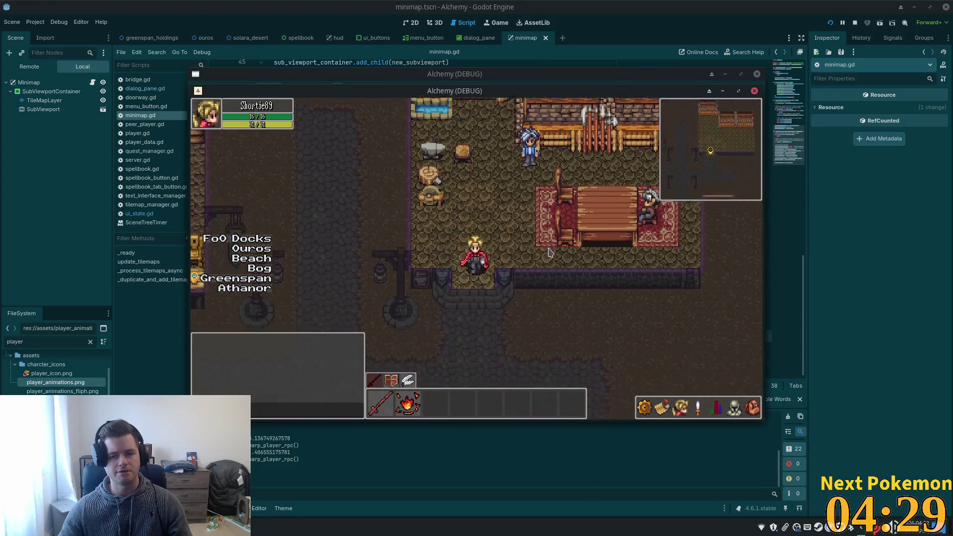
key(Down)
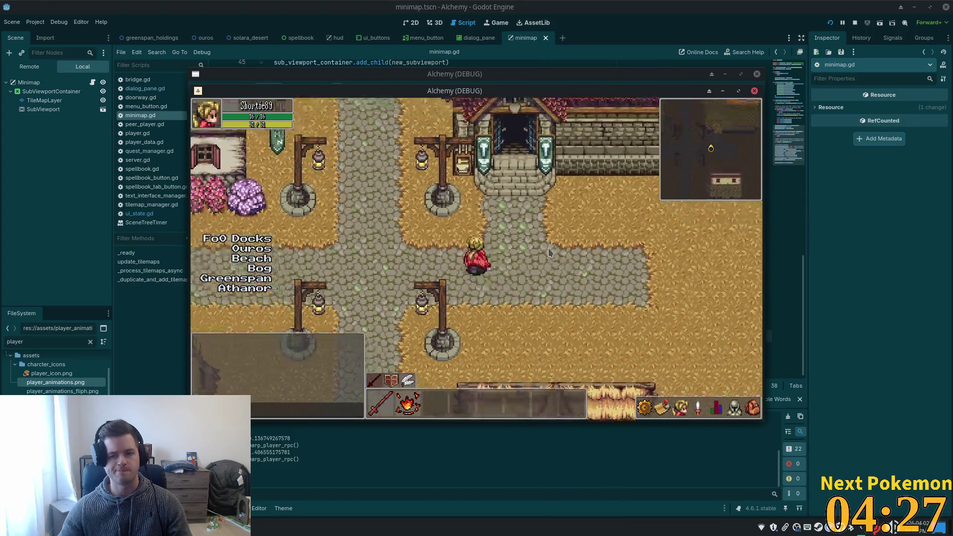
key(Up)
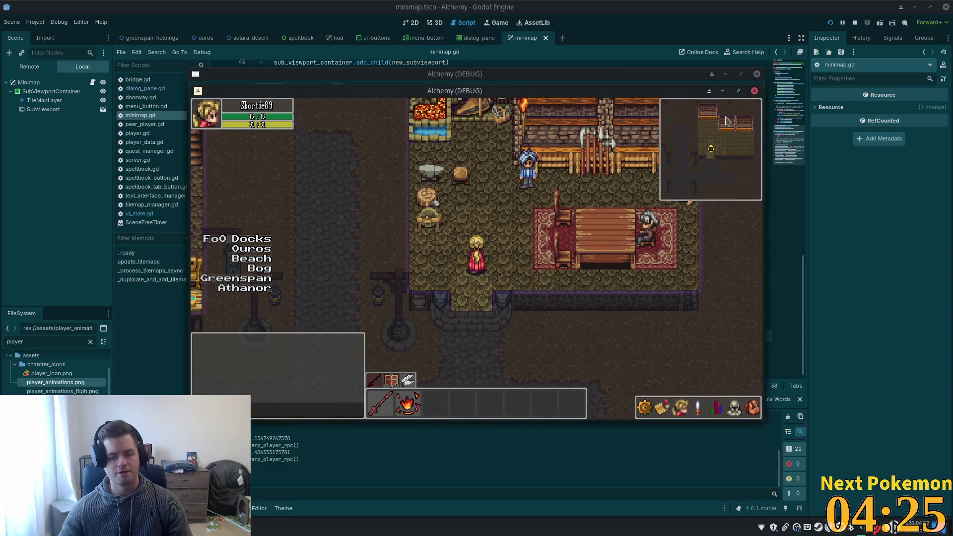
key(Down)
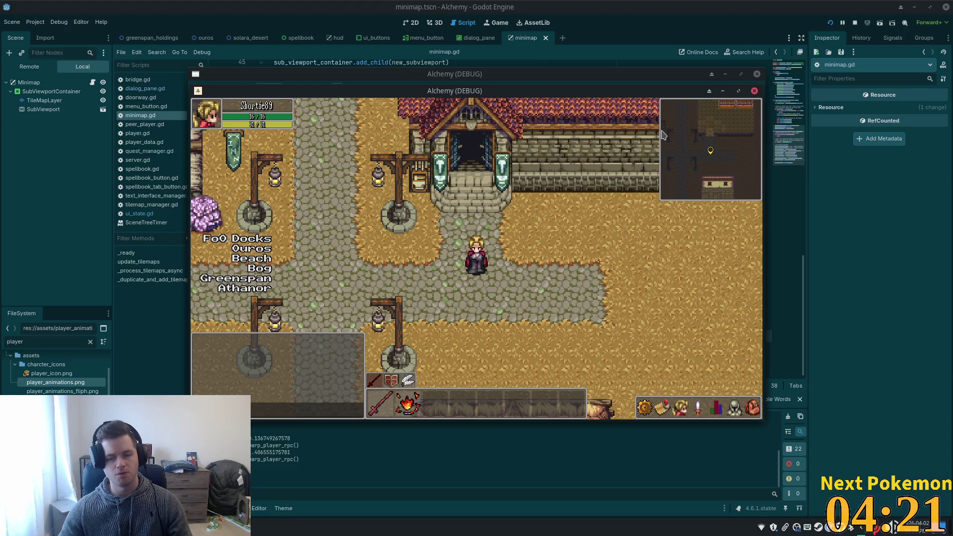
key(Up)
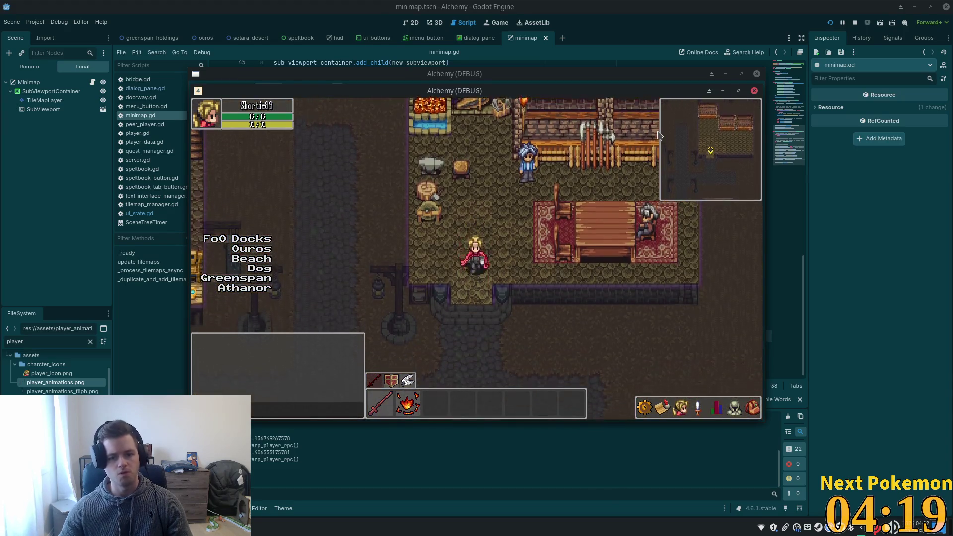
key(Down)
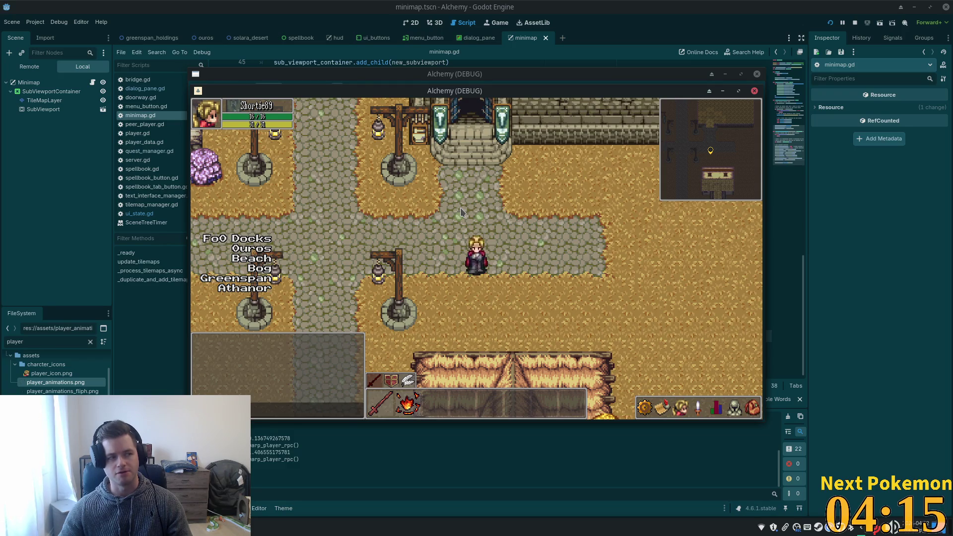
Close the game windows and review the script, selecting SubViewport on line 7.
key(alt+Tab)
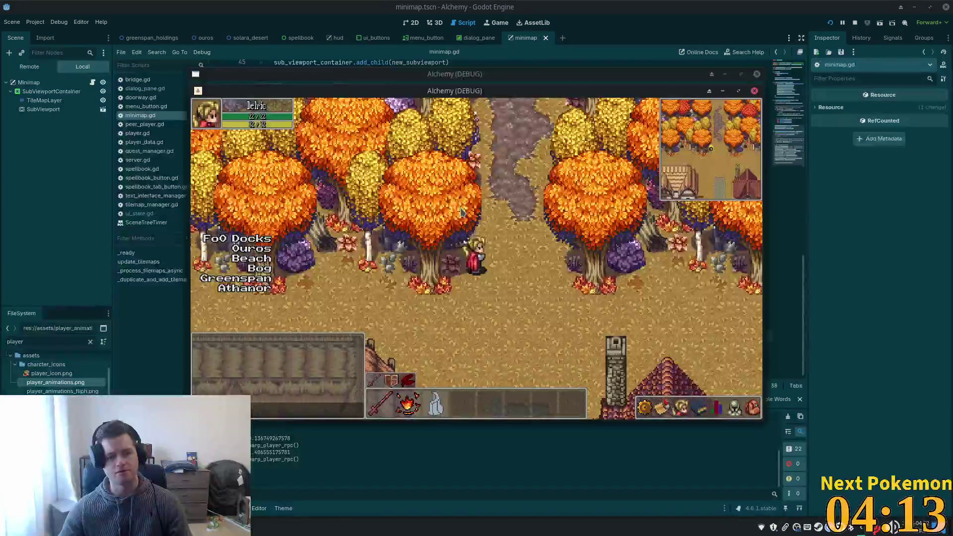
key(alt+Tab)
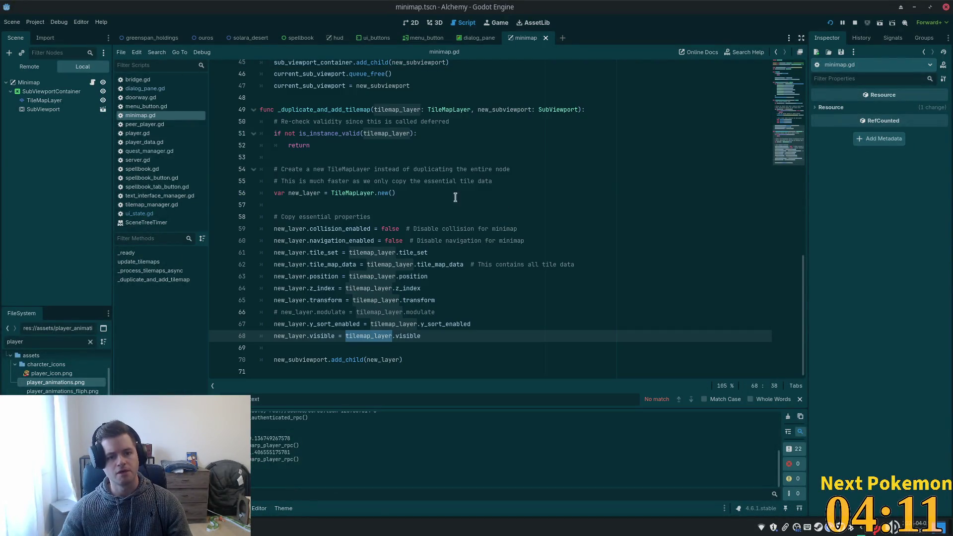
scroll(323, 149, up, 4)
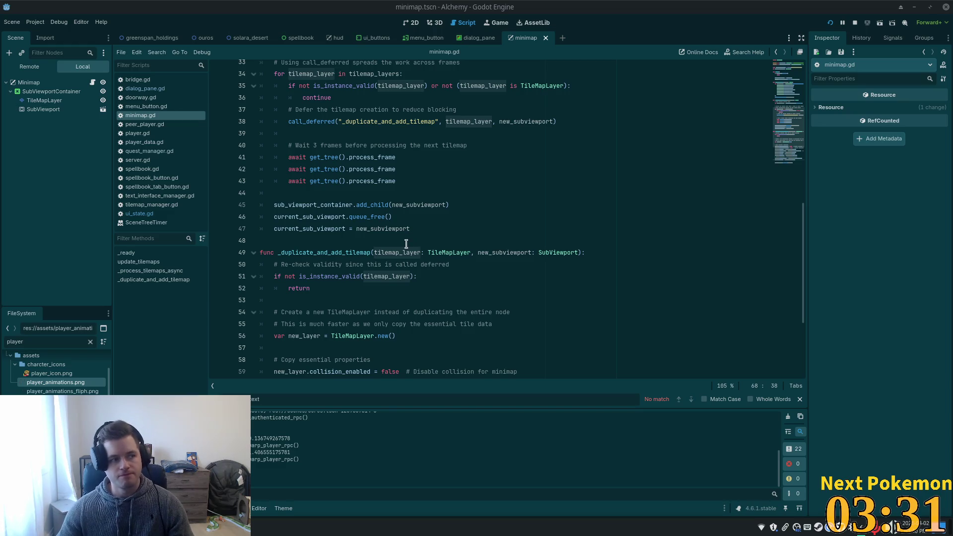
click(429, 205)
scroll(397, 273, up, 10)
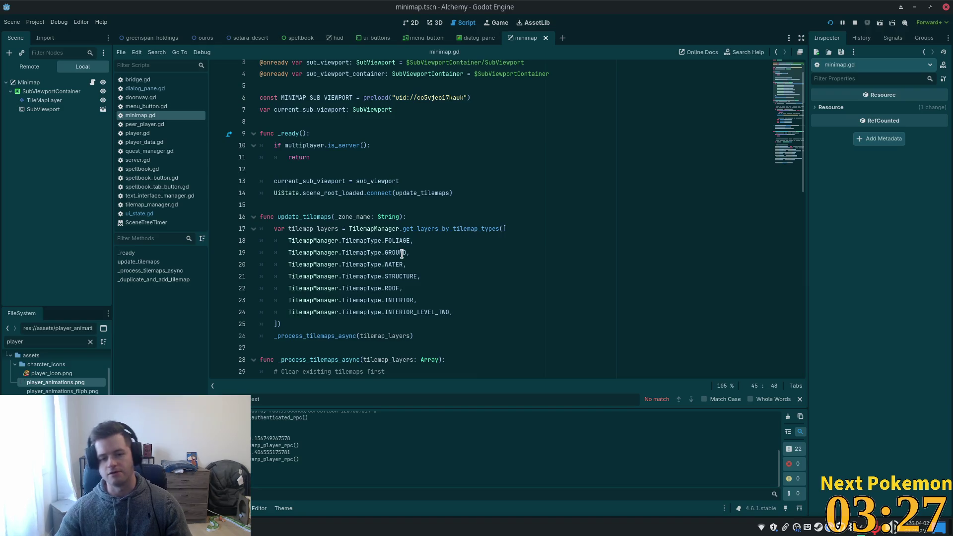
mouse_move(402, 254)
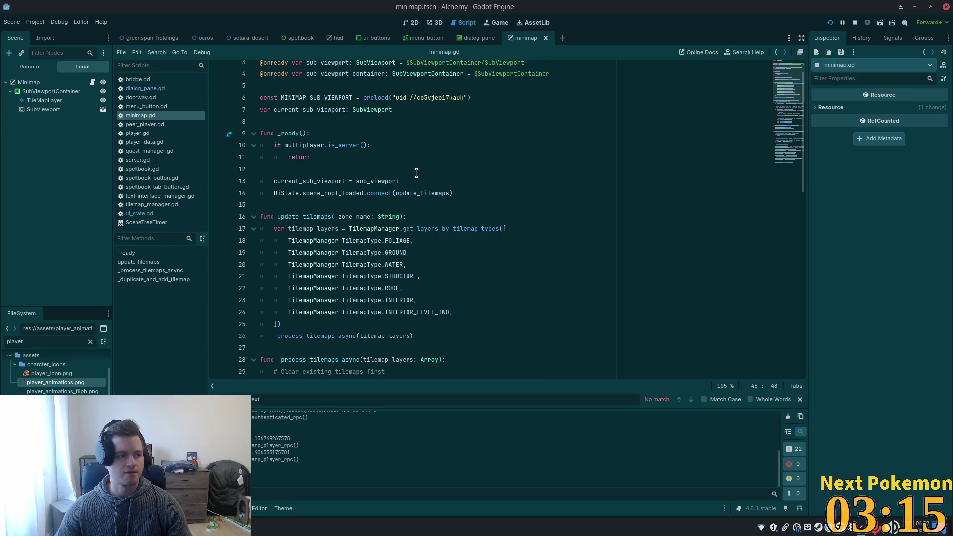
scroll(433, 180, up, 1)
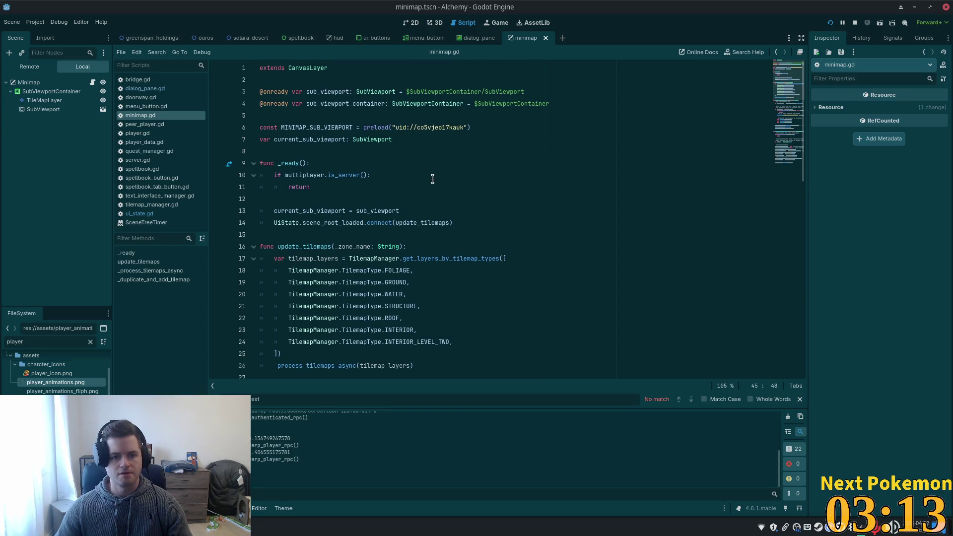
double_click(422, 141)
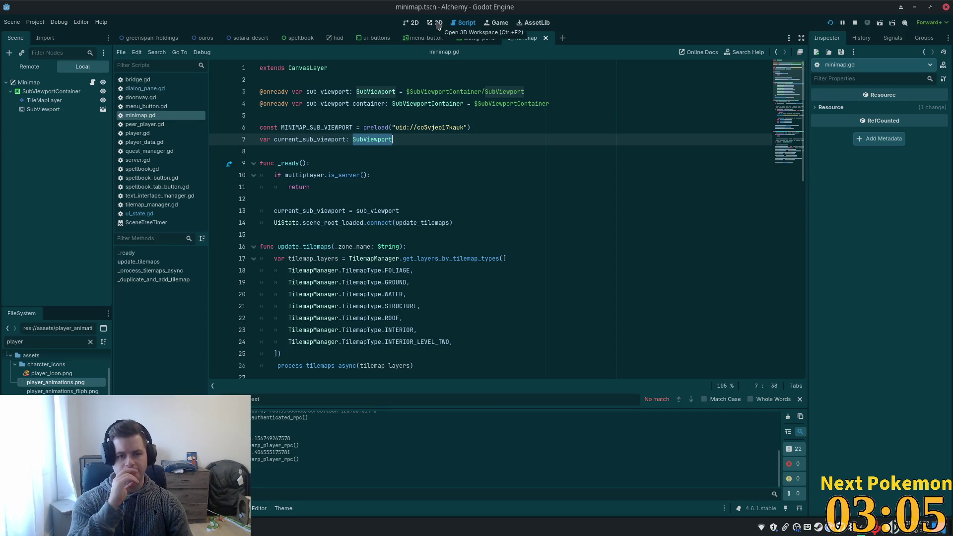
Quick-open doorway.gd by searching 'door' and jump toward player_tilemap_level_changed's definition.
key(alt+shift+o)
text(door)
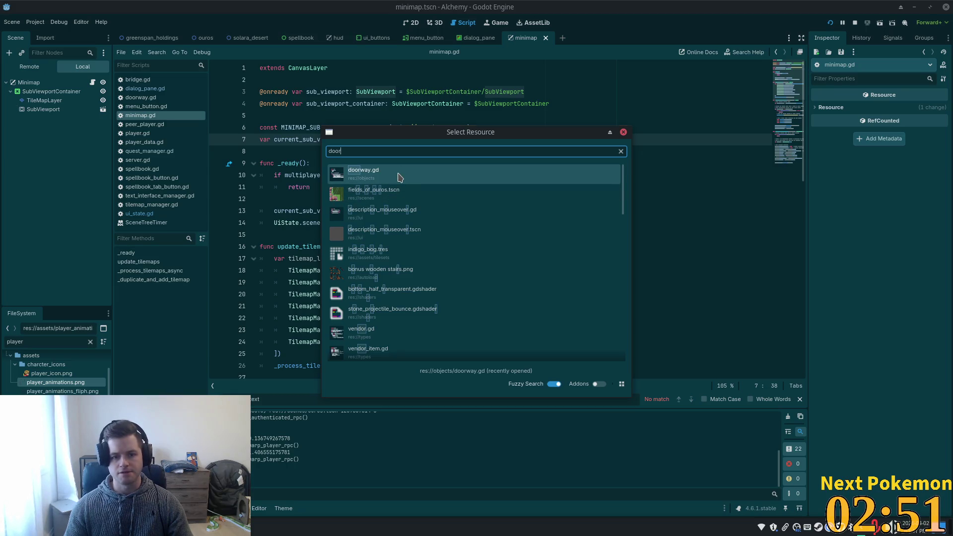
double_click(398, 177)
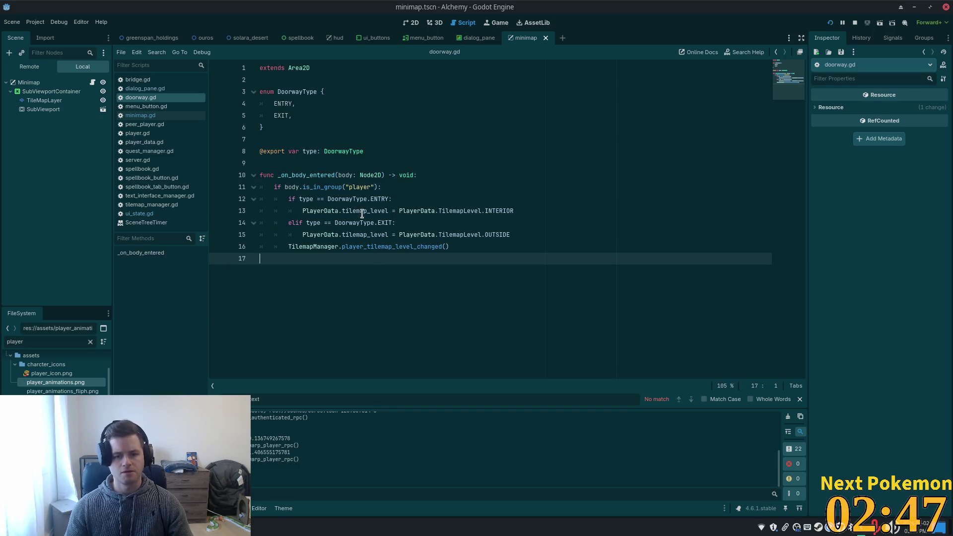
click(364, 247)
Jump to player_tilemap_level_changed in tilemap_manager.gd, highlight its uses, and place the caret at line 105's end.
ctrl+click(370, 248)
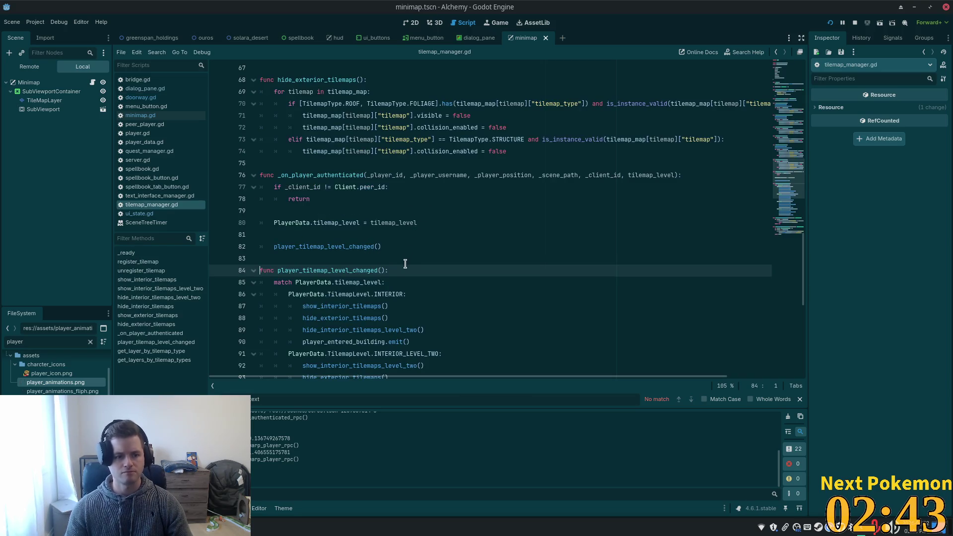
scroll(403, 257, down, 1)
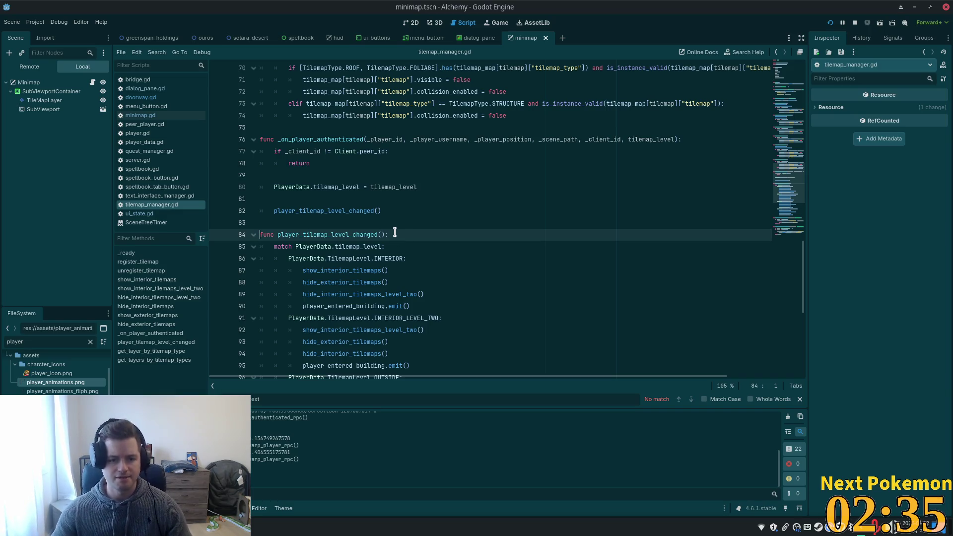
double_click(348, 234)
scroll(349, 234, down, 4)
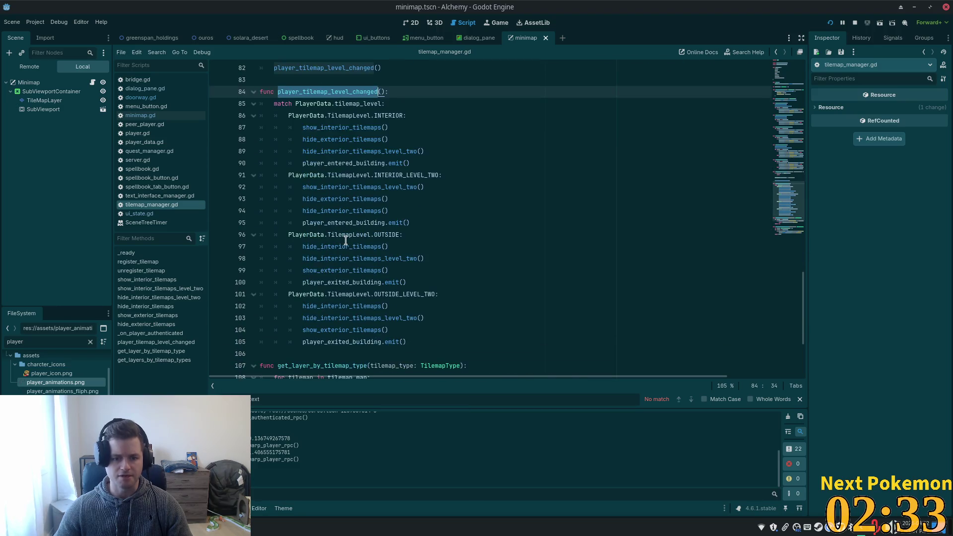
scroll(343, 242, up, 8)
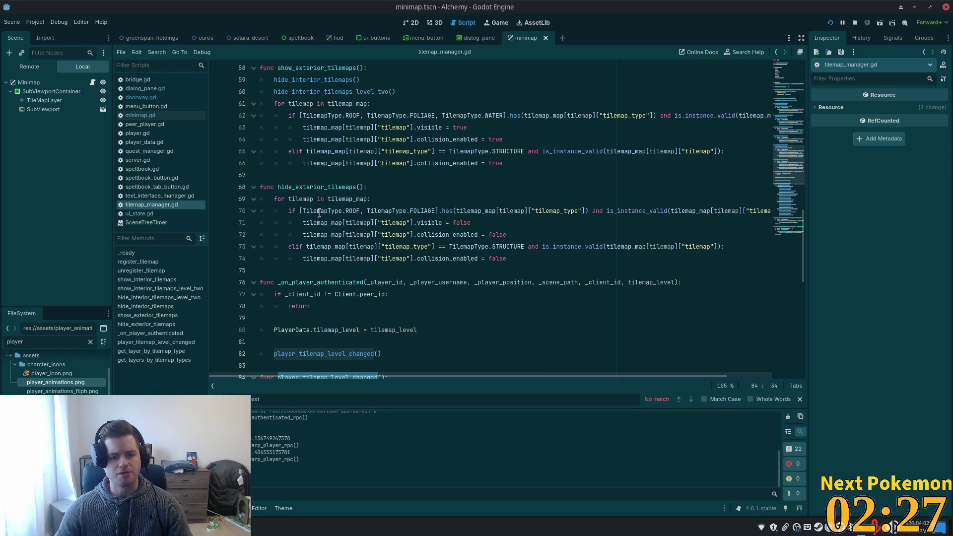
scroll(319, 213, down, 12)
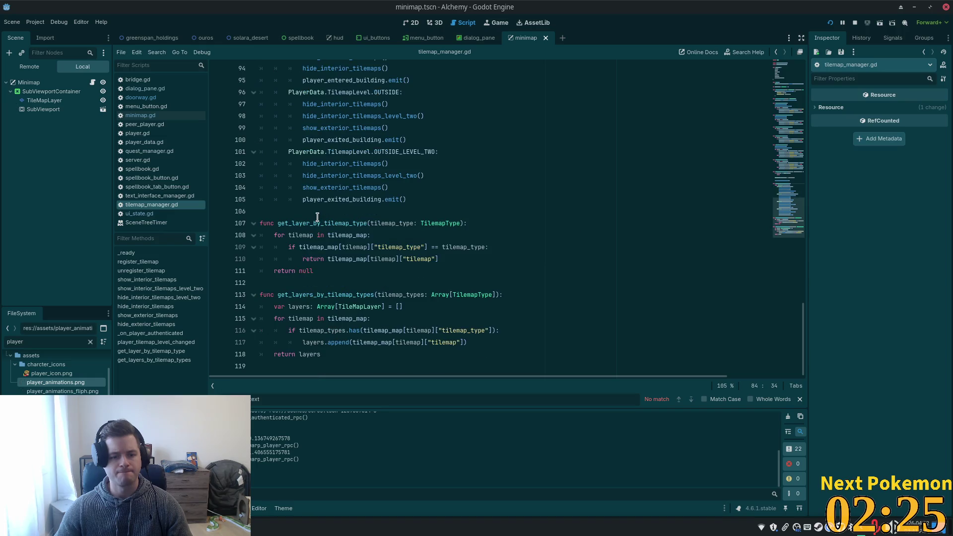
mouse_move(459, 227)
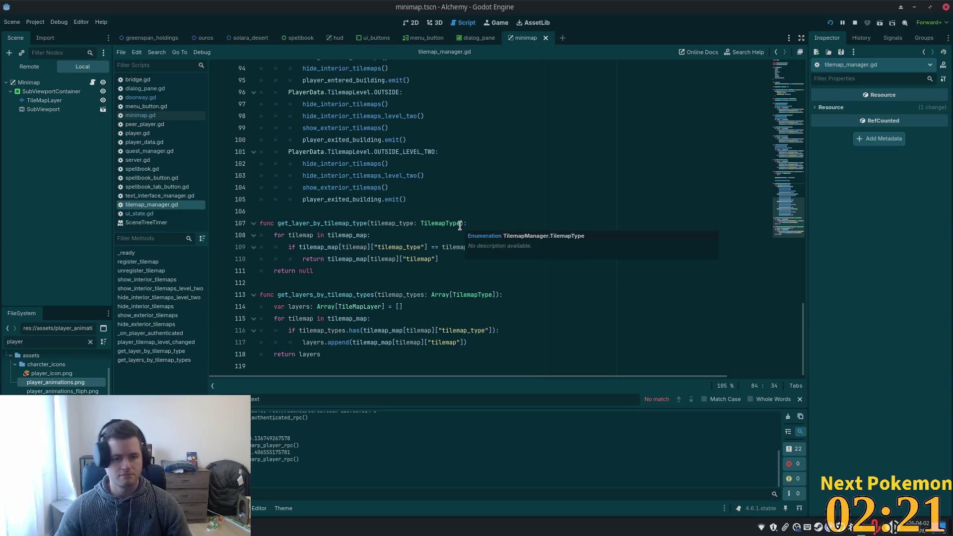
click(417, 198)
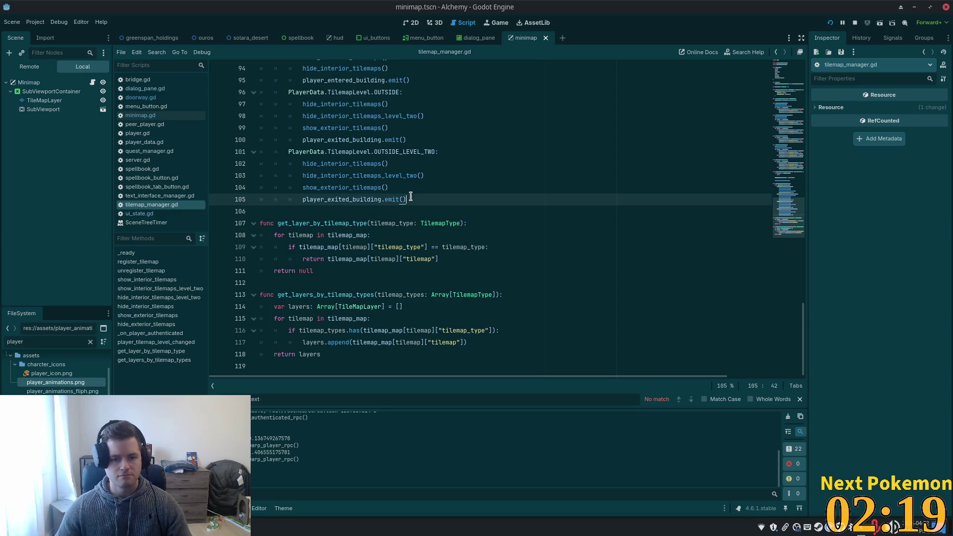
scroll(271, 189, up, 5)
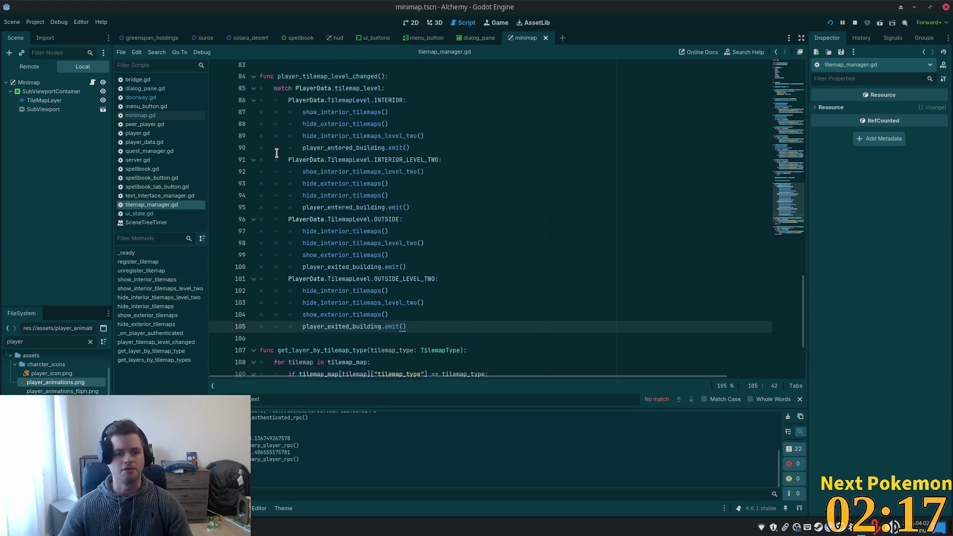
scroll(273, 189, down, 3)
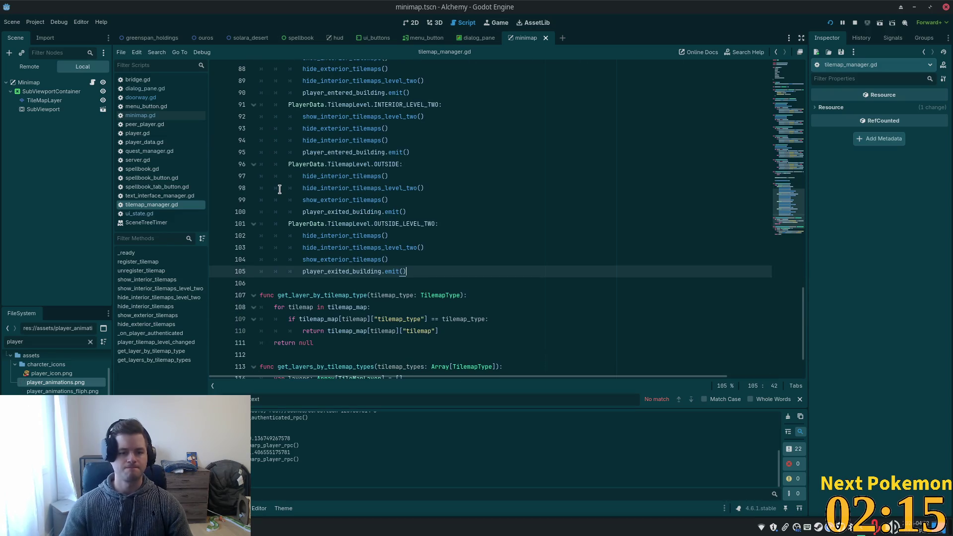
Add a tilemaps_updated.emit() call on a new unindented line after line 105.
key(Return)
key(BackSpace)
key(Return)
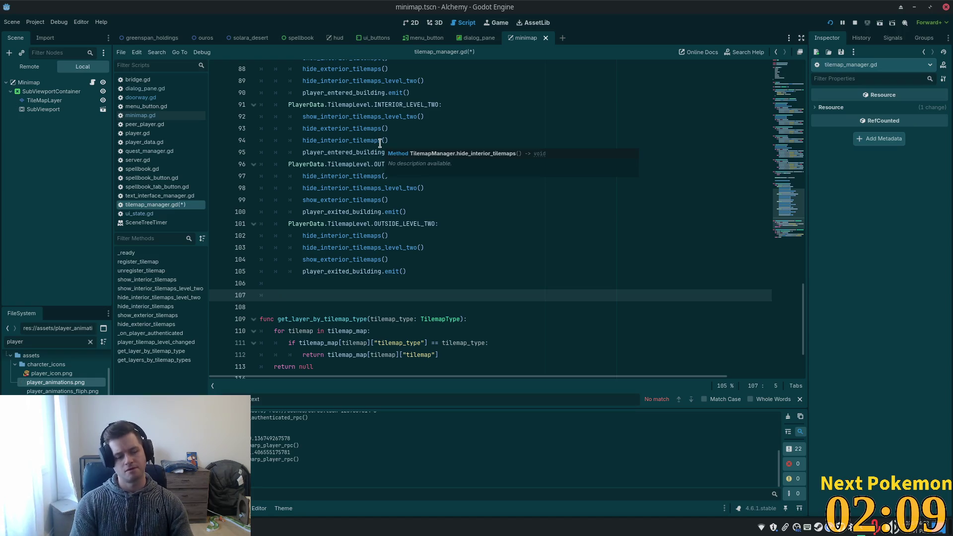
text(tile)
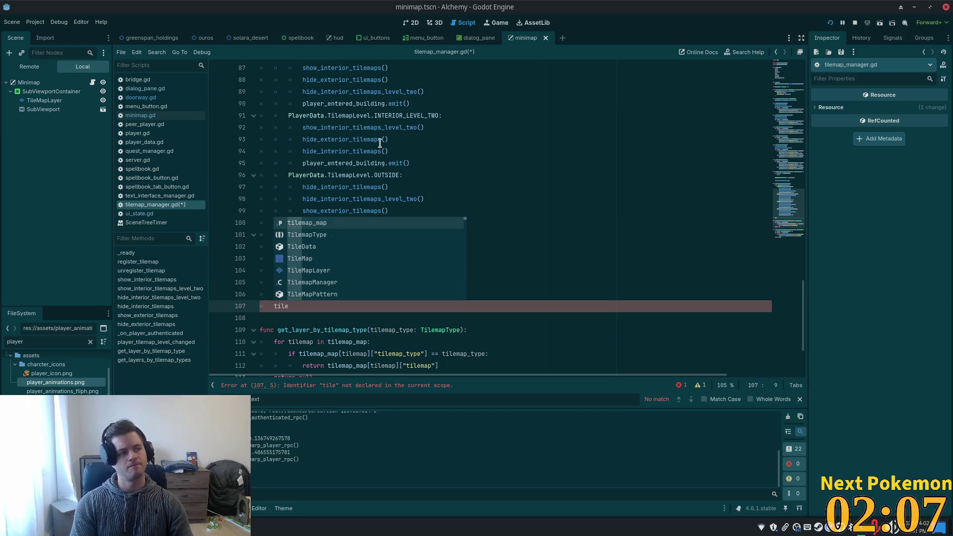
text(map)
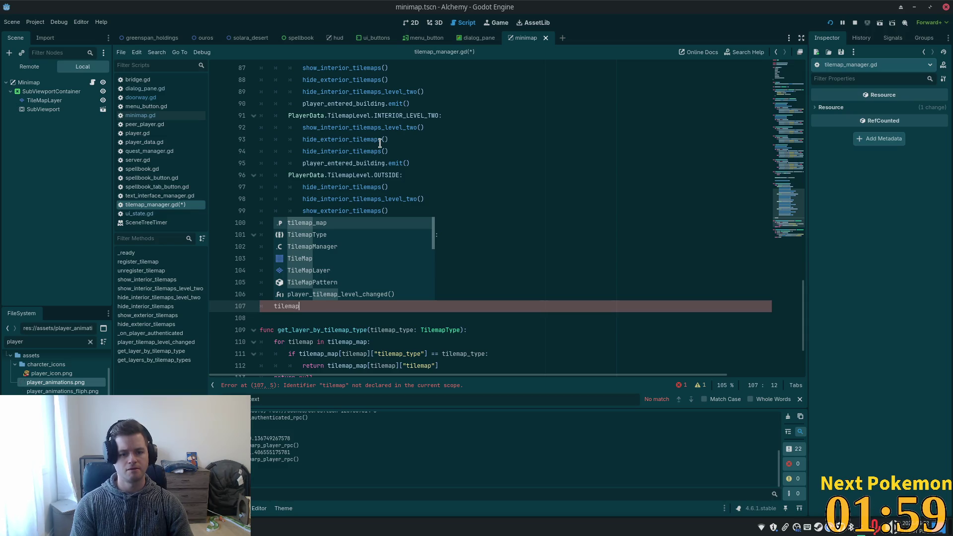
text(s_upda)
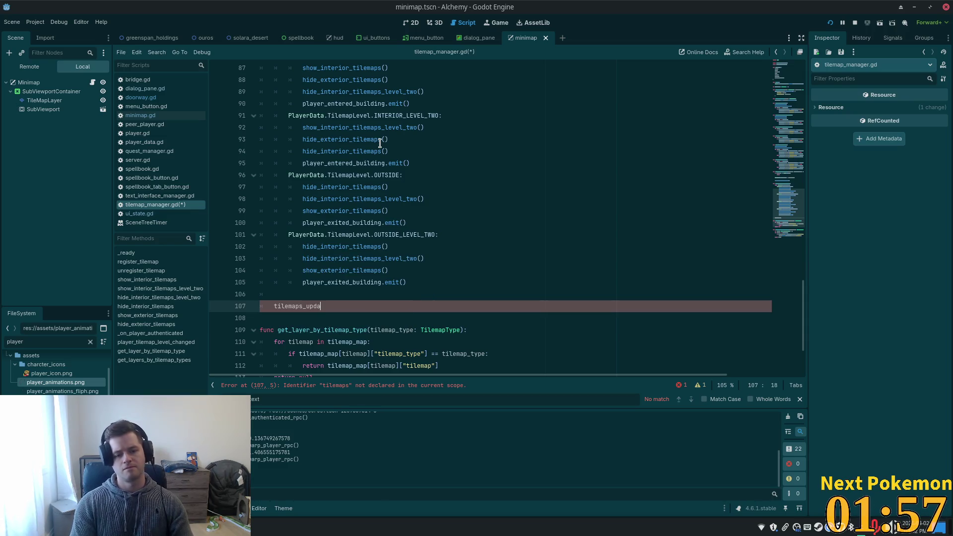
text(ted())
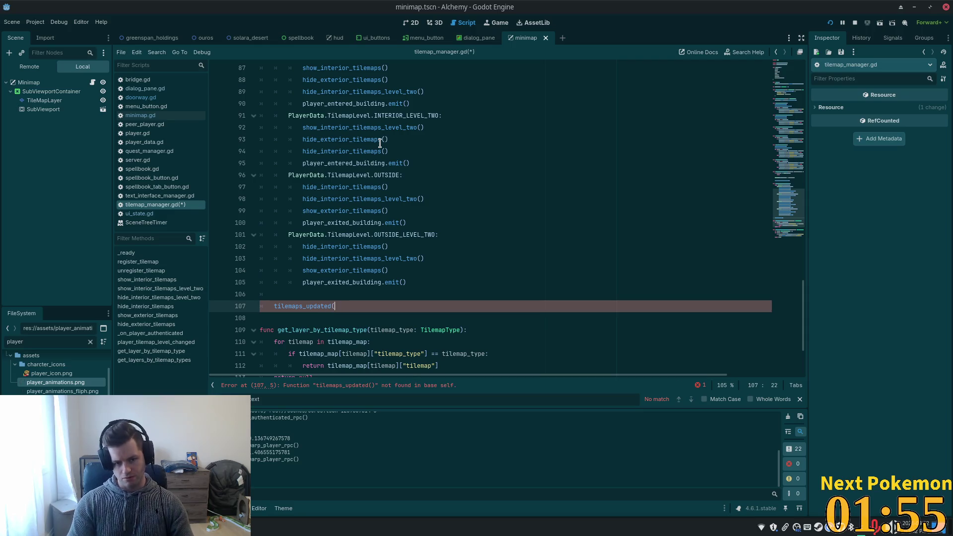
key(BackSpace)
text(.emit())
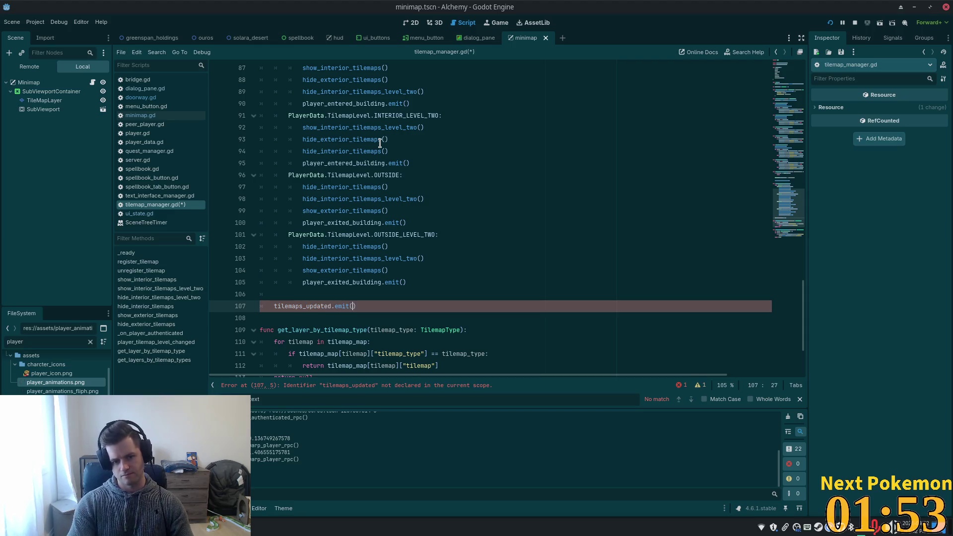
scroll(402, 73, up, 20)
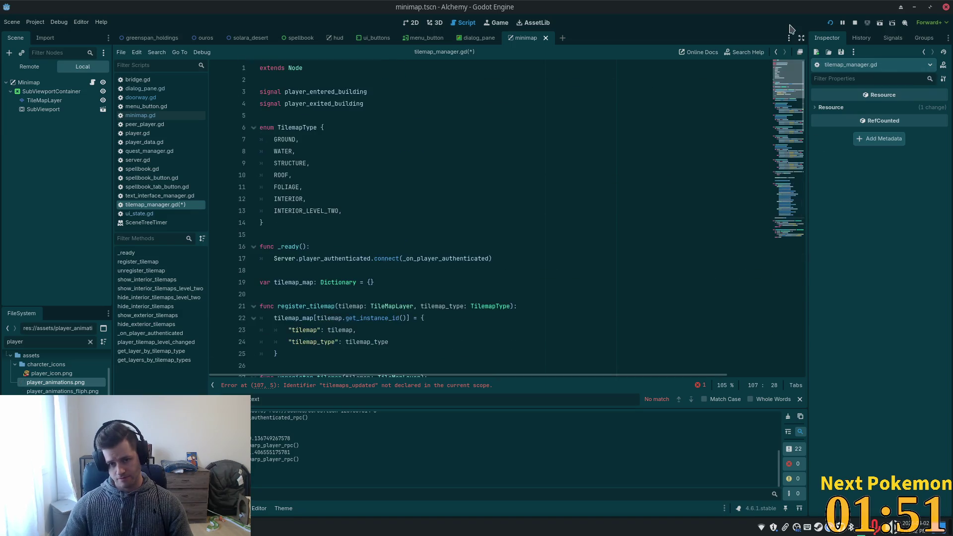
Declare 'signal tilemaps_updated' below the existing signals in tilemap_manager.gd and save.
click(377, 100)
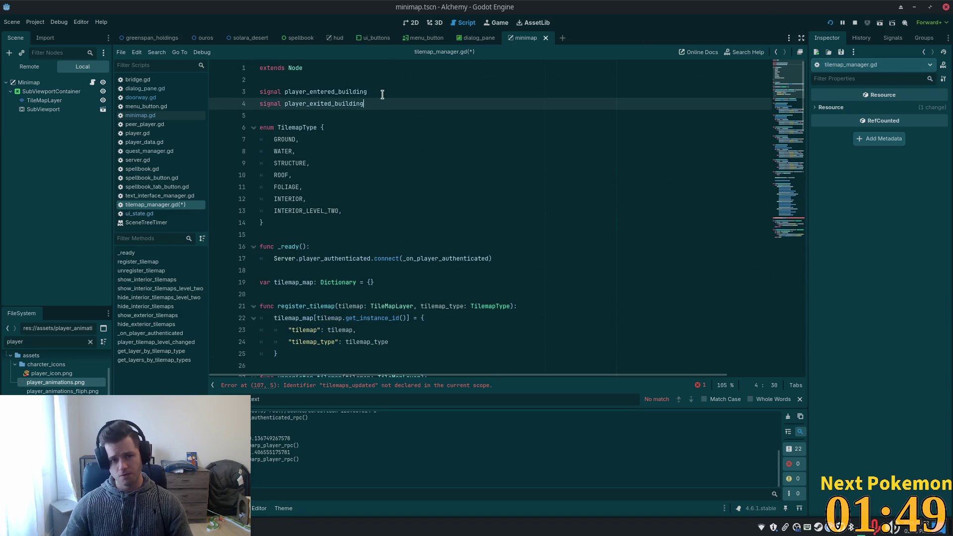
key(Return)
text(signa)
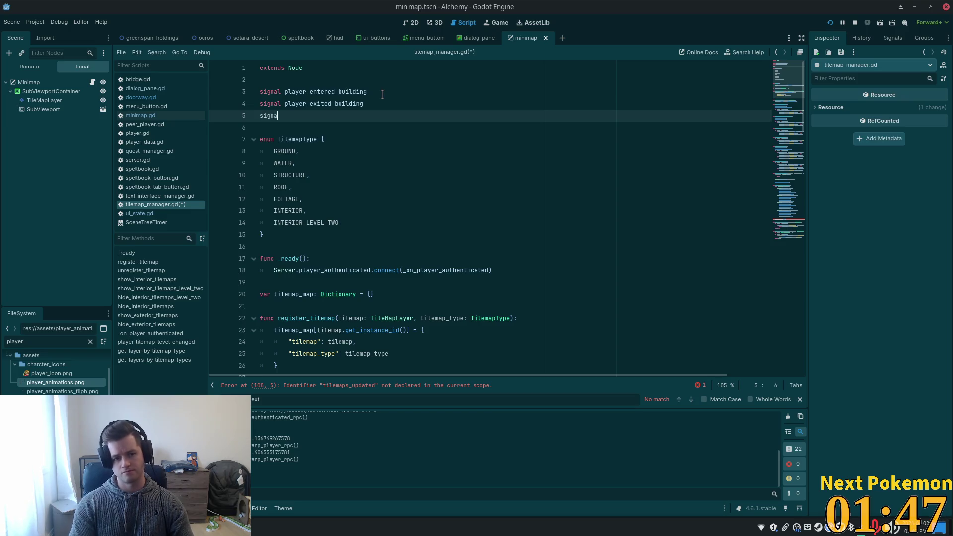
text(l tilema)
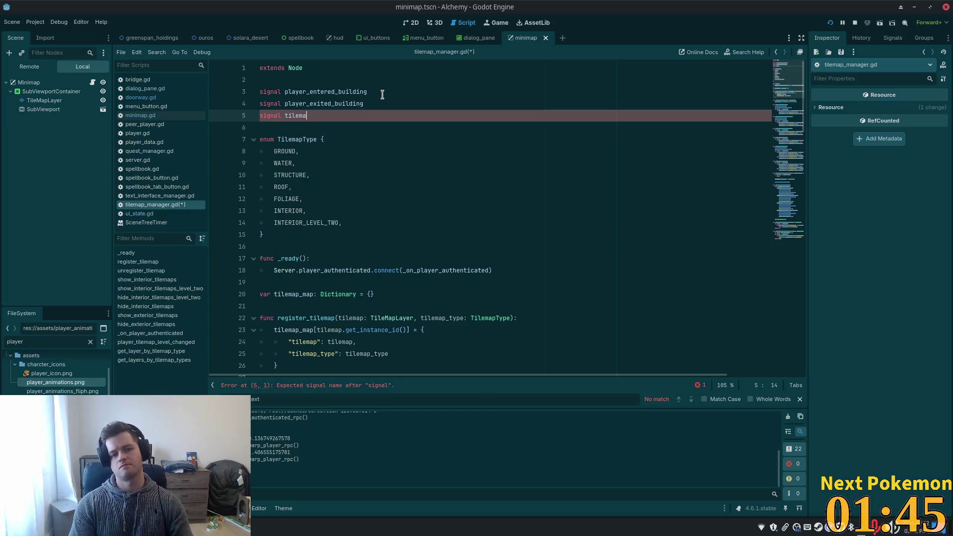
text(ps_updated)
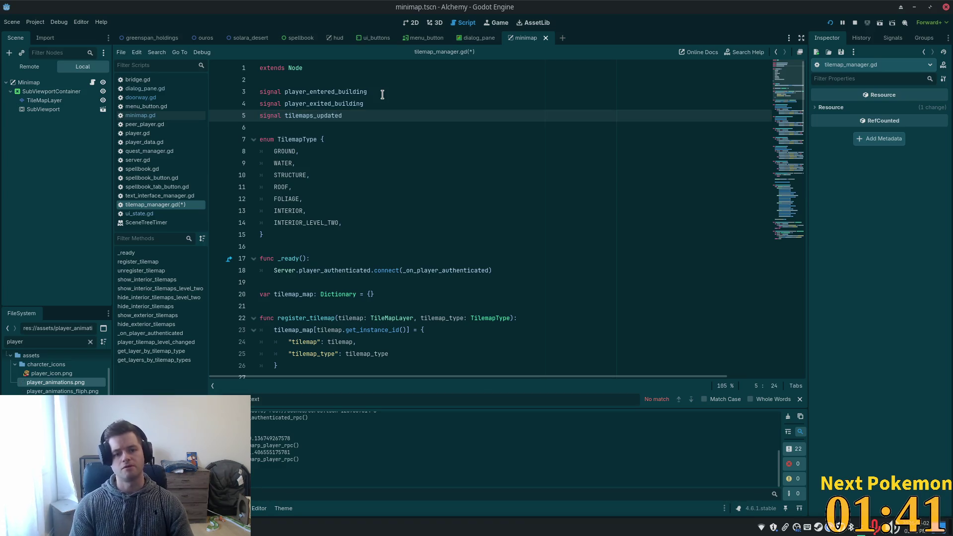
key(ctrl+s)
double_click(328, 115)
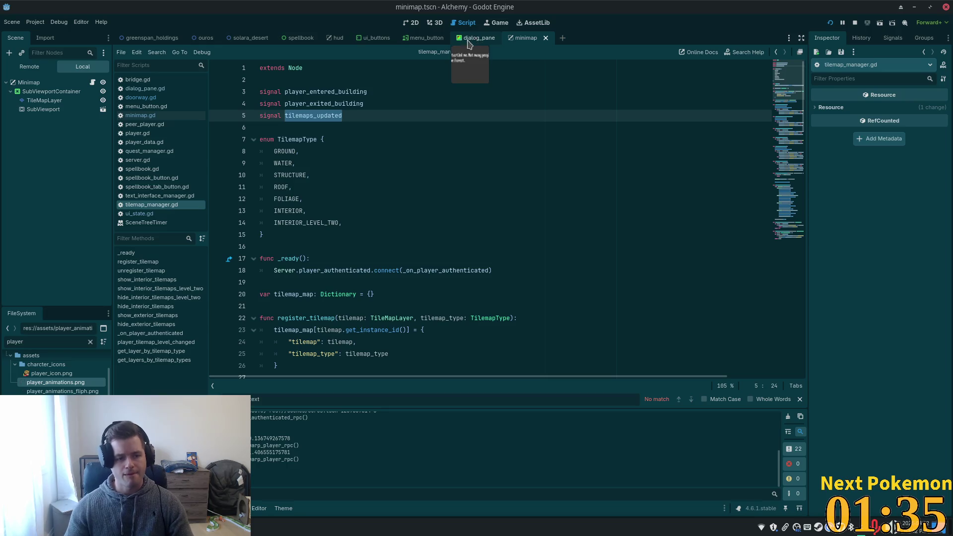
In minimap.gd's _ready, add TilemapManager.tilemaps_updated.connect(update_tilemaps) and save.
click(168, 115)
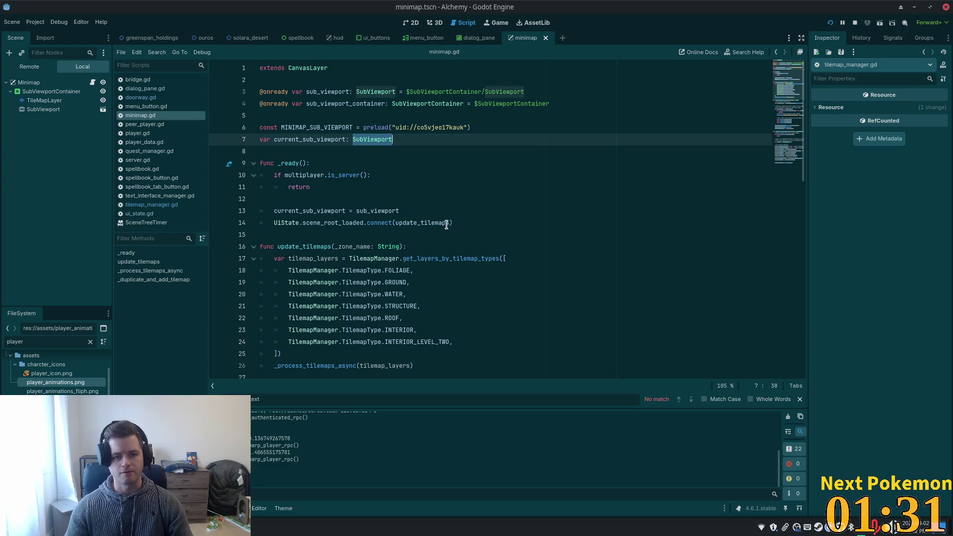
click(468, 218)
key(Return)
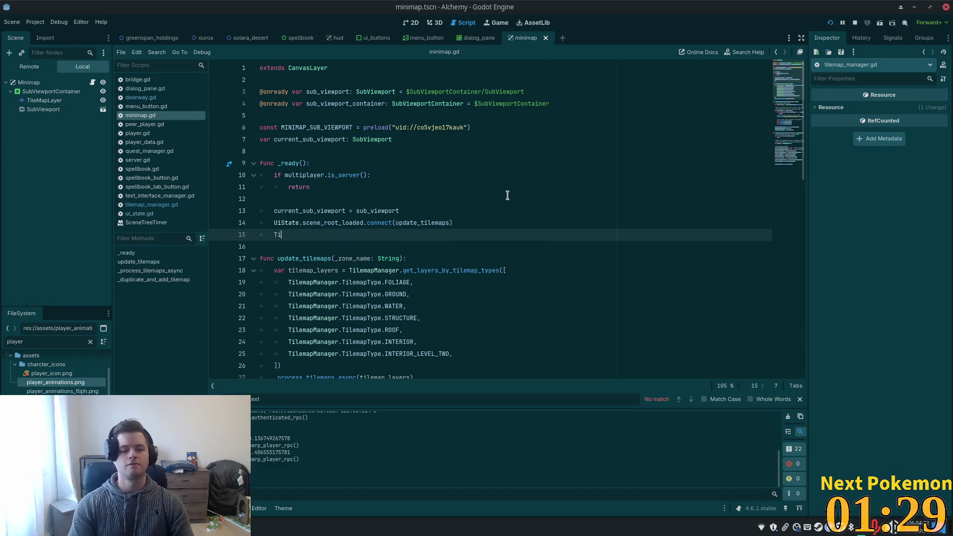
text(lemap)
key(Return)
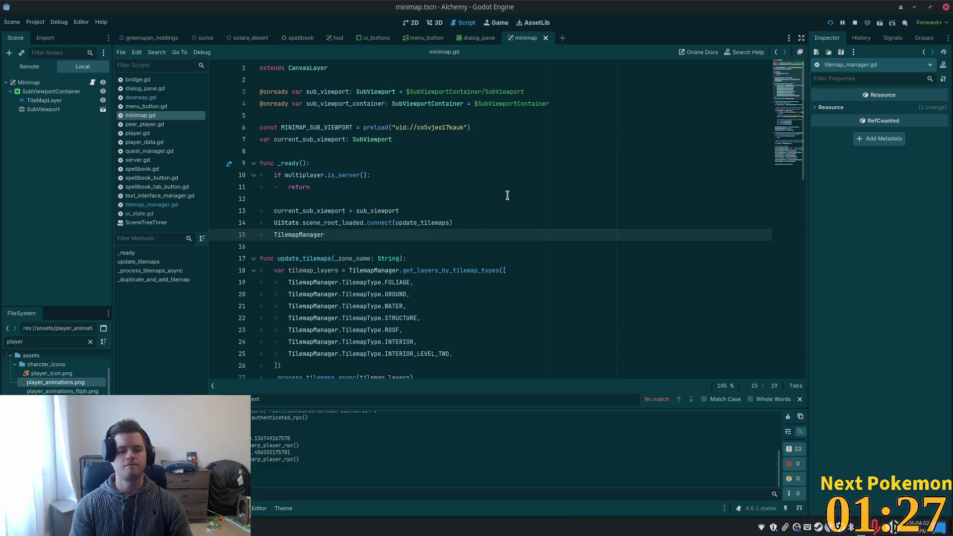
text(.tilemaps_updated)
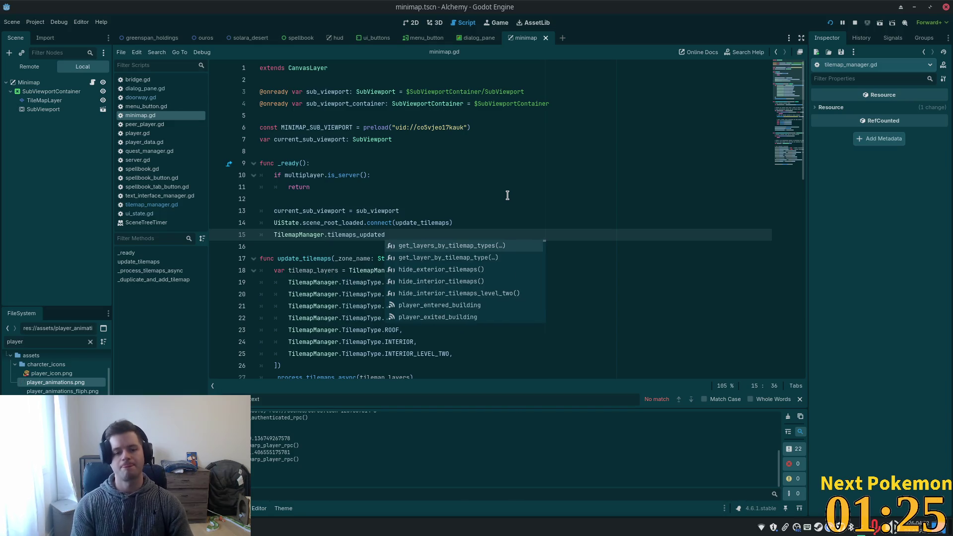
text(.con)
key(Return)
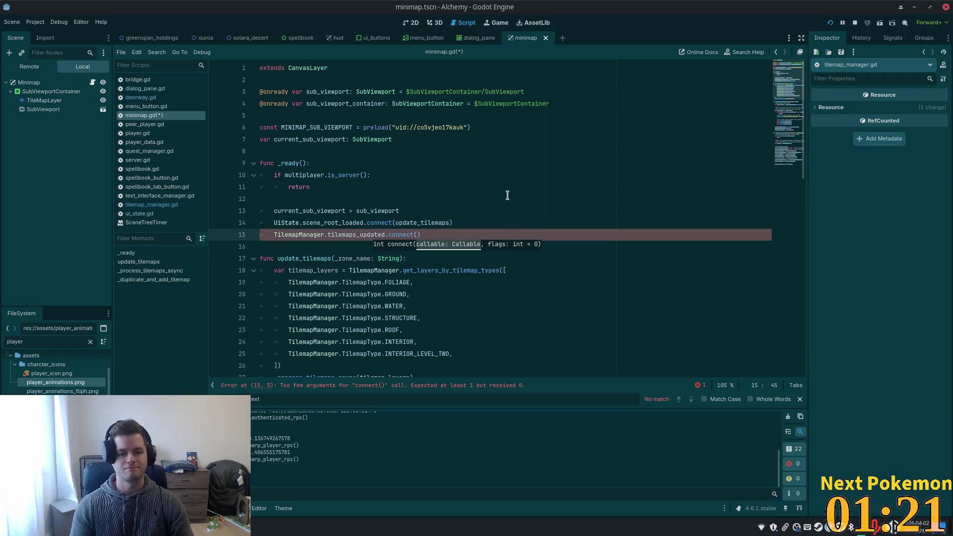
double_click(427, 222)
key(ctrl+c)
click(416, 234)
key(ctrl+v)
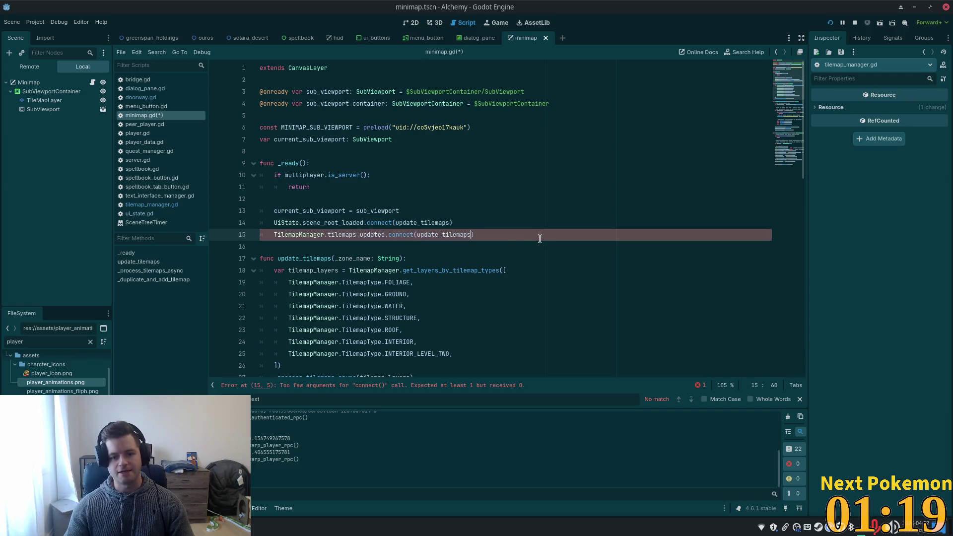
key(ctrl+s)
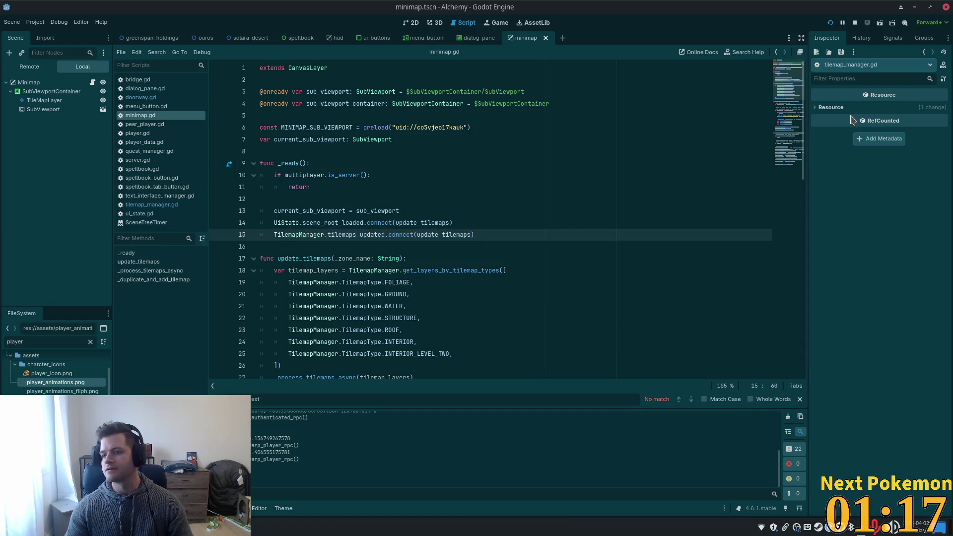
Run the project, arrange both game windows, walk the player out of and into the building, then stop it.
click(830, 24)
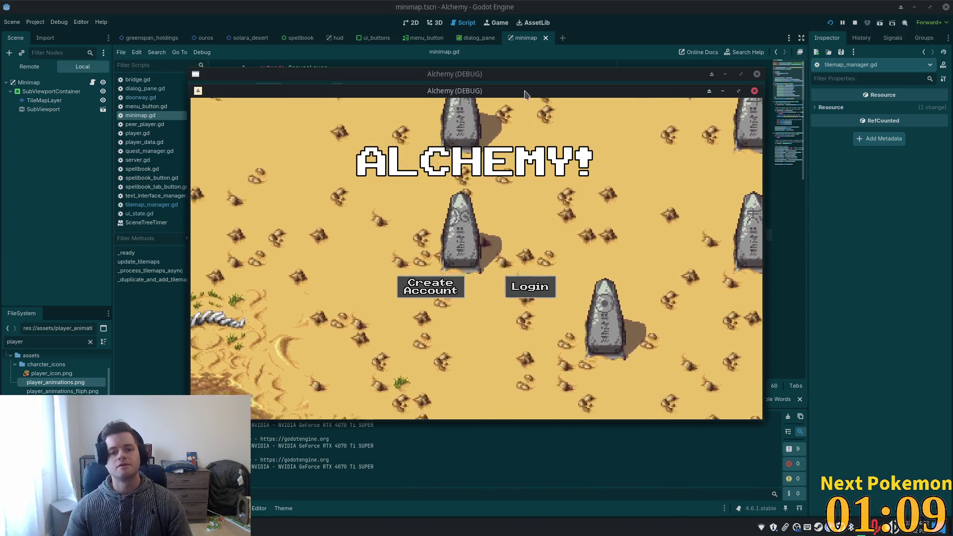
mouse_move(522, 90)
mouse_down()
mouse_move(438, 107)
mouse_move(349, 69)
mouse_up()
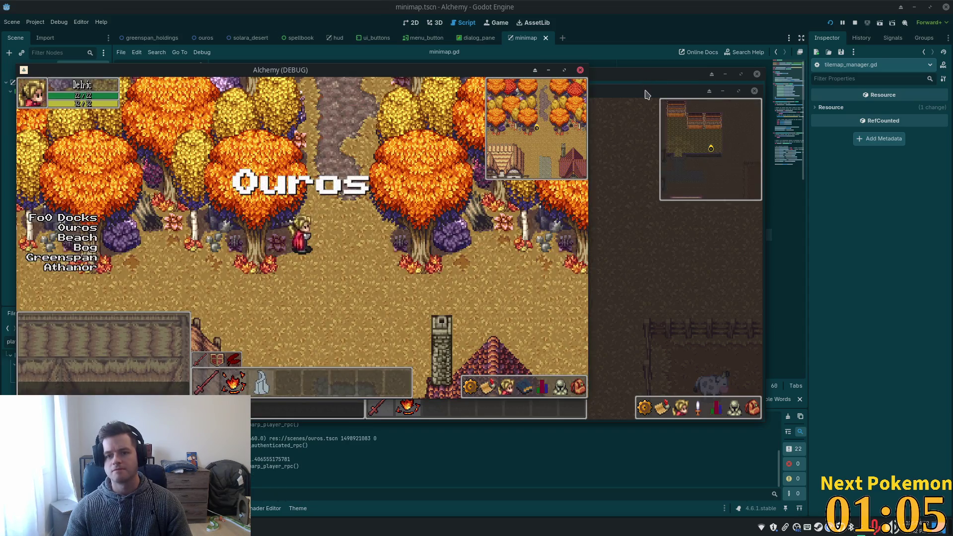
drag(646, 94, 812, 154)
key(Left)
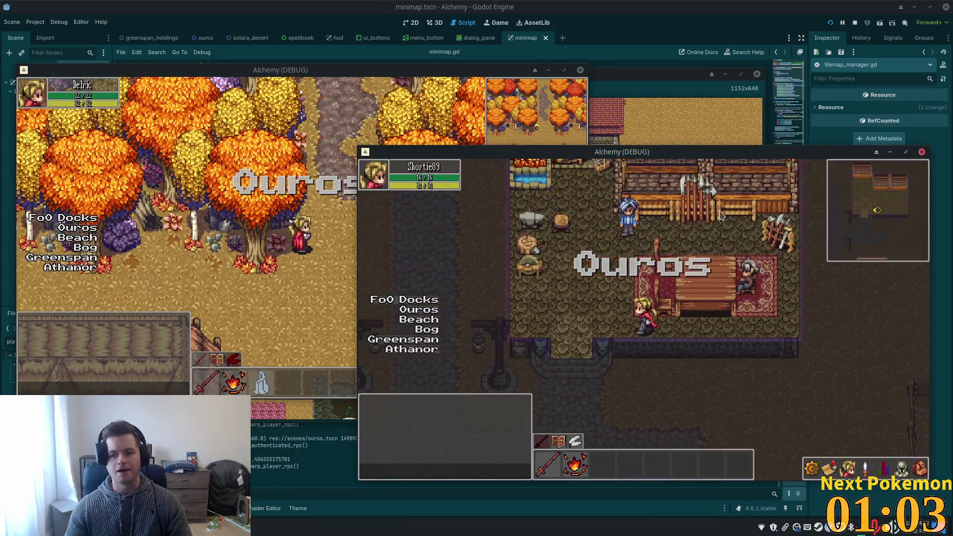
key(Down)
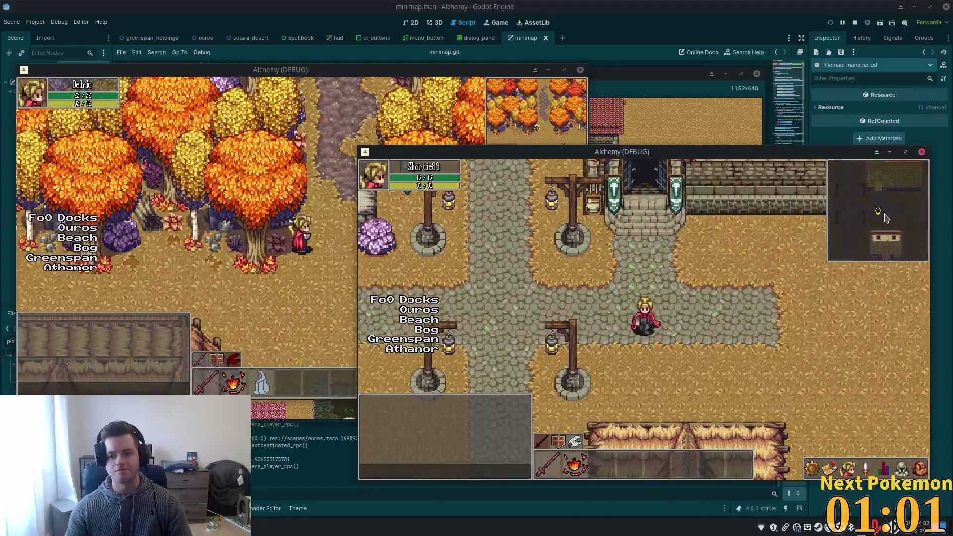
key(Up)
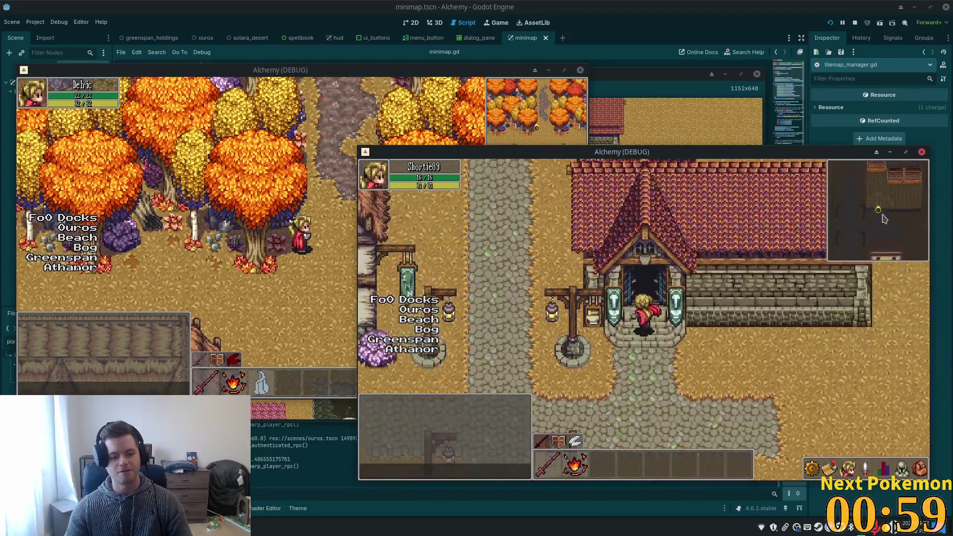
key(Down)
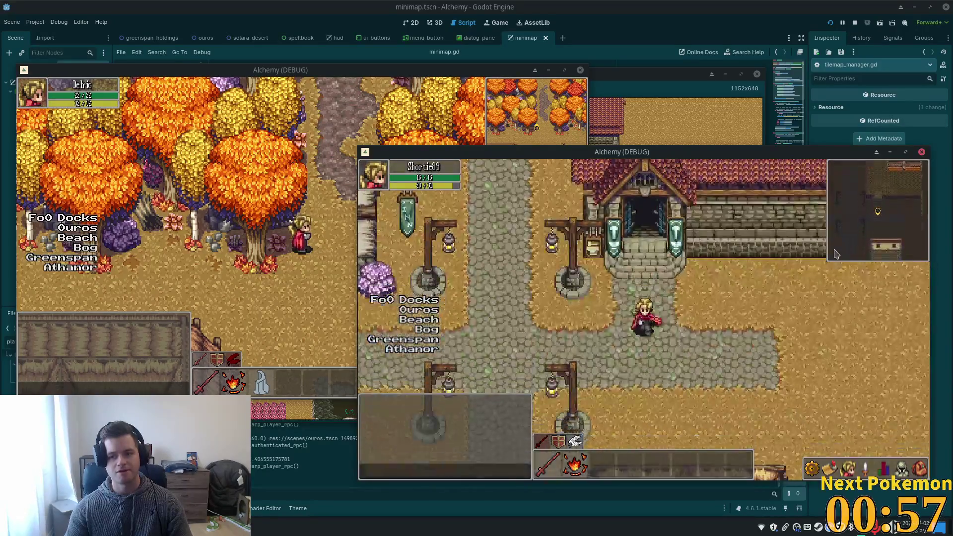
key(F8)
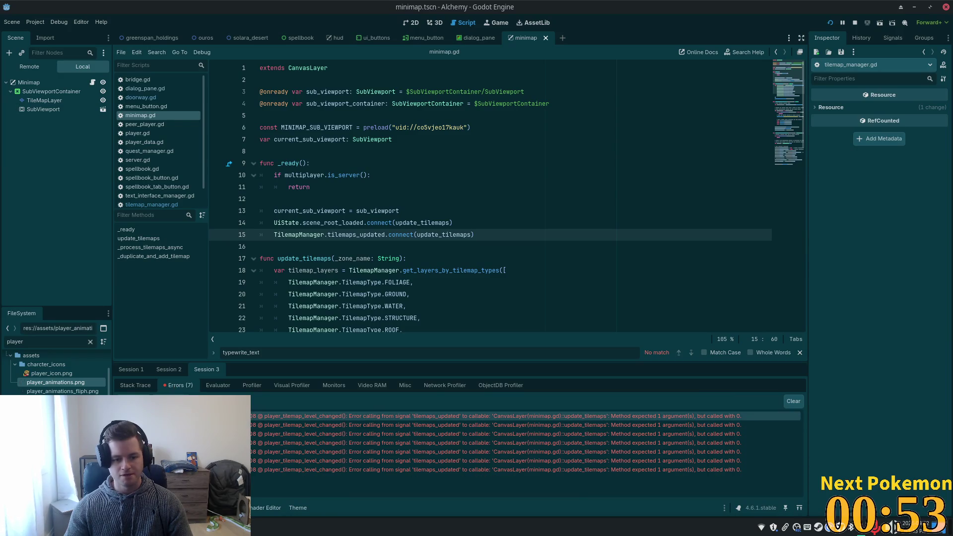
Go to the tilemaps_updated emit on line 108 and skim the script's earlier functions.
click(228, 416)
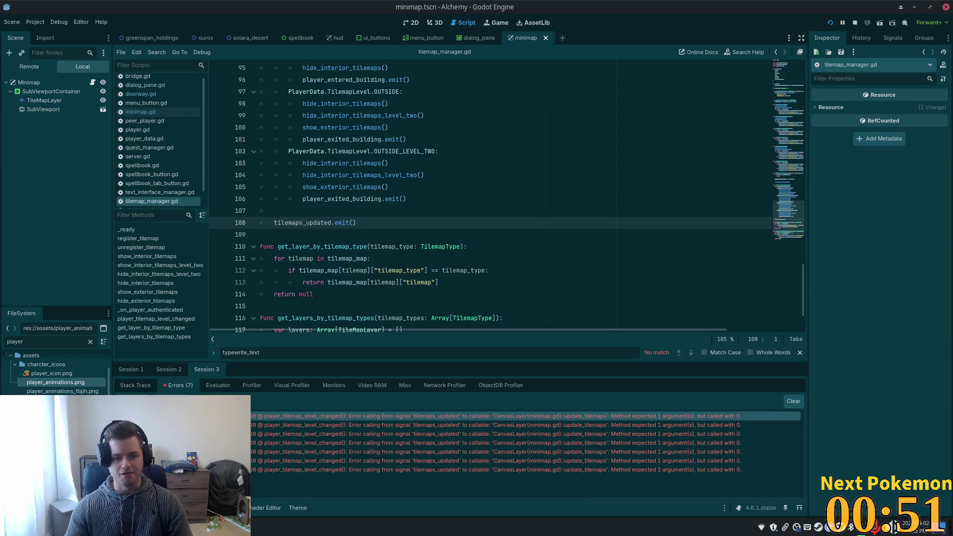
mouse_move(387, 454)
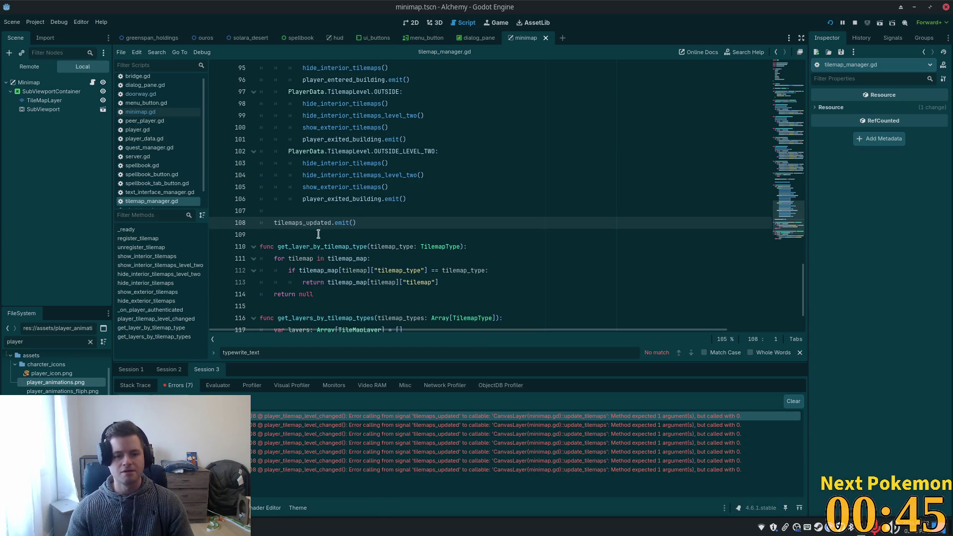
double_click(330, 223)
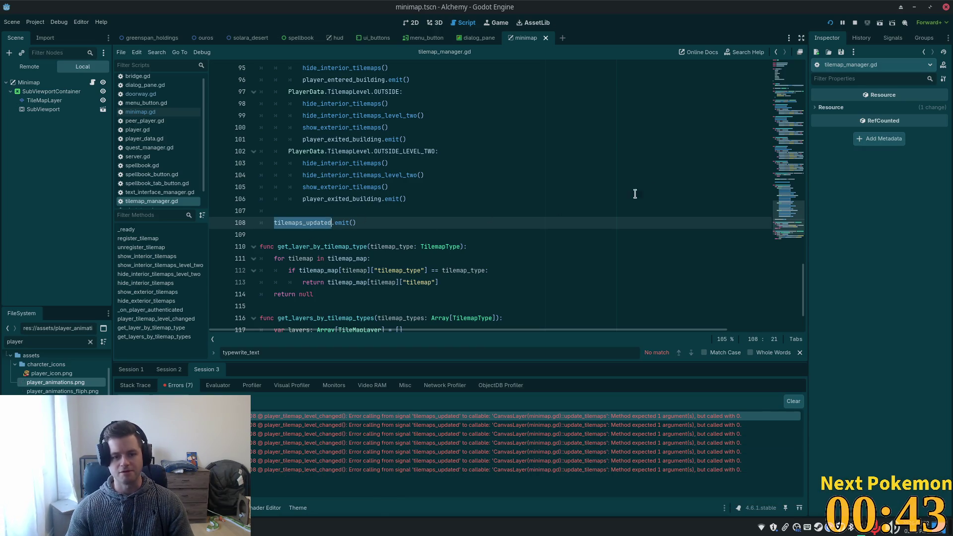
click(789, 199)
click(782, 156)
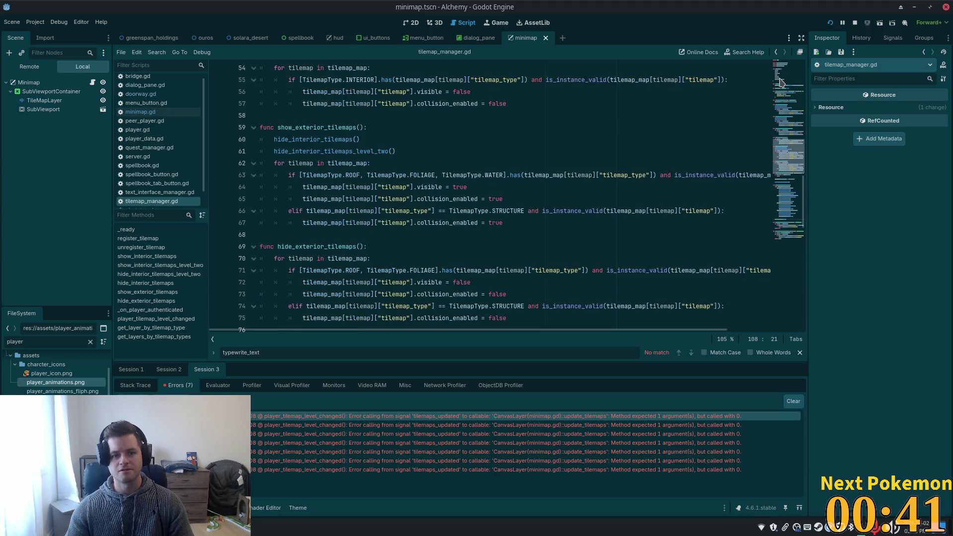
click(786, 64)
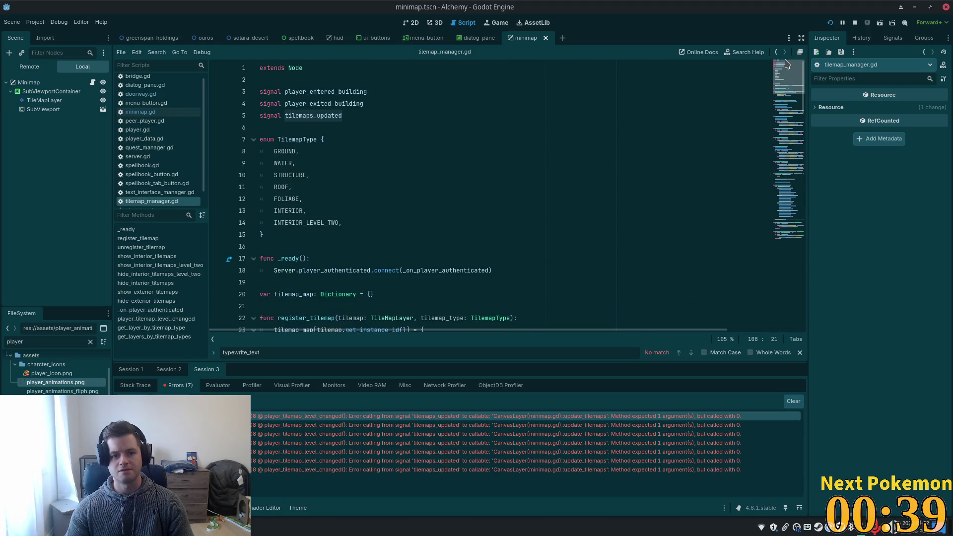
Search the tilemaps_updated matches from its declaration, then open minimap.gd.
click(307, 116)
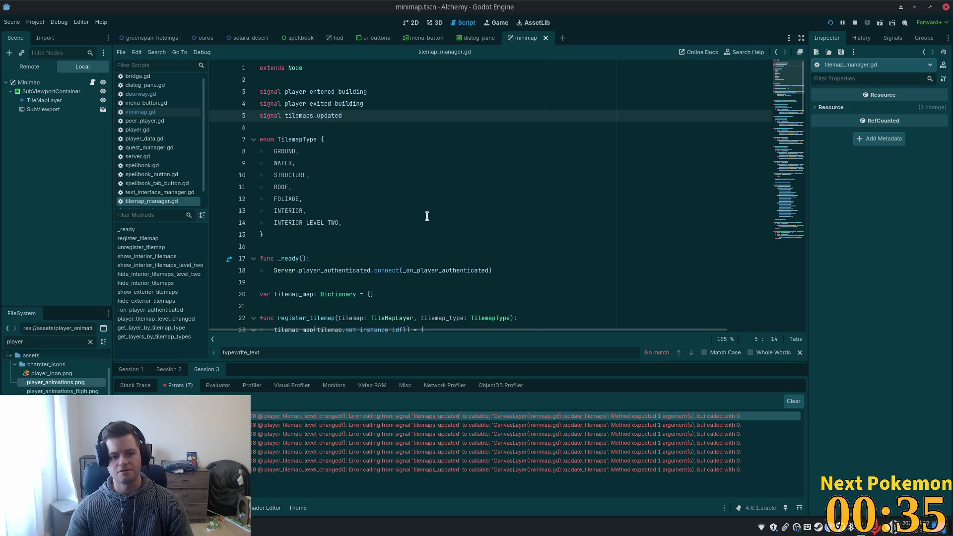
double_click(307, 116)
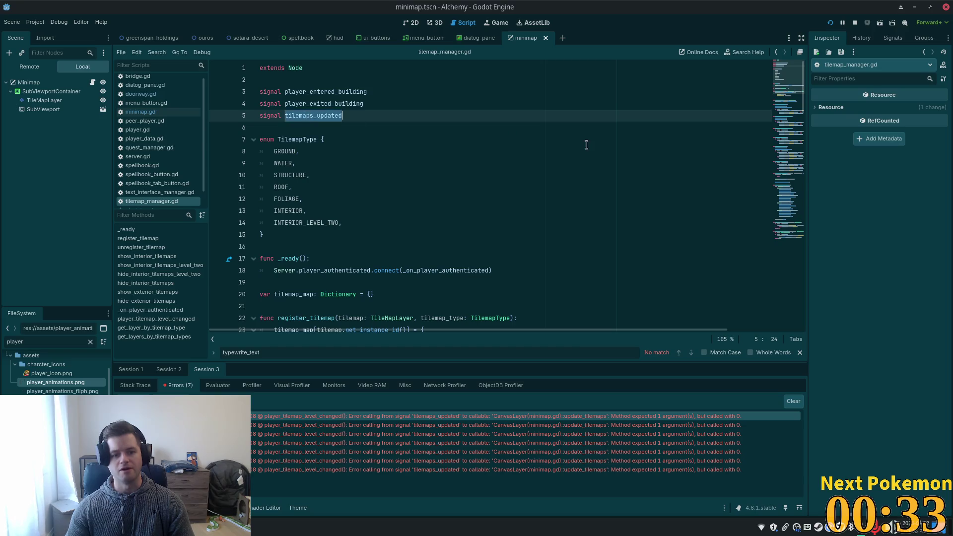
key(ctrl+f)
key(Return)
key(Return)
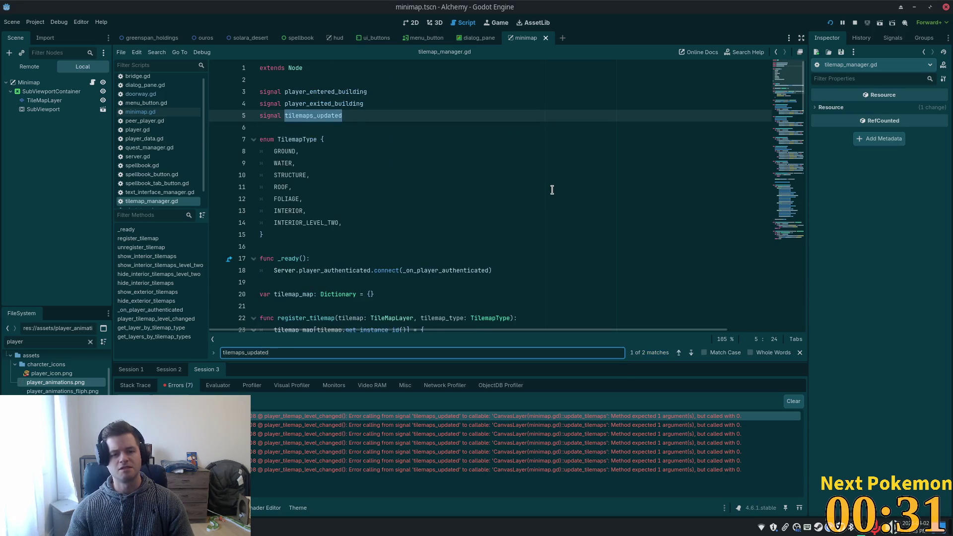
key(Return)
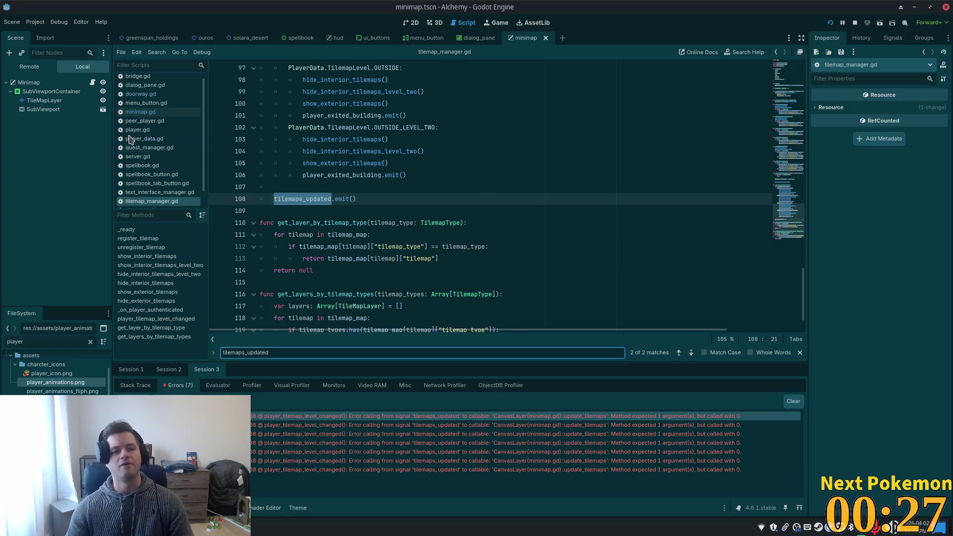
click(140, 112)
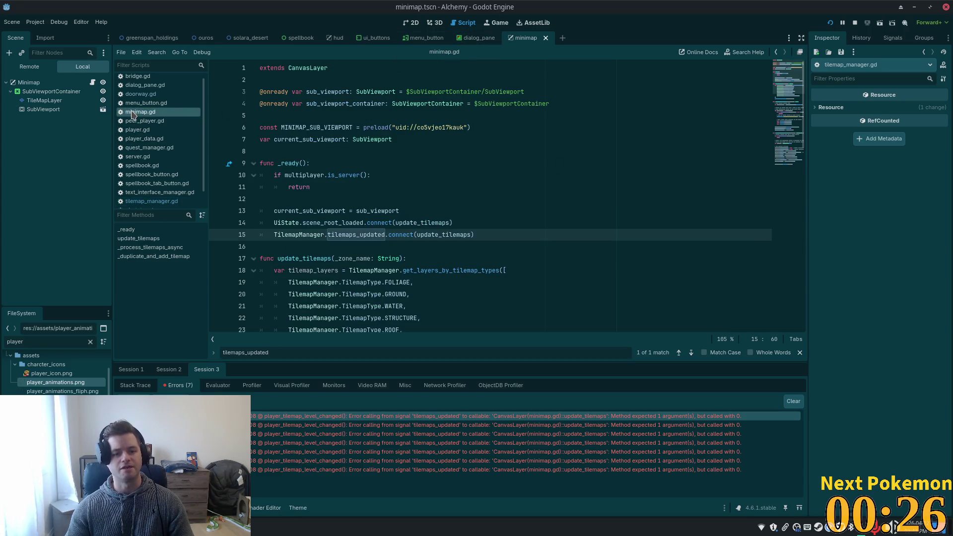
Inspect the update_tilemaps connection and its _zone_name parameter in minimap.gd.
double_click(437, 235)
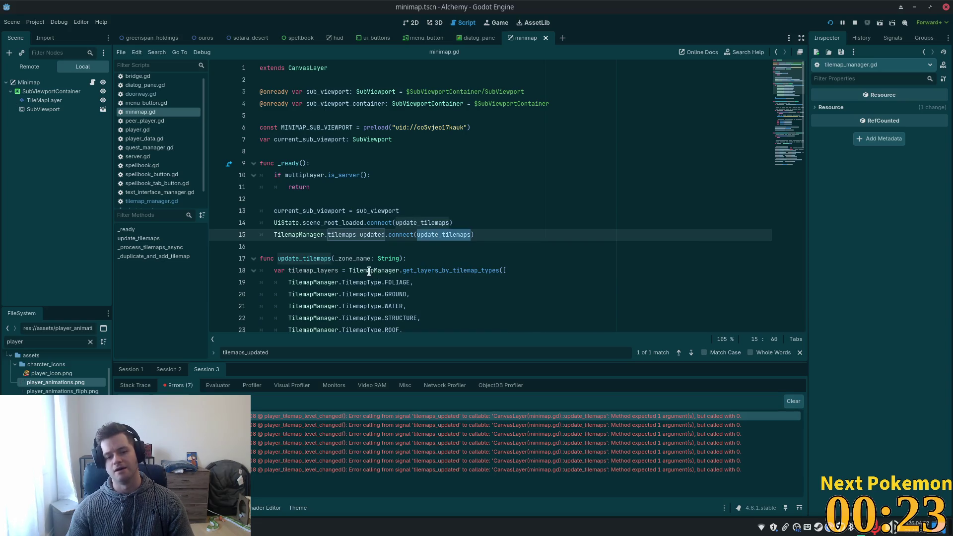
double_click(348, 259)
scroll(429, 242, down, 4)
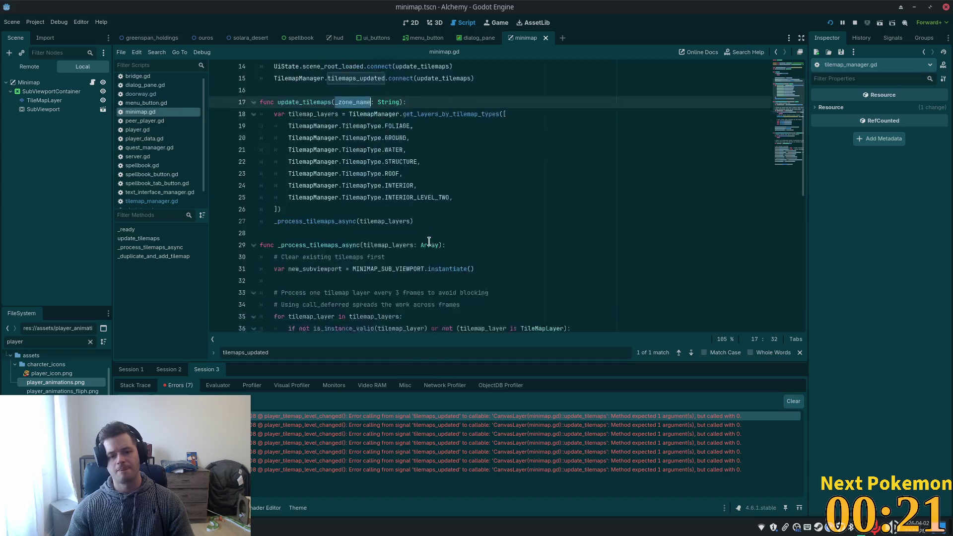
scroll(429, 241, down, 2)
scroll(429, 242, up, 2)
scroll(372, 203, up, 2)
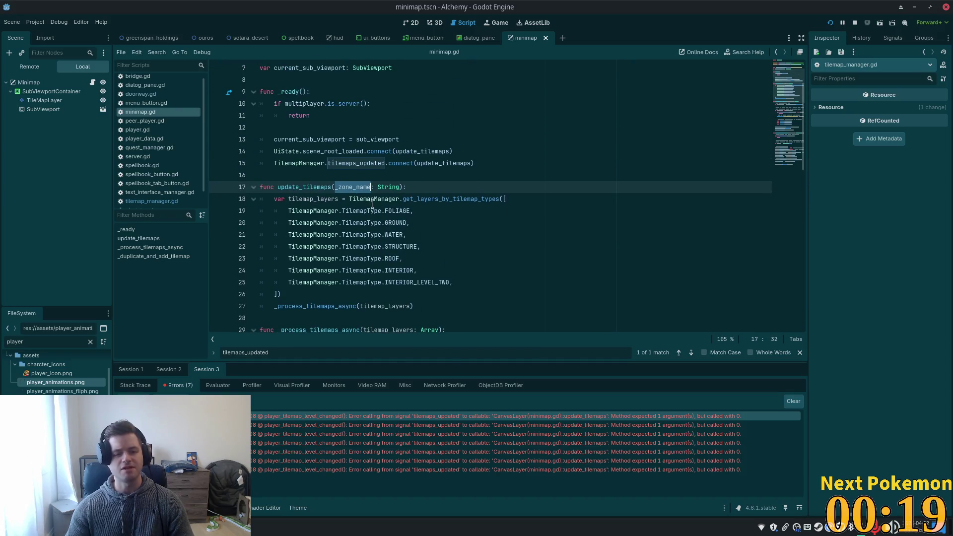
scroll(372, 204, down, 1)
click(338, 152)
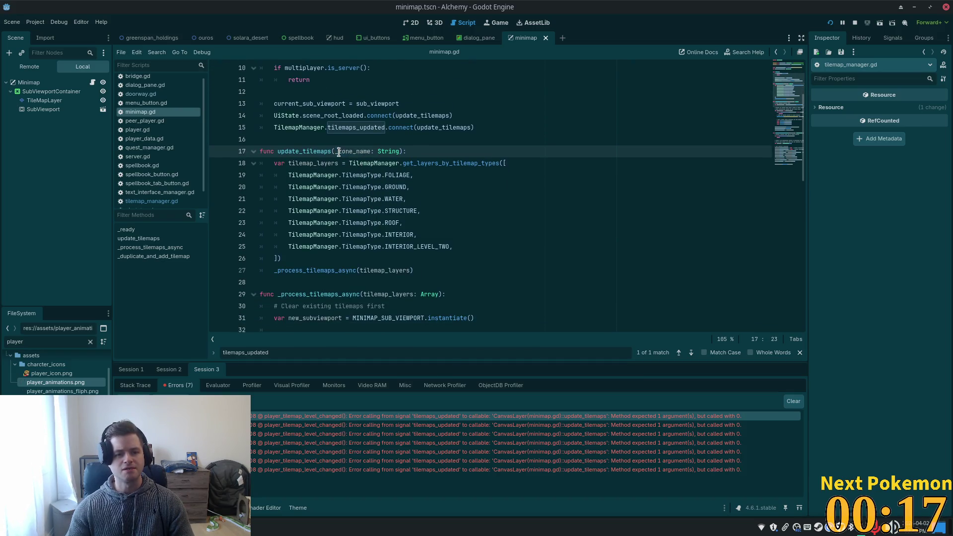
double_click(339, 151)
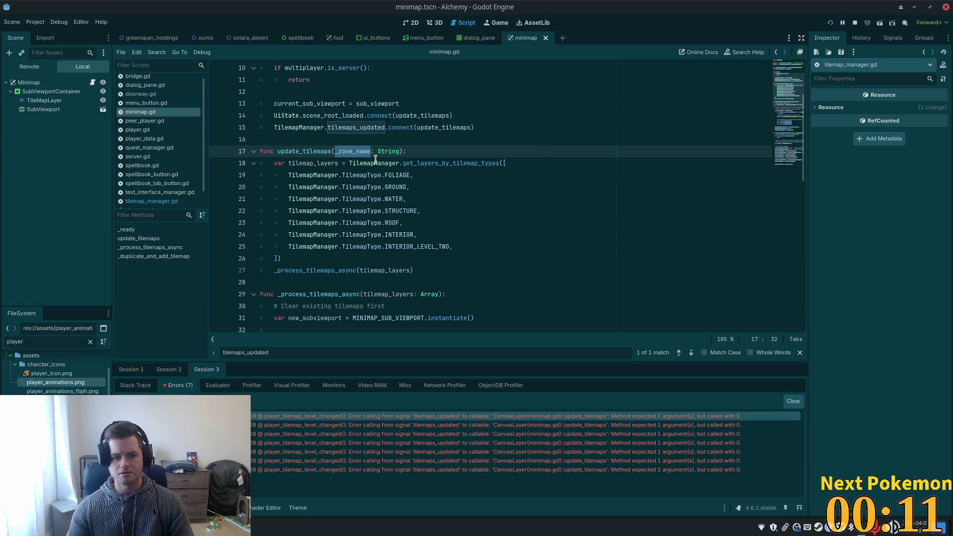
scroll(447, 130, down, 1)
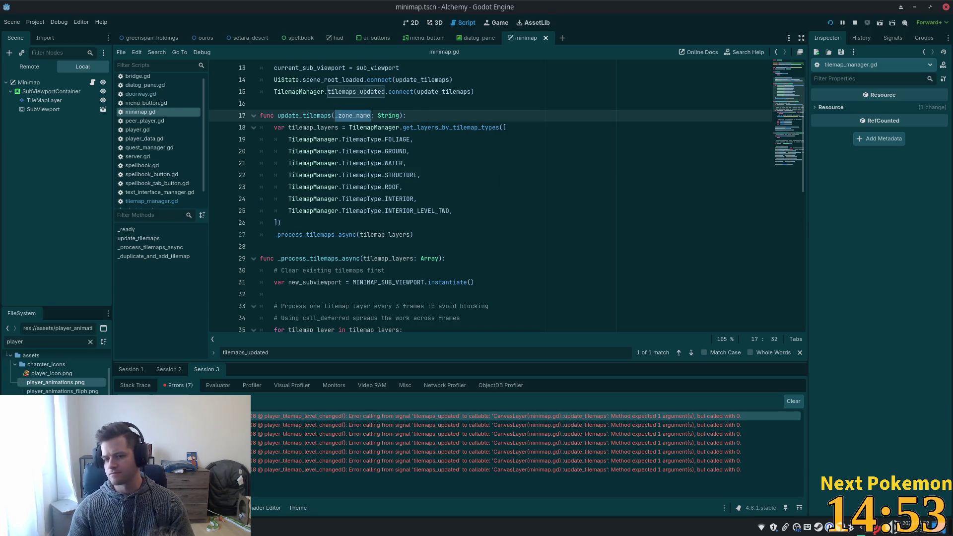
scroll(420, 156, up, 1)
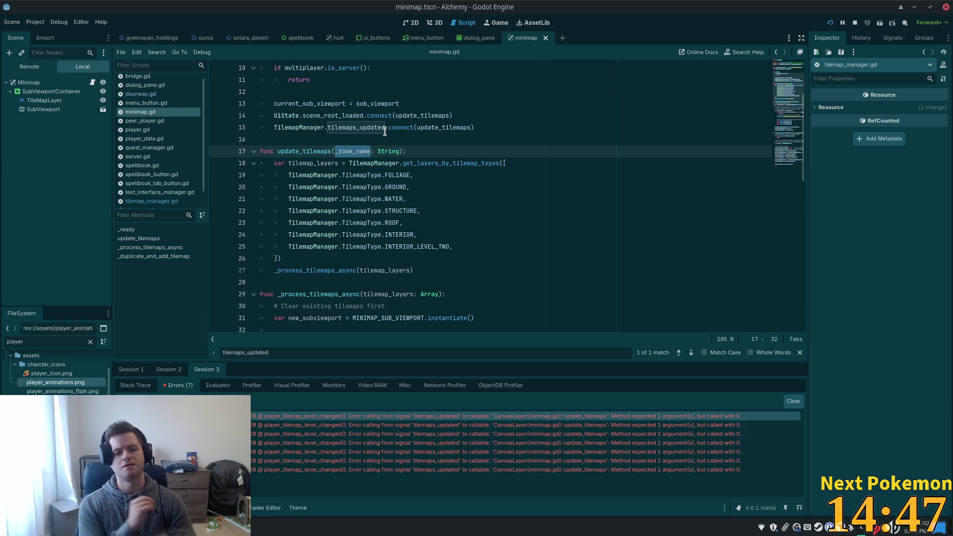
Insert blank lines on line 16 above update_tilemaps for a new function.
mouse_move(384, 132)
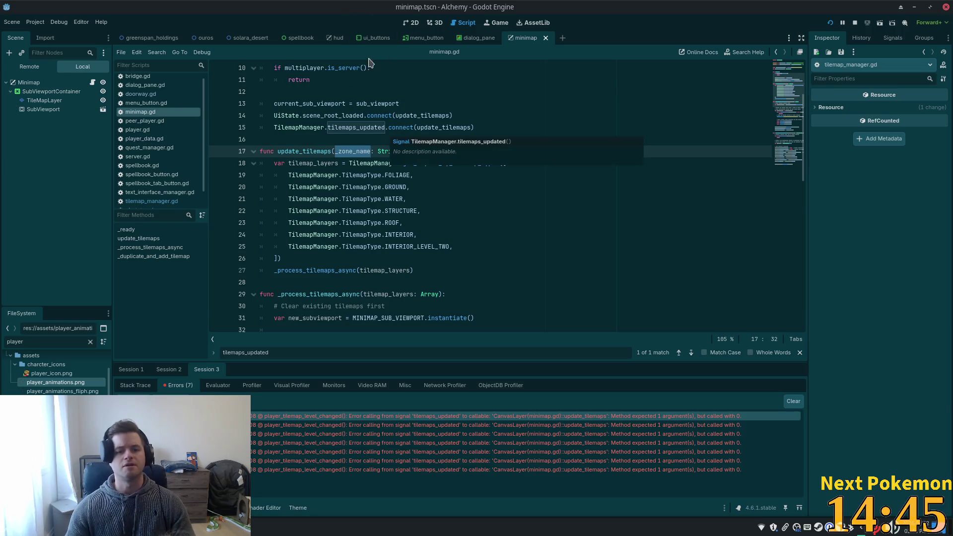
click(303, 138)
mouse_move(307, 128)
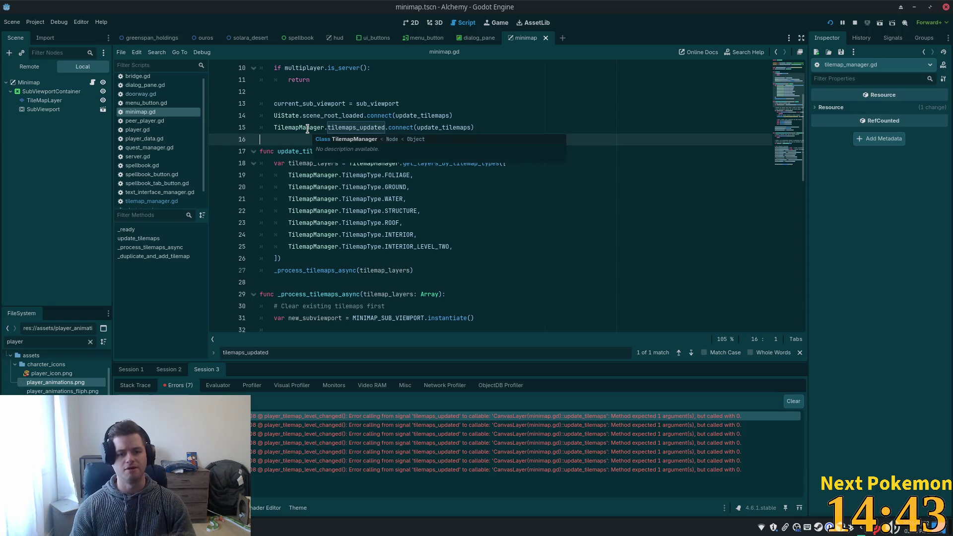
key(Return)
key(Return)
key(Up)
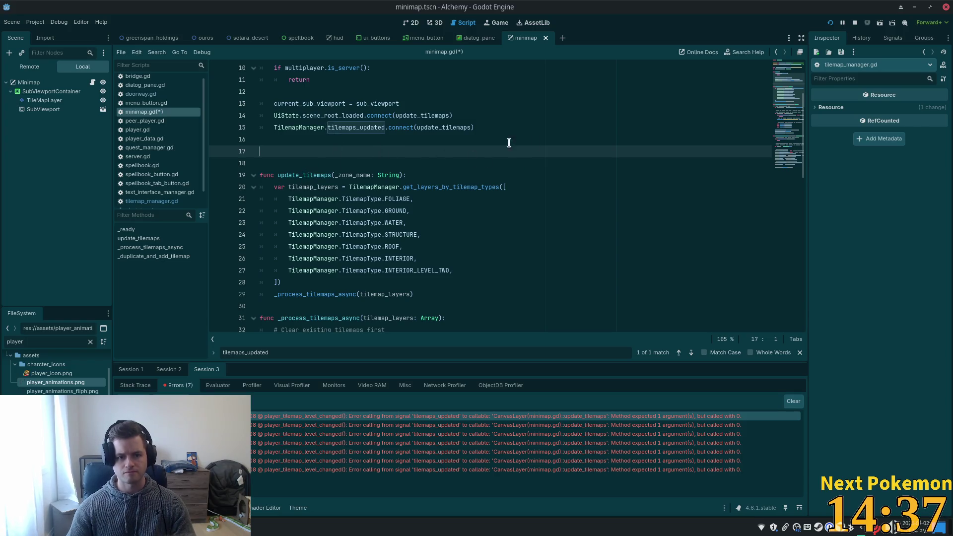
Write on_scene_root_loaded(_scene_name: String) calling update_tilemaps(), and remove update_tilemaps' parameter.
text(func)
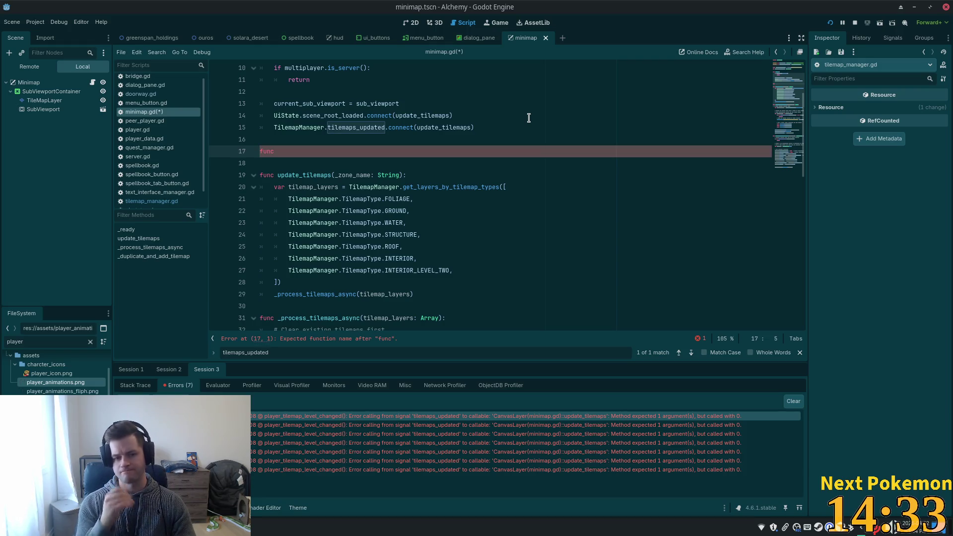
drag(400, 175, 341, 172)
key(BackSpace)
click(295, 149)
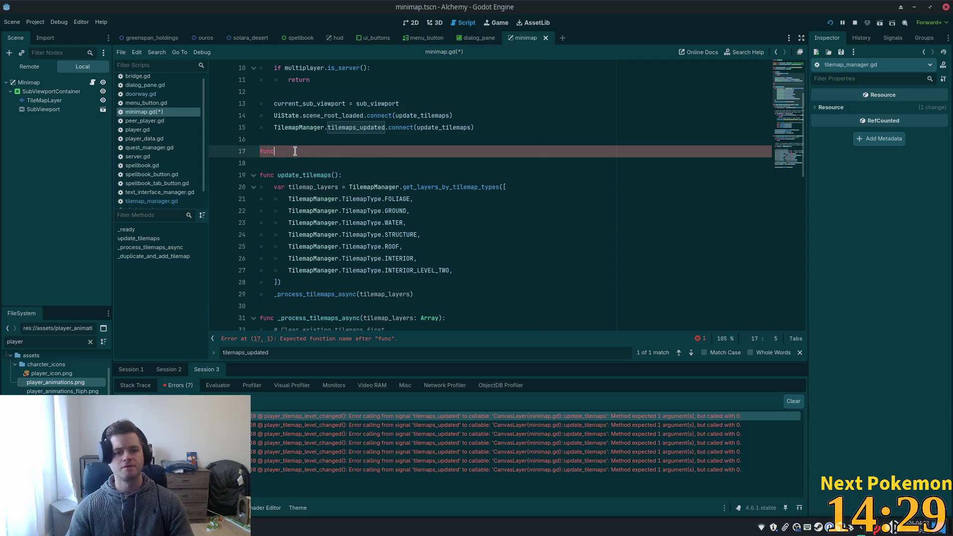
text( on_)
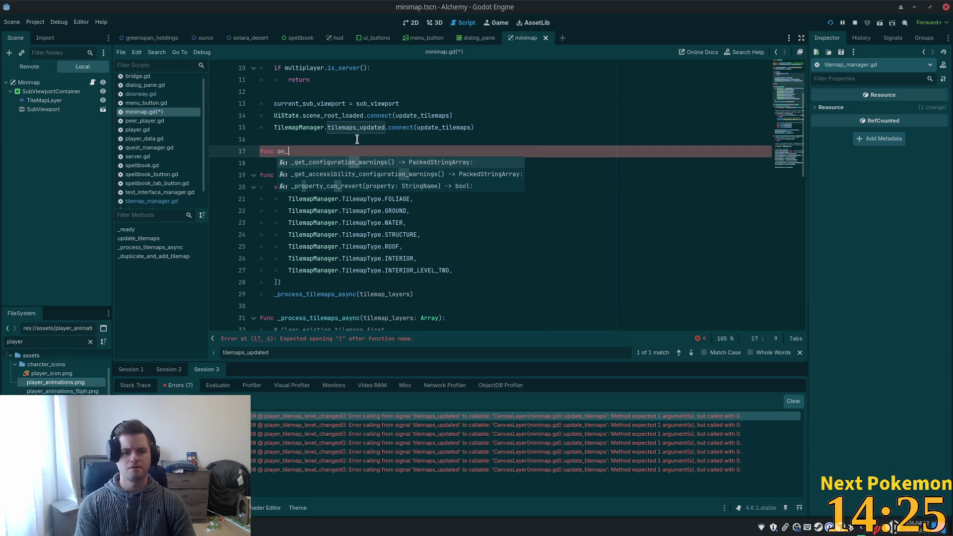
text(scene_root_loaded)
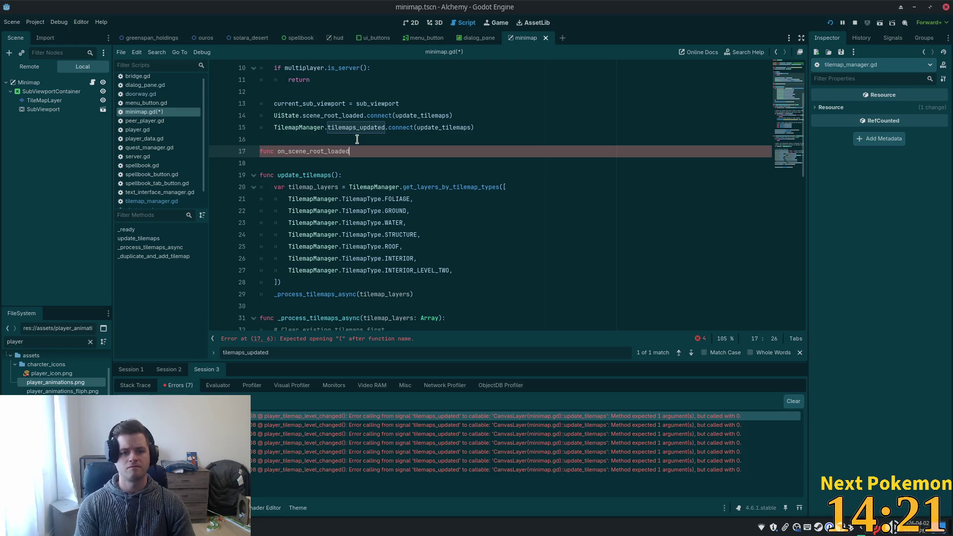
text(()
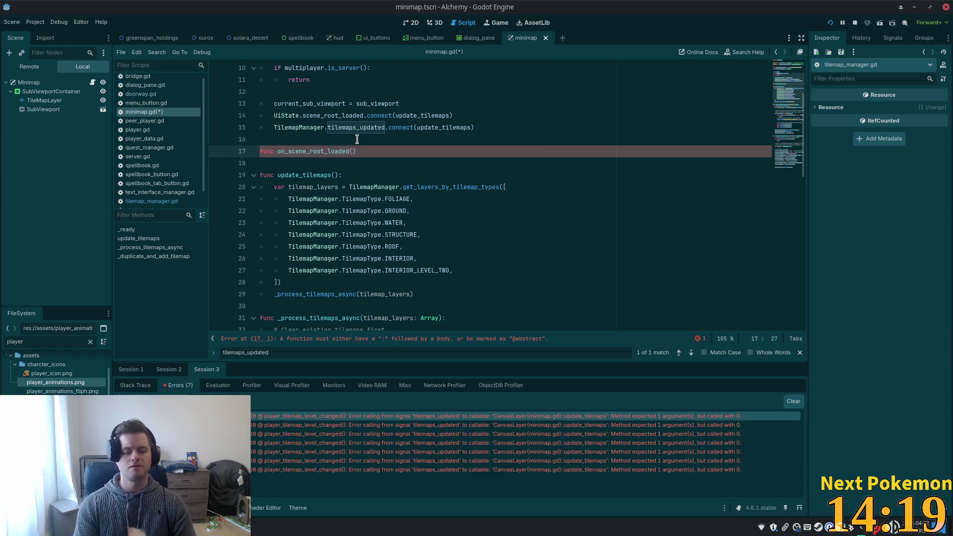
text(_)
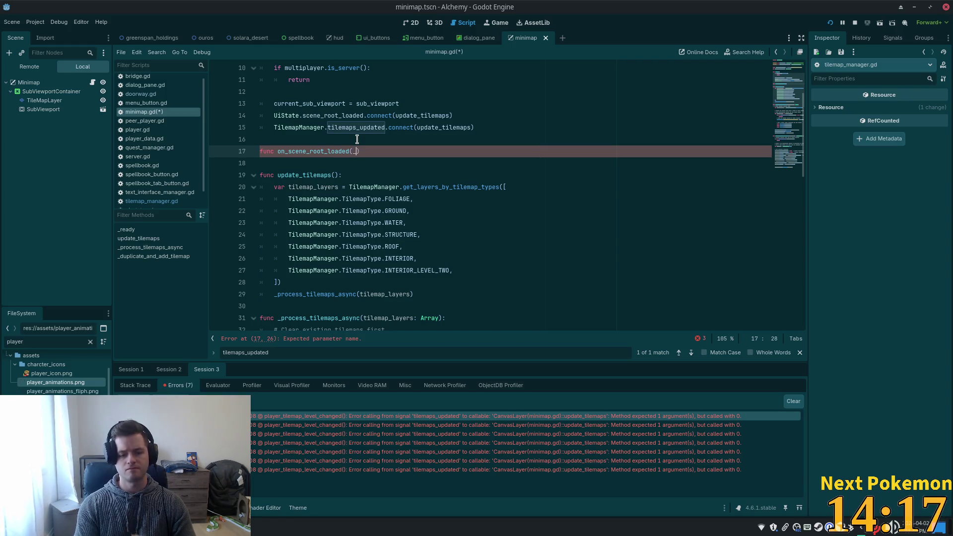
text(scene_name)
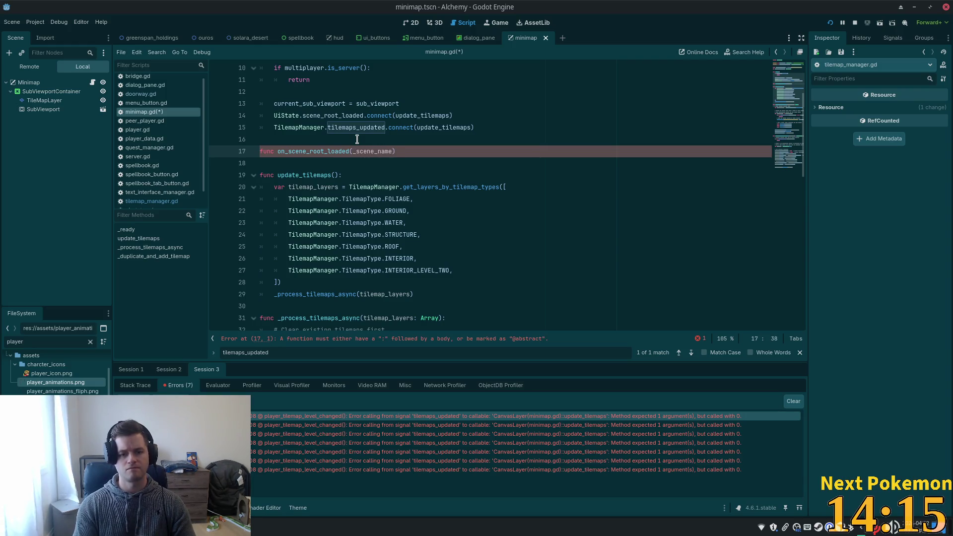
text(: String)
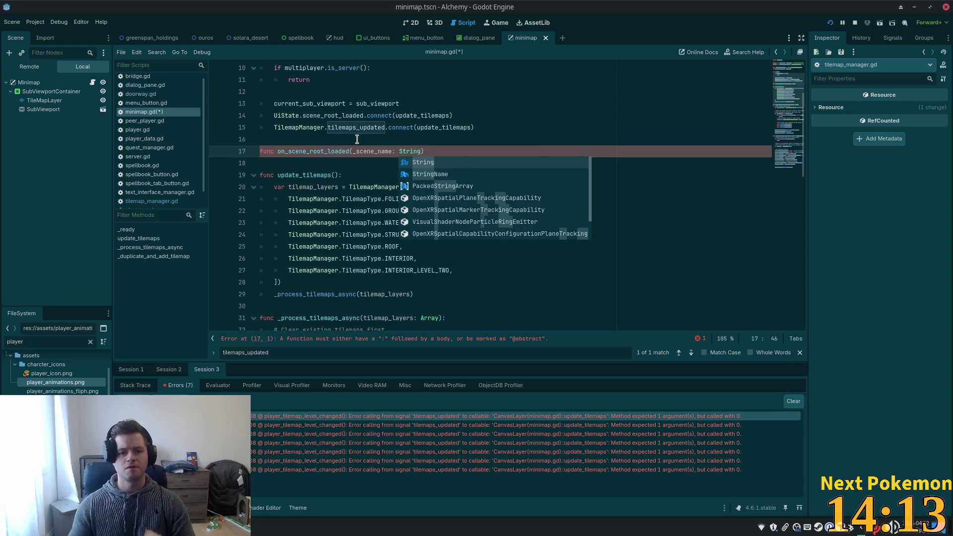
text())
key(Return)
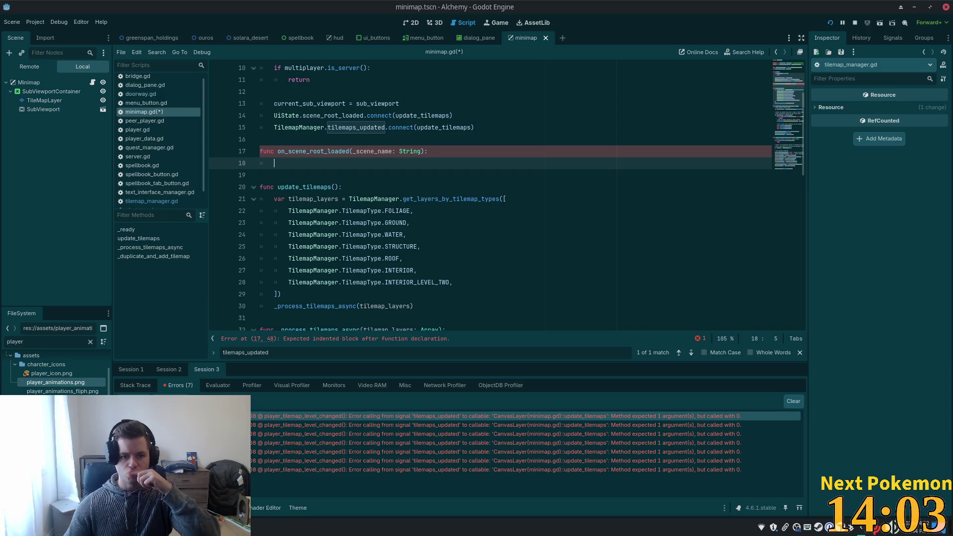
click(300, 186)
click(294, 159)
text(update_tilemaps())
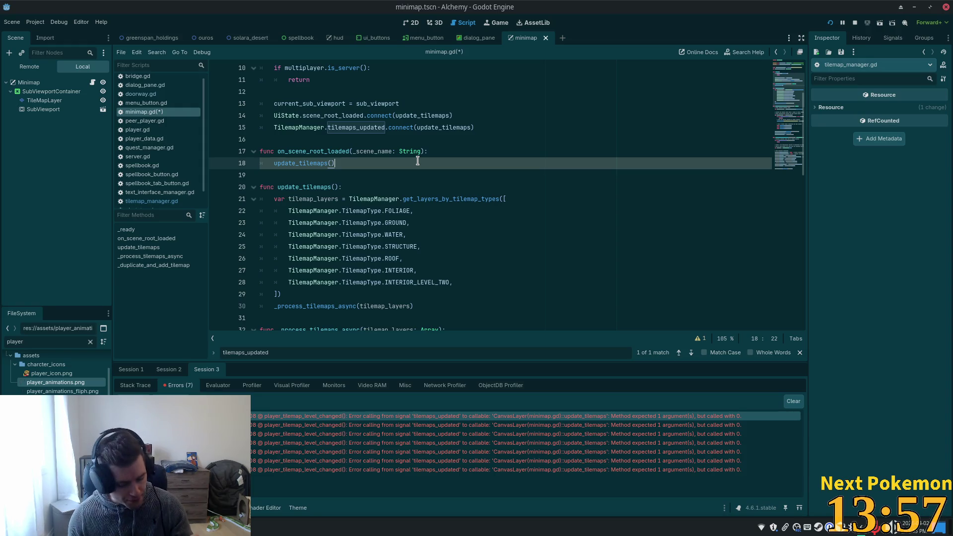
Connect scene_root_loaded to on_scene_root_loaded instead of update_tilemaps.
double_click(308, 151)
key(ctrl+c)
double_click(410, 115)
key(ctrl+v)
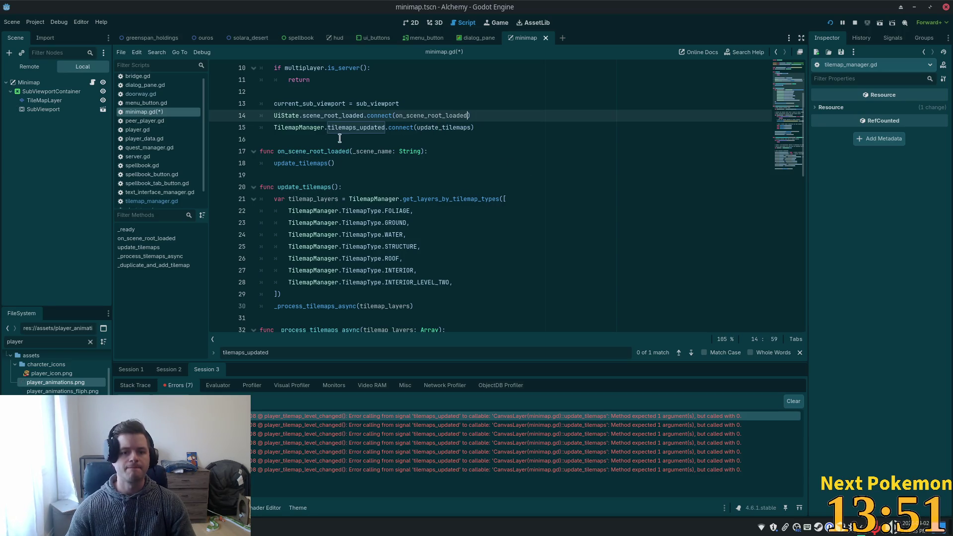
Rename the scene-loaded handler to _on_scene_root_loaded with a leading underscore.
double_click(355, 128)
click(284, 168)
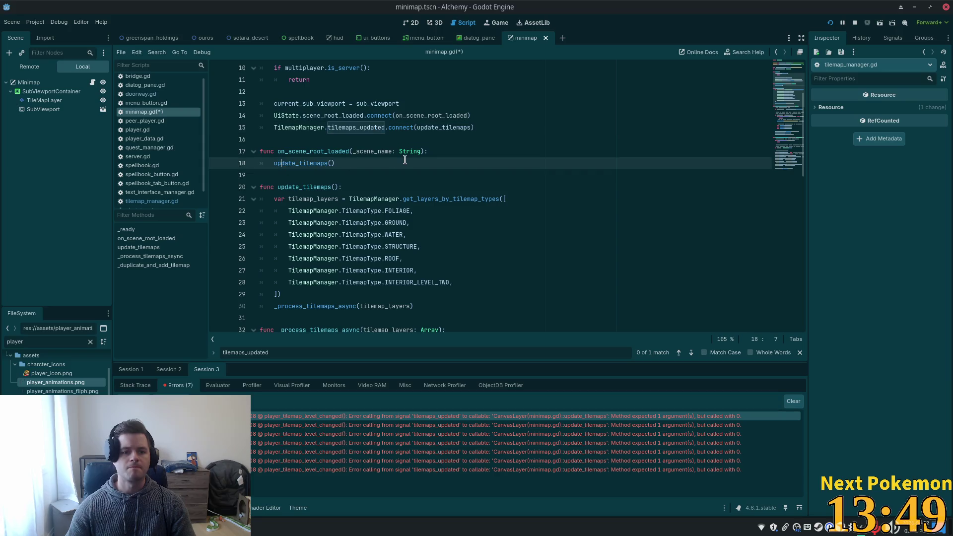
key(Up)
key(Left)
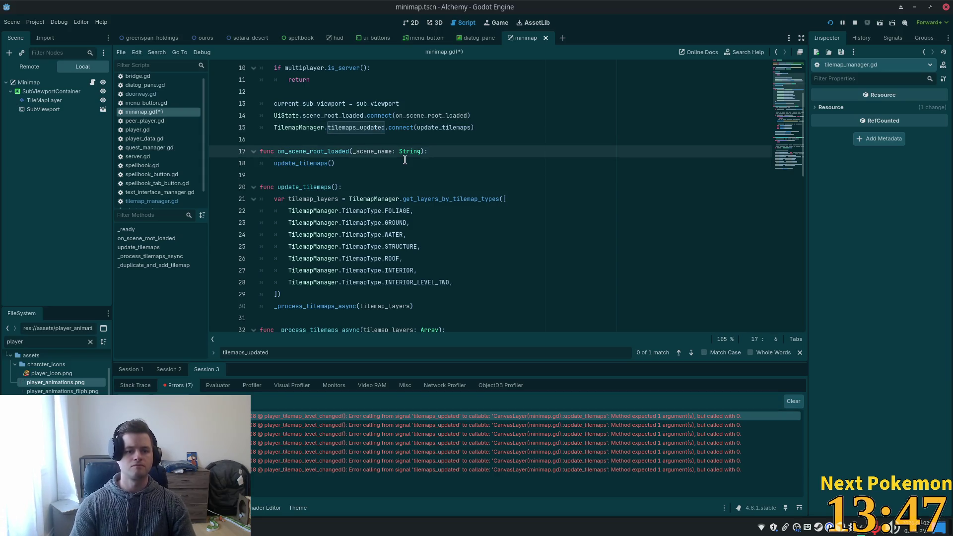
text(_)
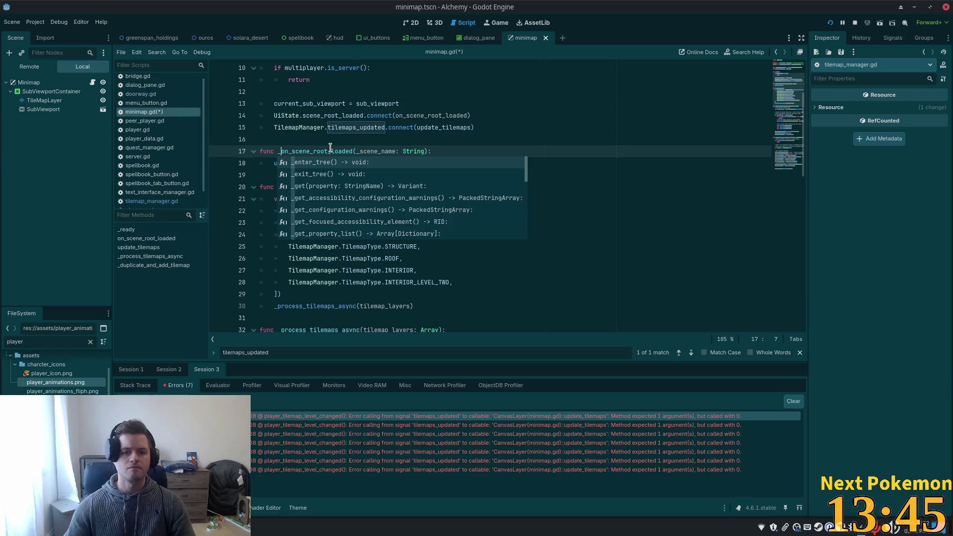
key(Escape)
double_click(417, 116)
text(_)
Declare a new function func _on_tilemaps_updated(): below the scene-loaded handler.
click(380, 162)
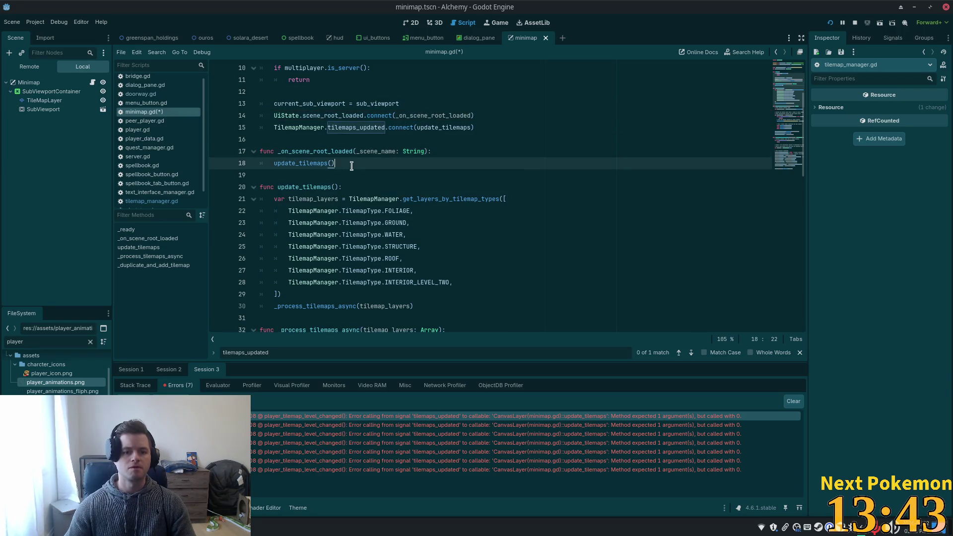
click(341, 172)
key(Return)
key(Return)
key(Up)
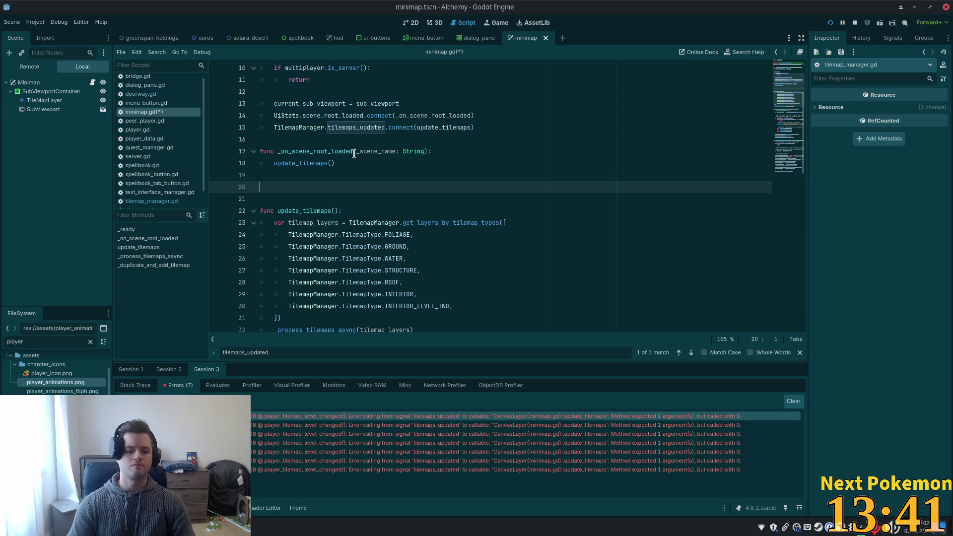
text(func)
key(Escape)
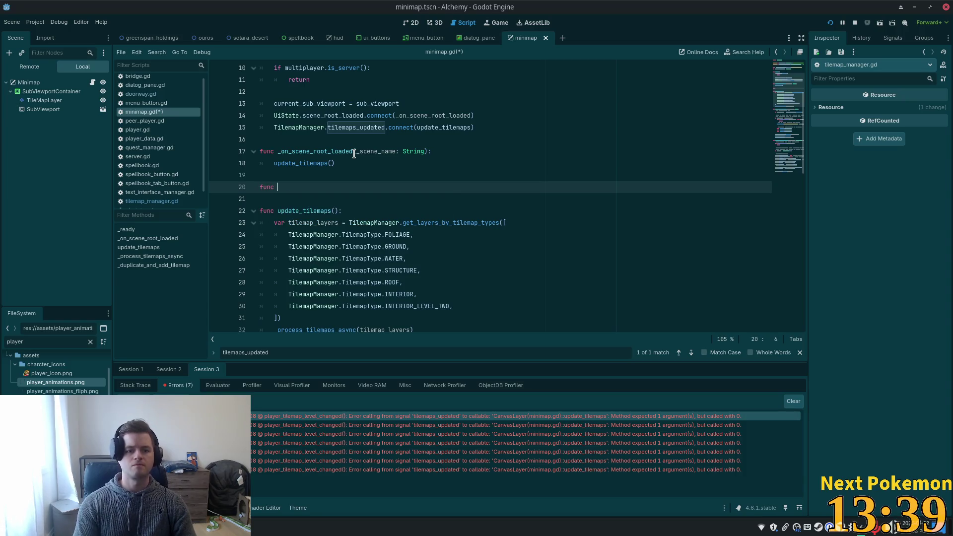
text(_on_)
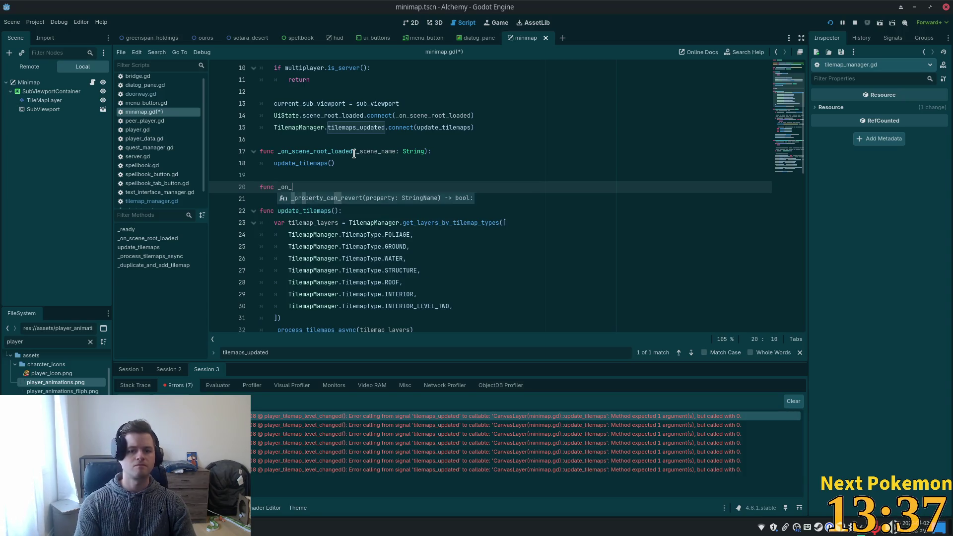
text(tilen)
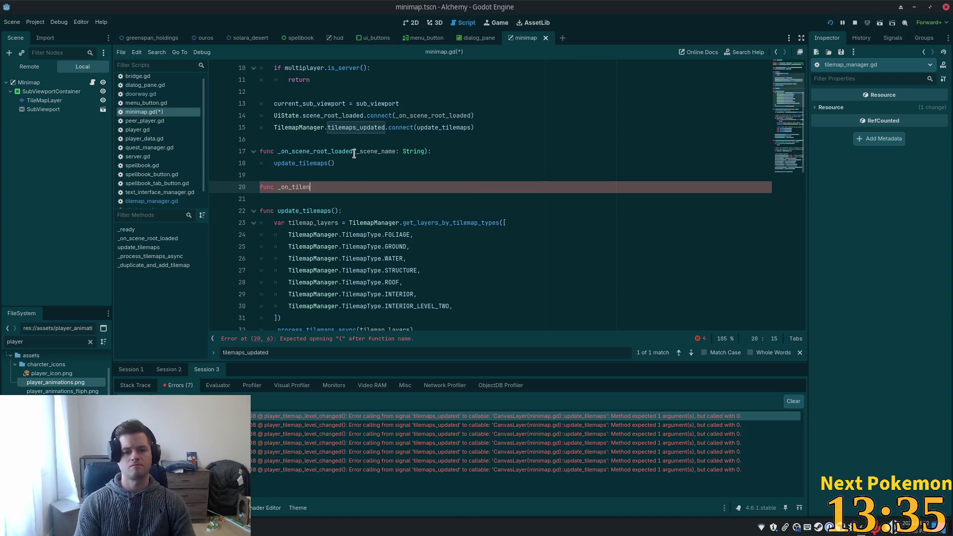
key(BackSpace)
text(s_u)
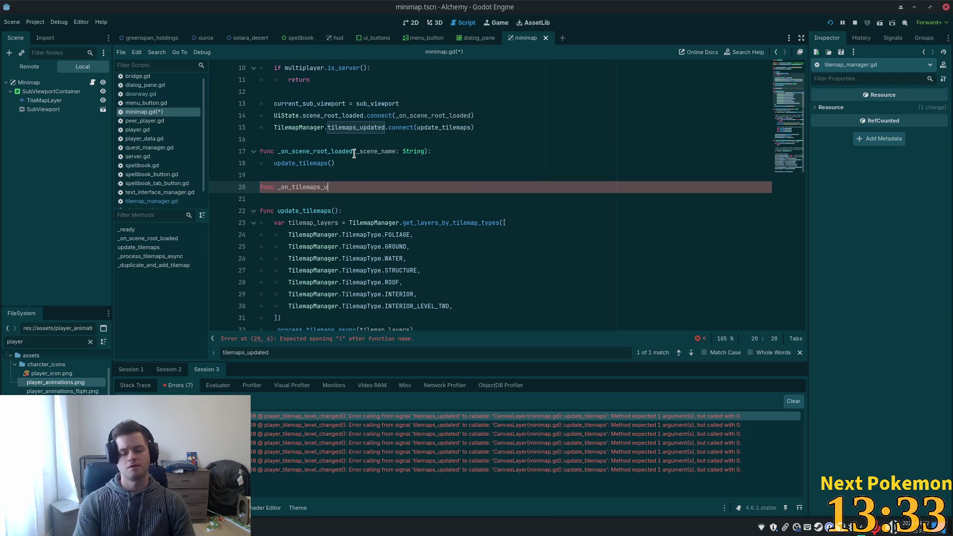
key(BackSpace)
key(BackSpace)
text(d())
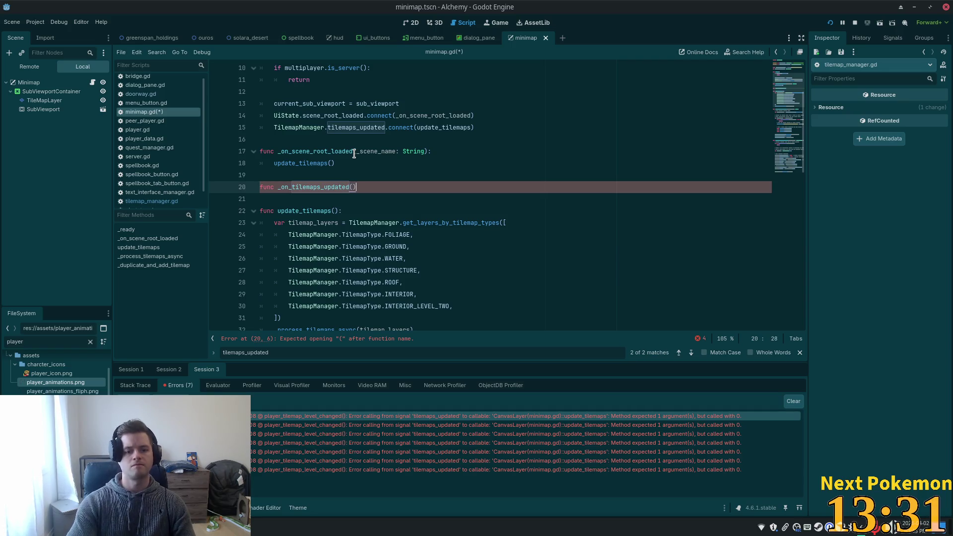
text(:)
key(Return)
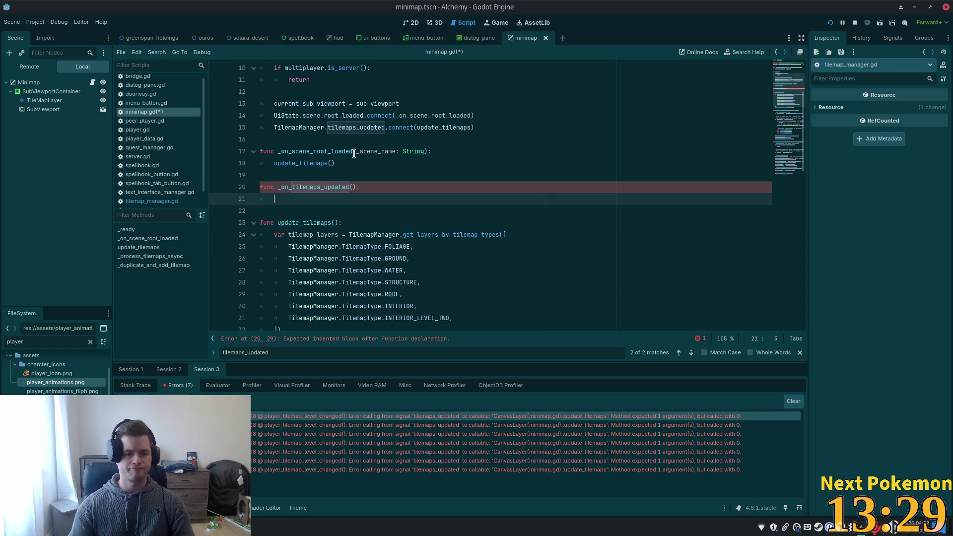
Copy the update_tilemaps() call into the body of _on_tilemaps_updated.
drag(336, 164, 272, 163)
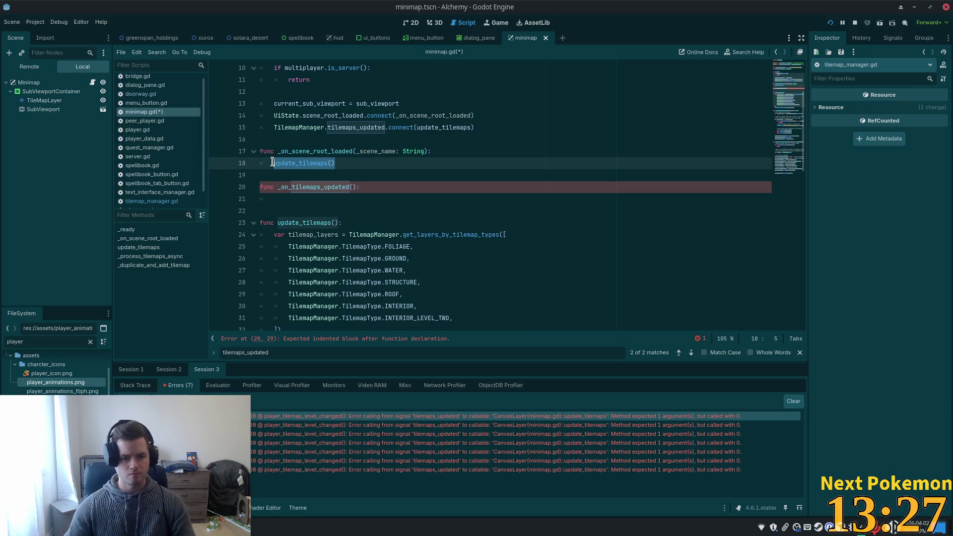
key(ctrl+c)
click(290, 196)
key(ctrl+v)
Connect tilemaps_updated to _on_tilemaps_updated on line 15 and save the script.
double_click(290, 187)
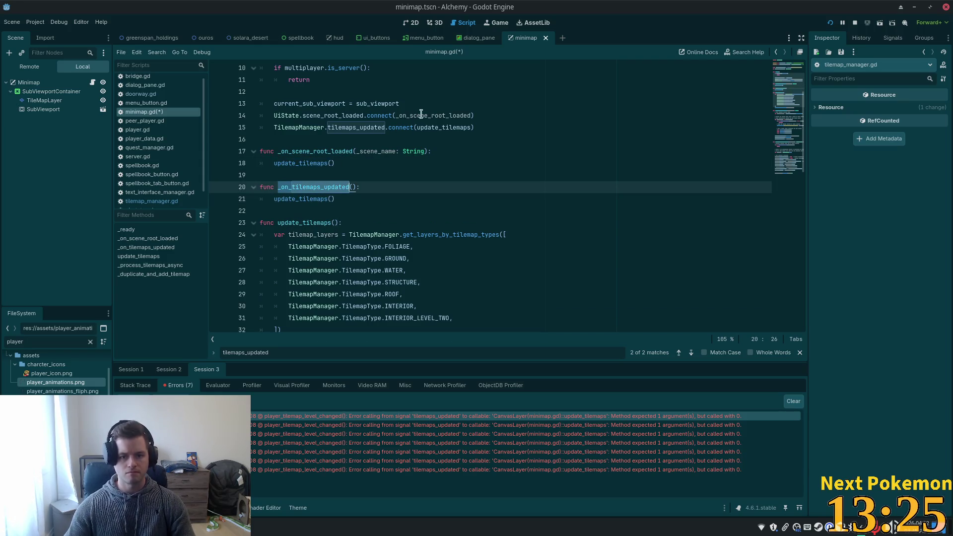
key(ctrl+c)
double_click(444, 127)
key(ctrl+v)
key(ctrl+s)
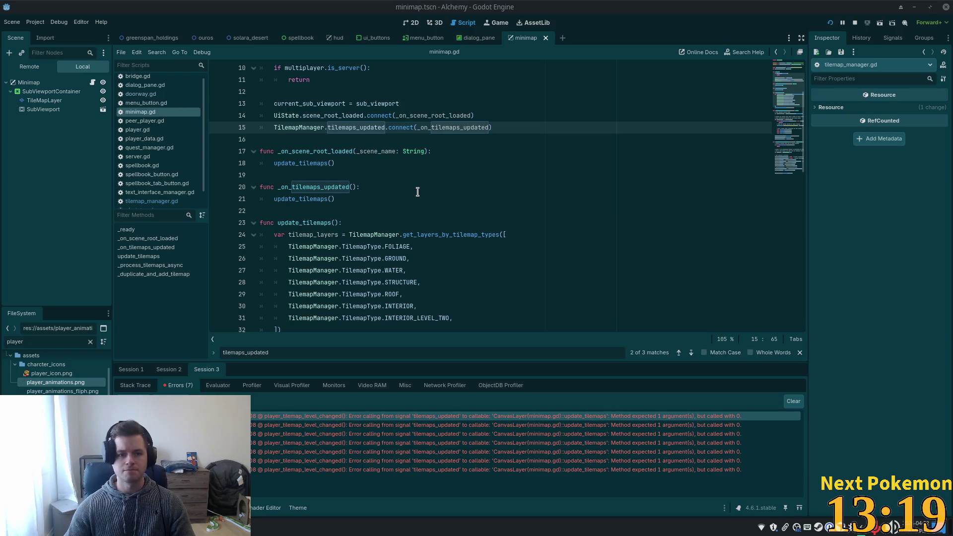
click(415, 174)
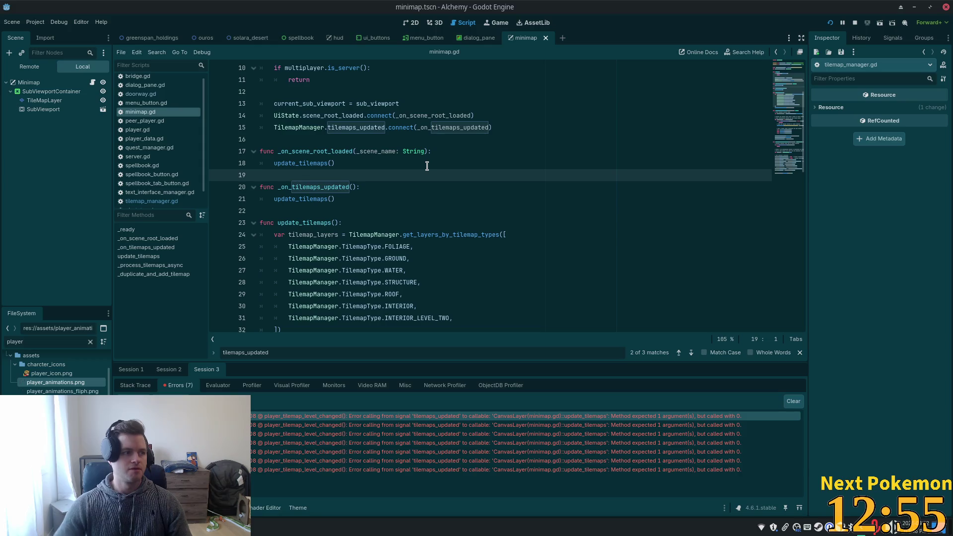
click(829, 23)
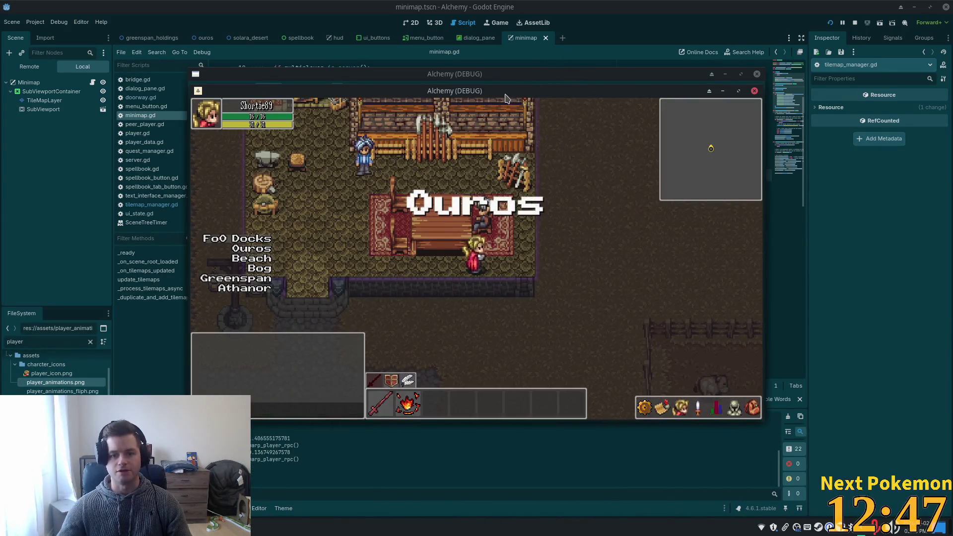
Move the game window left and walk the player repeatedly through the building doorway.
drag(505, 92, 335, 96)
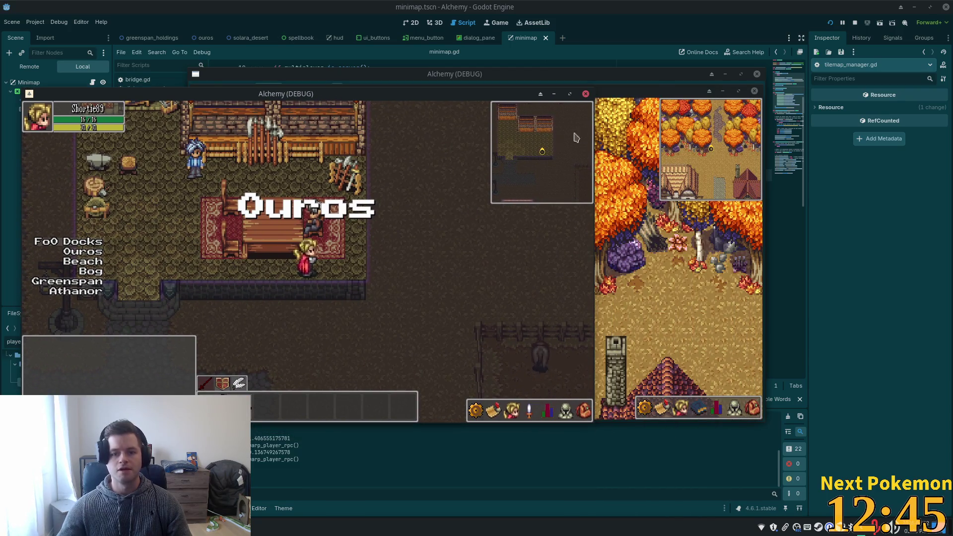
key(Down)
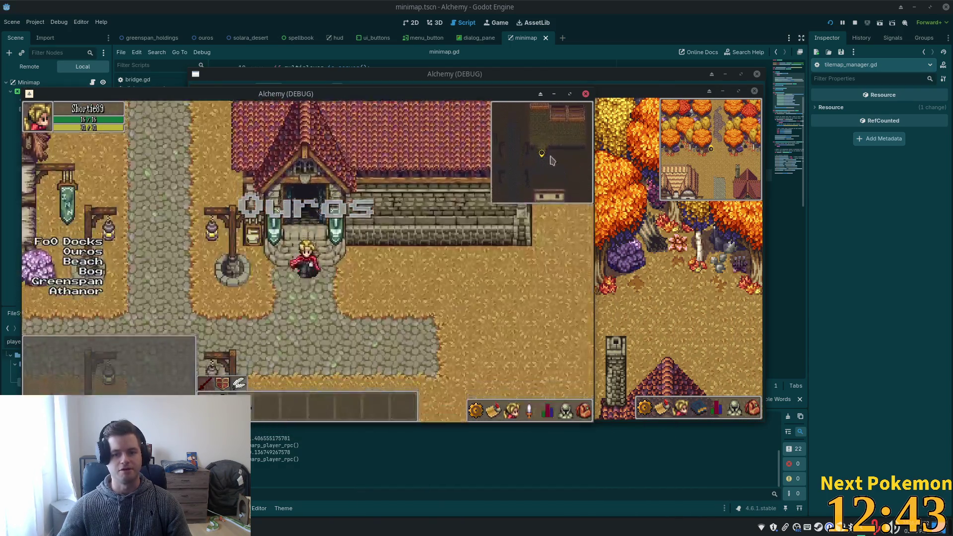
key(Down)
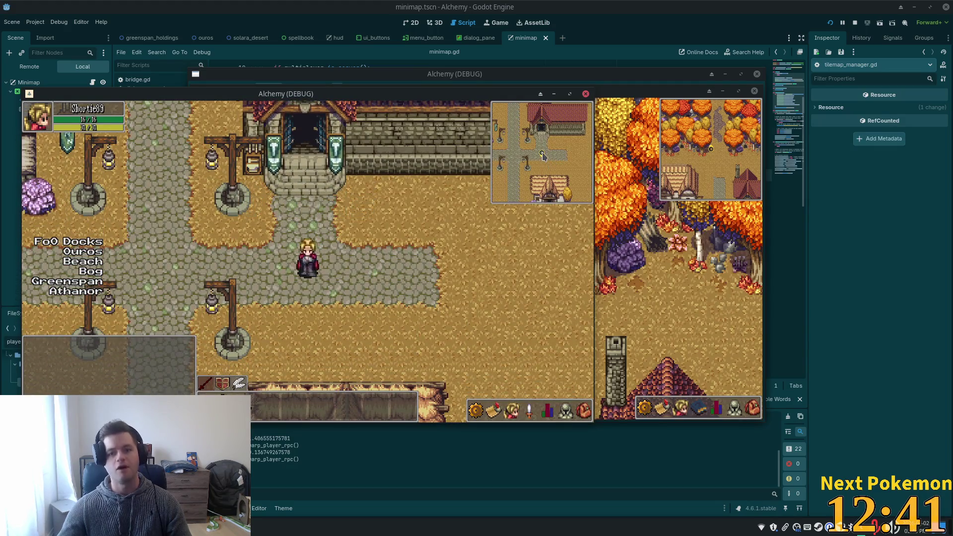
key(Up)
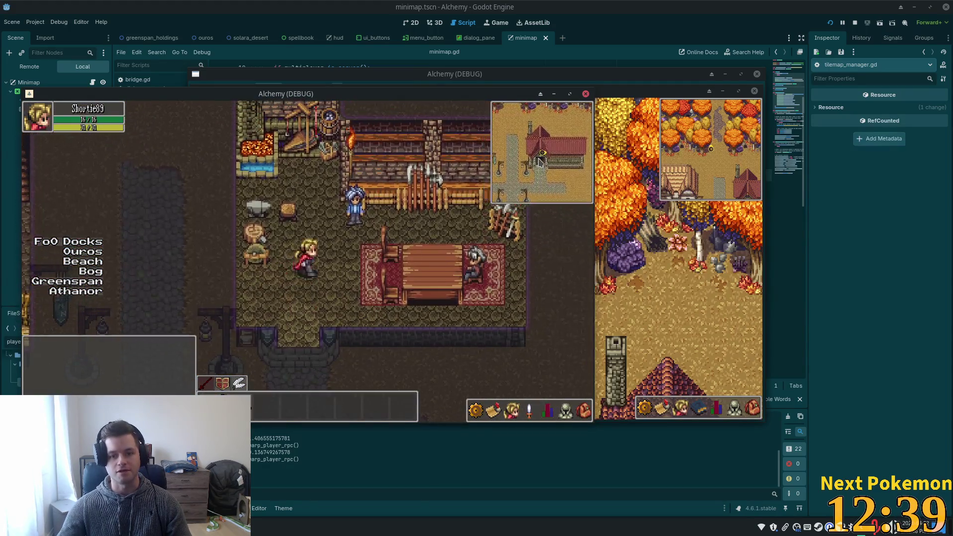
key(Right)
key(Down)
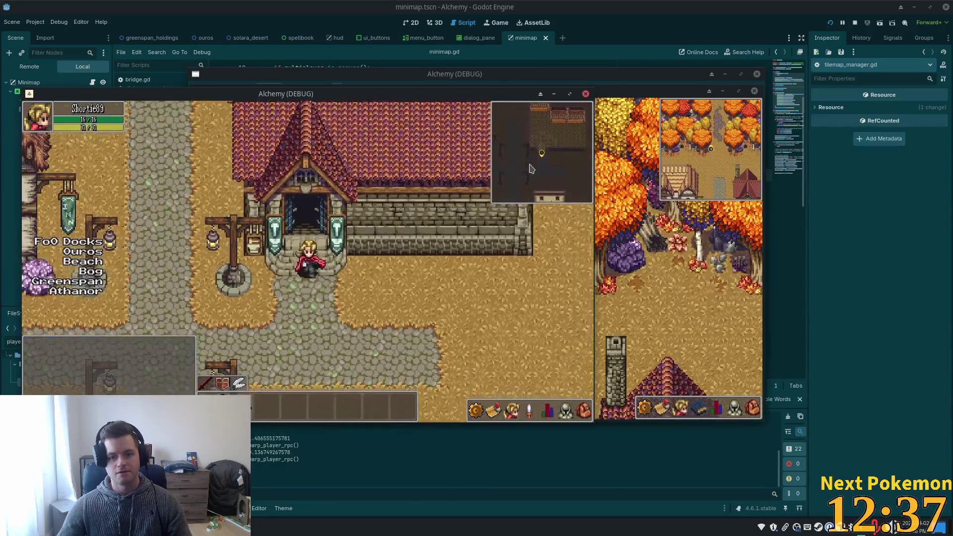
key(Up)
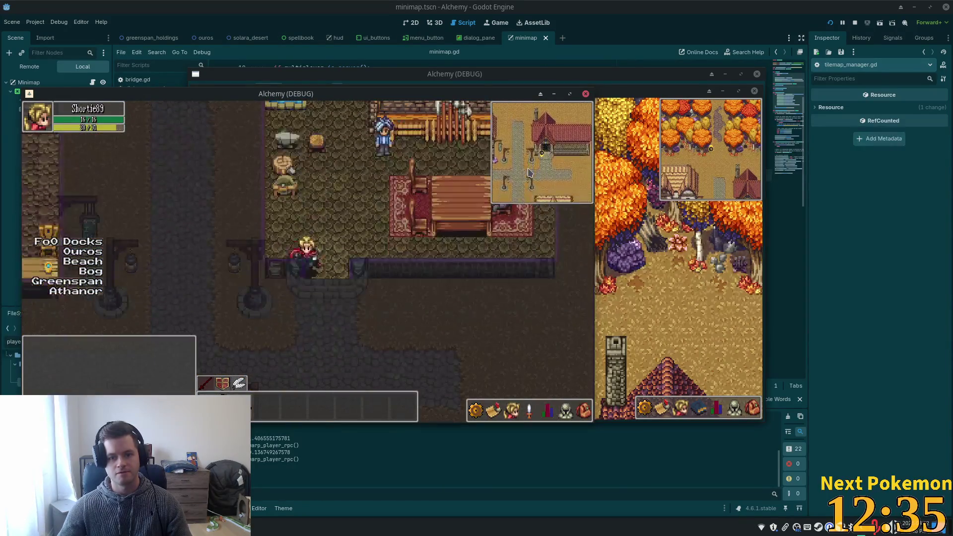
key(Down)
key(Up)
key(Down)
key(Up)
key(Down)
key(Up)
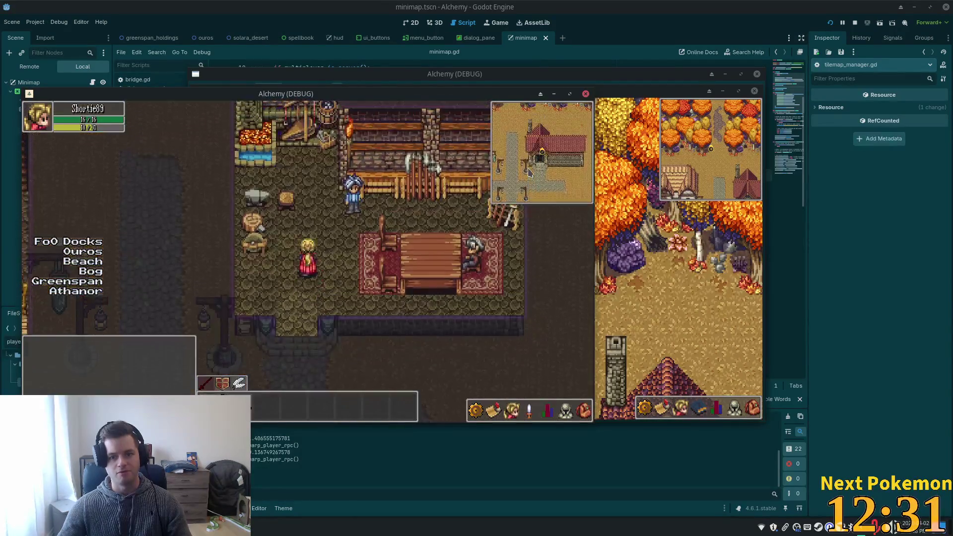
key(Down)
key(Up)
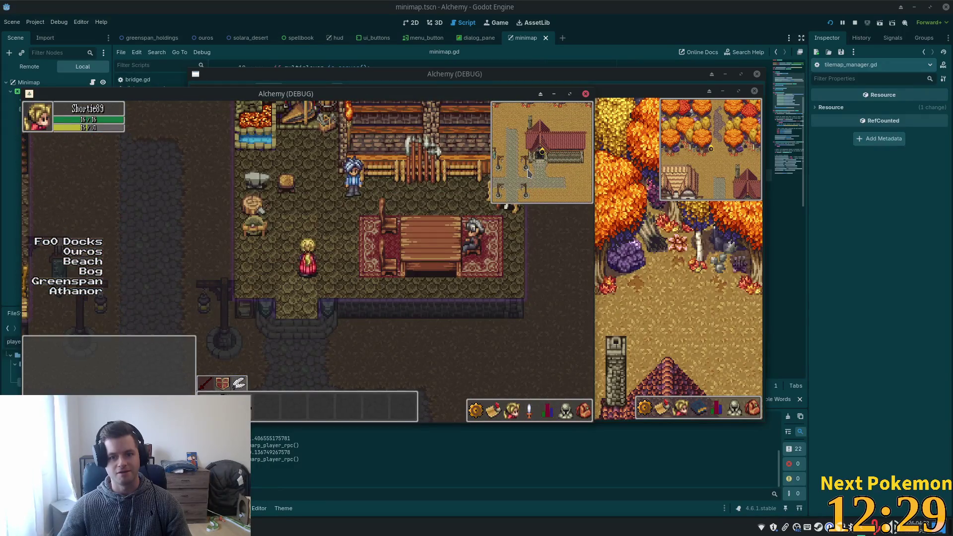
key(Down)
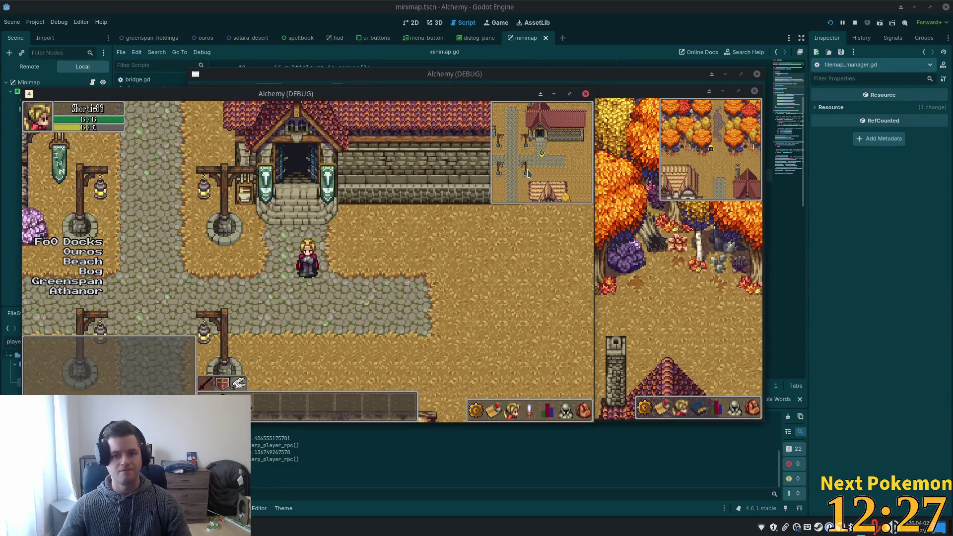
Walk the player along the street into the tavern, around inside, and back out.
key(Left)
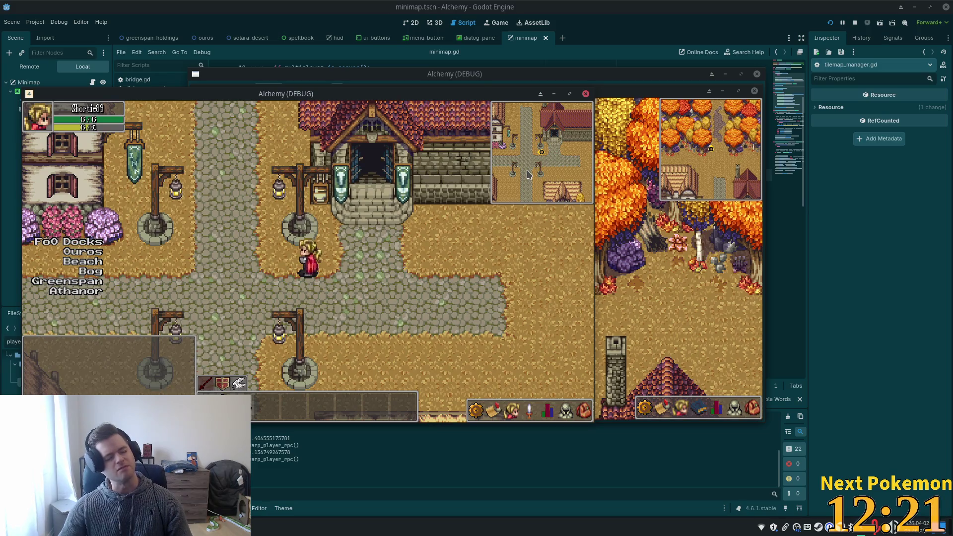
key(Right)
key(Up)
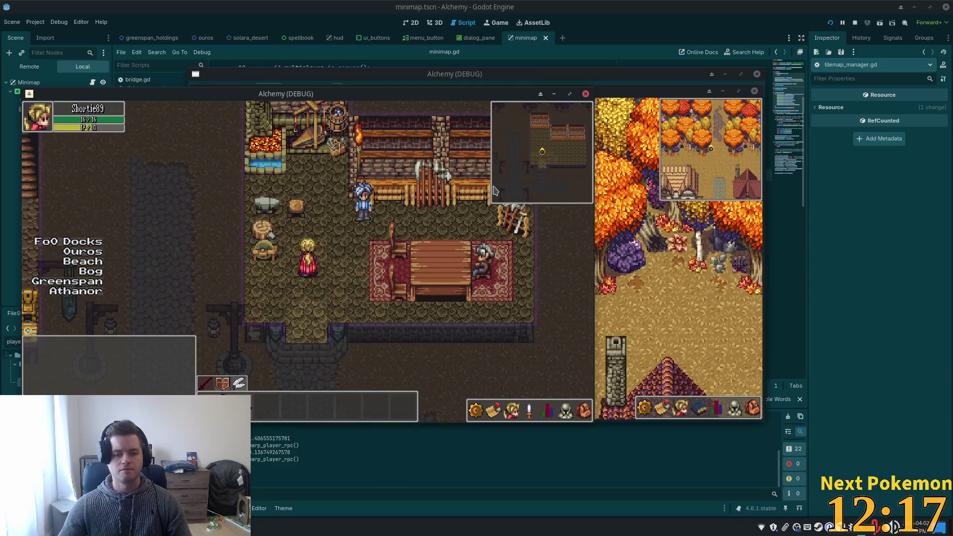
key(Left)
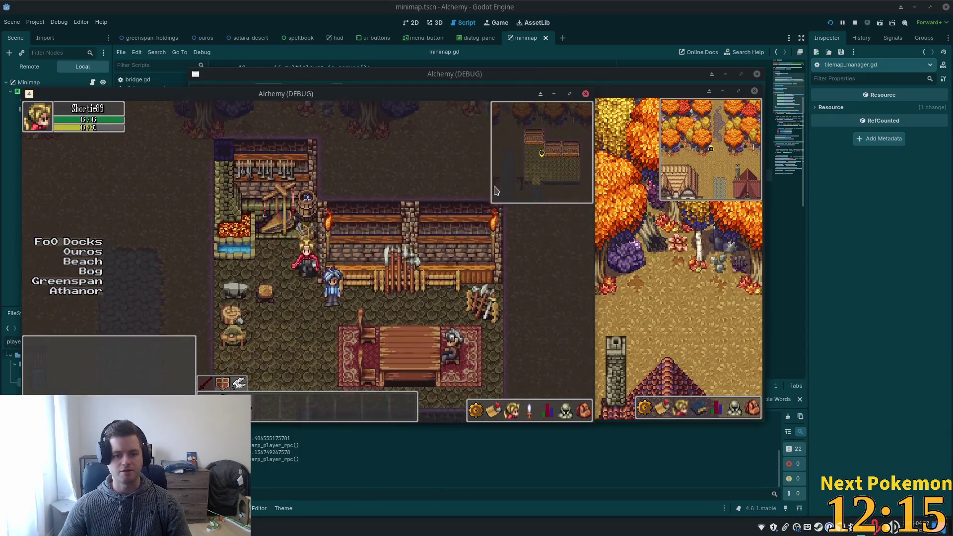
key(Down)
key(Right)
key(Right)
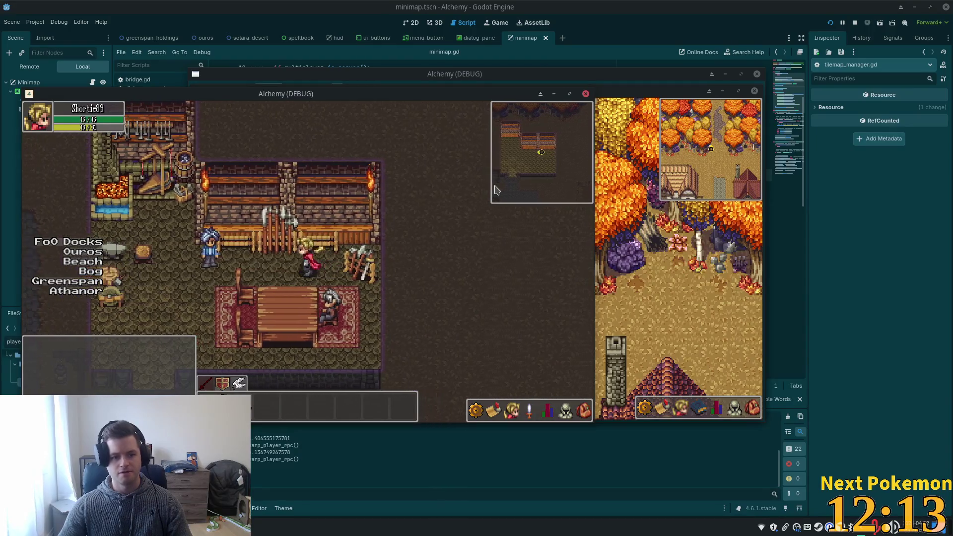
key(Down)
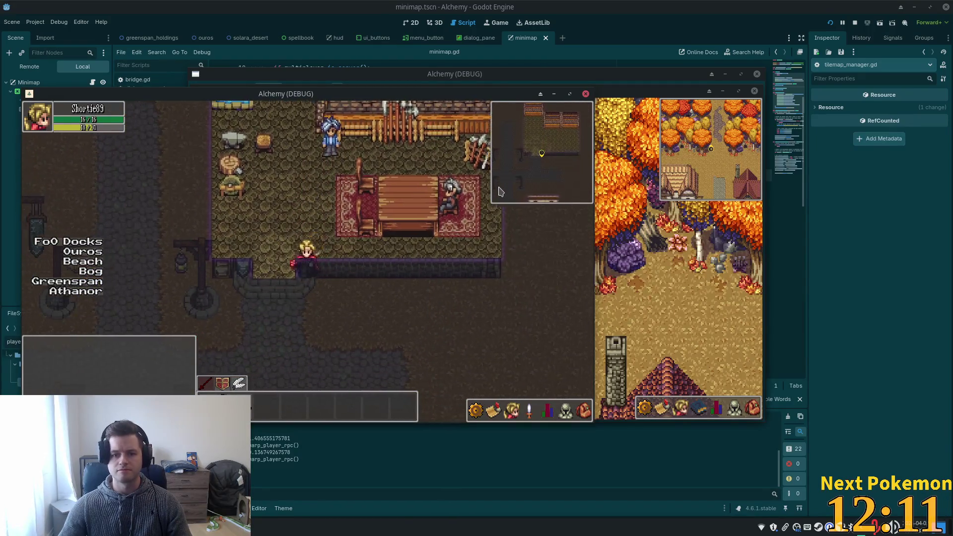
key(Down)
key(Left)
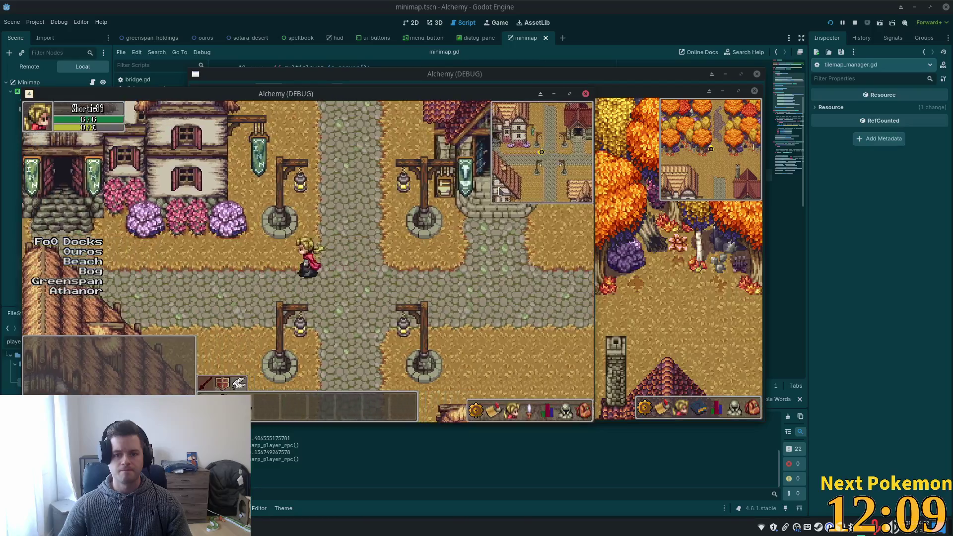
key(Left)
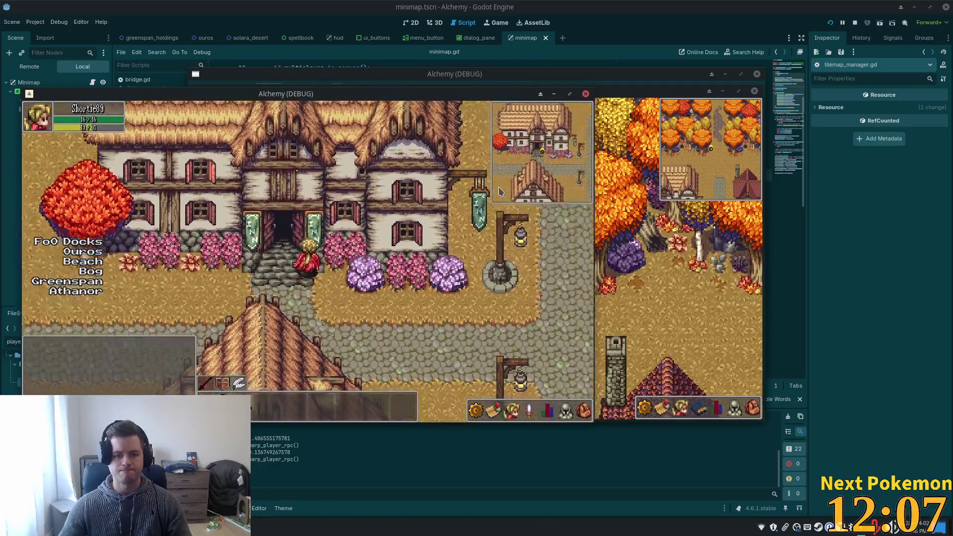
key(Up)
key(Up)
key(Left)
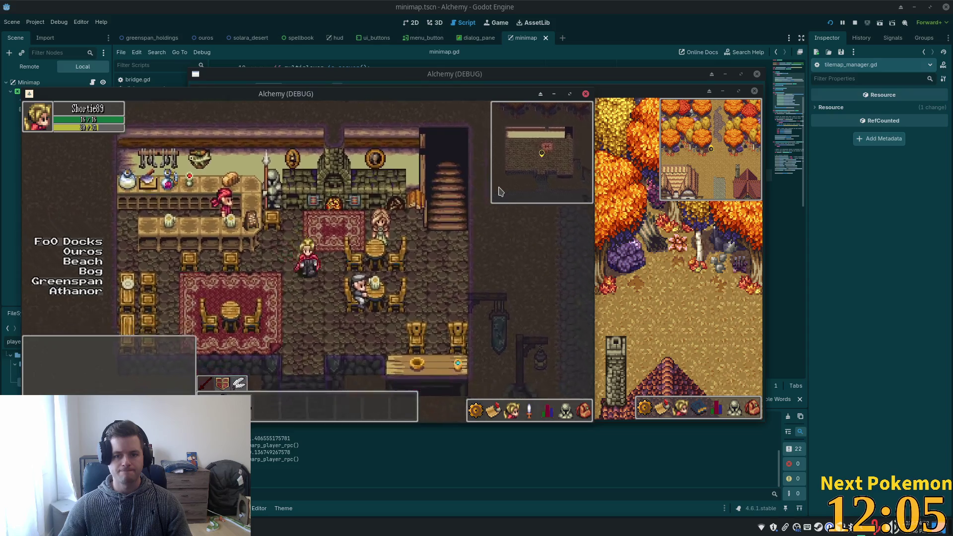
key(Down)
key(Down)
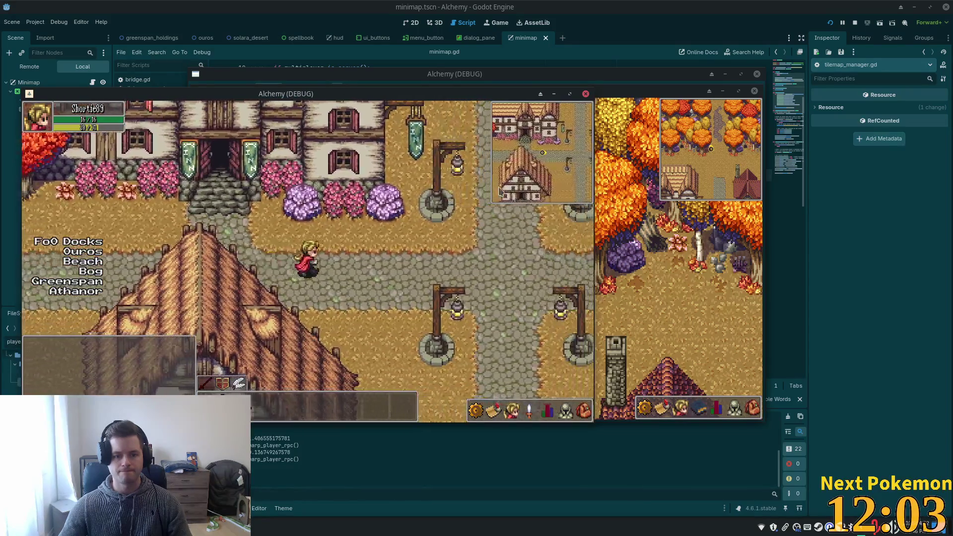
key(Down)
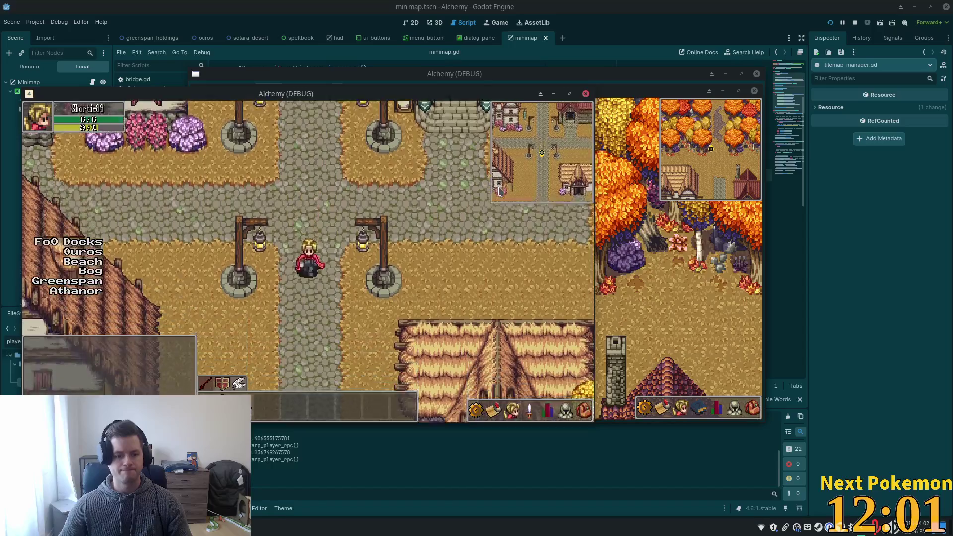
key(Down)
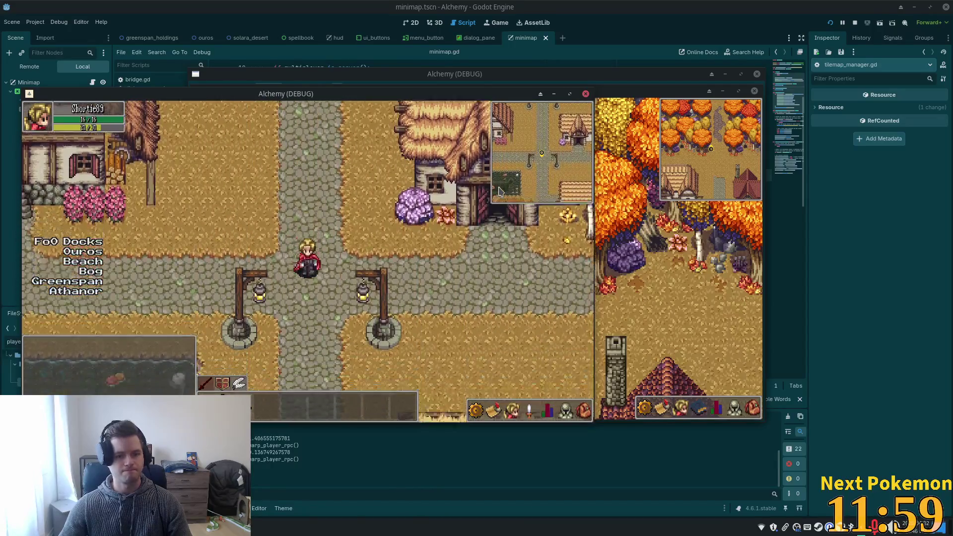
Walk down the cliff stairs into the Fields of Ouros, then back up into the red-roofed building.
key(Right)
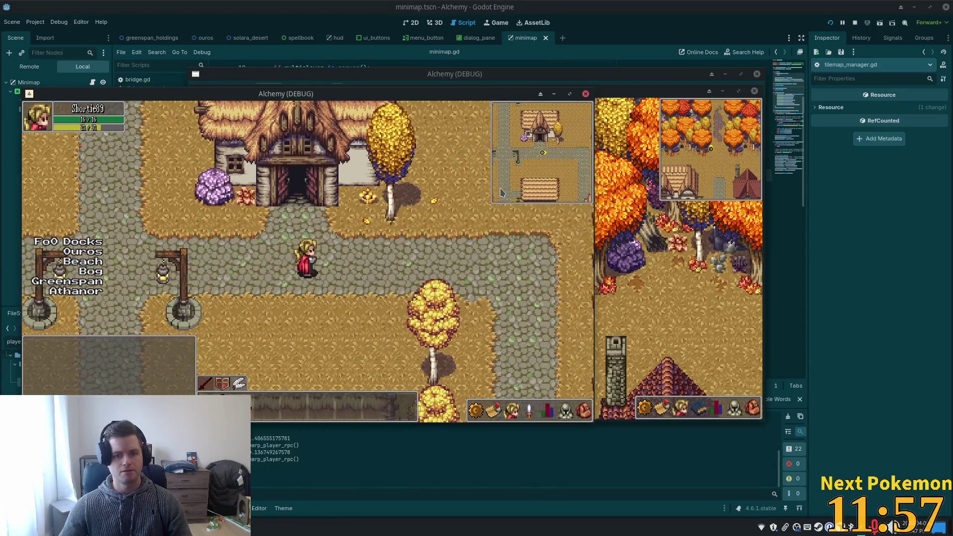
key(Left)
key(Left)
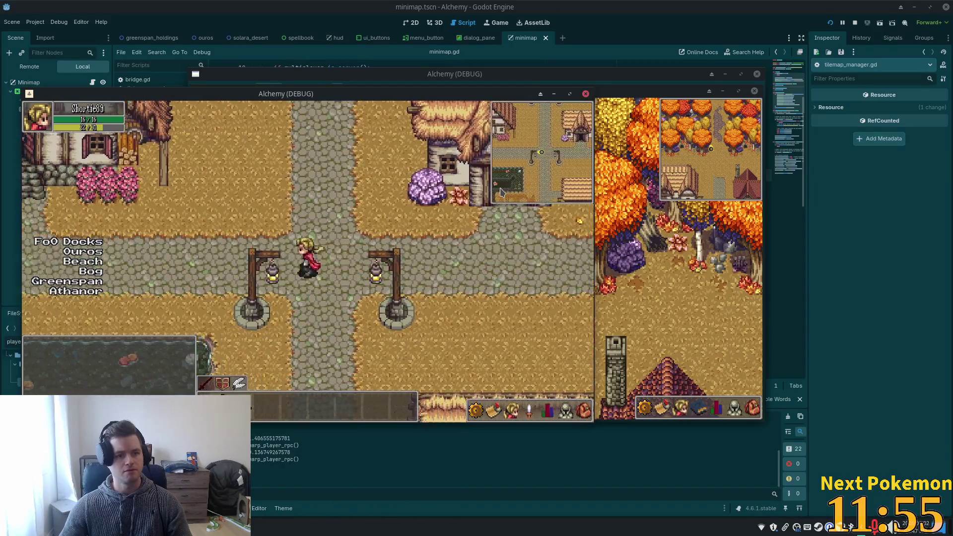
key(Left)
key(Up)
key(Down)
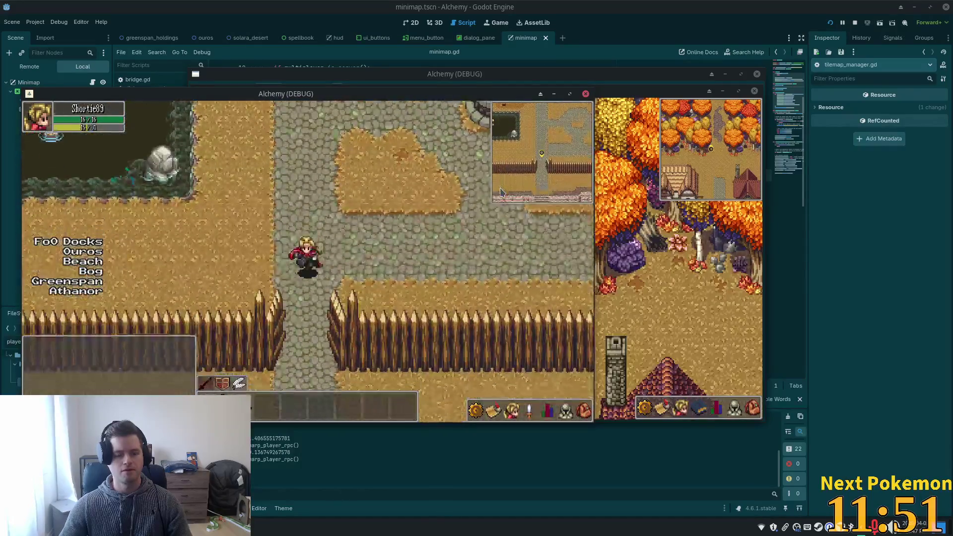
key(Down)
key(Down)
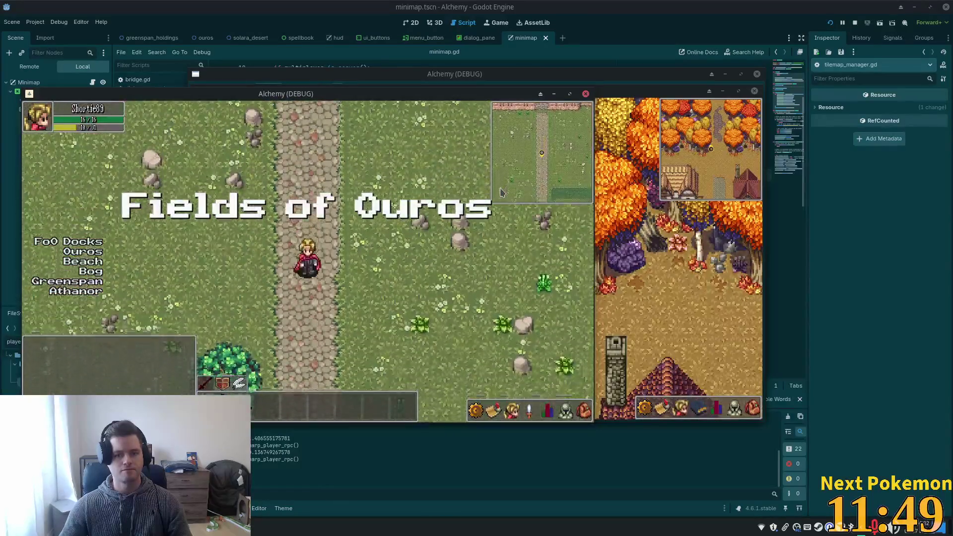
key(Down)
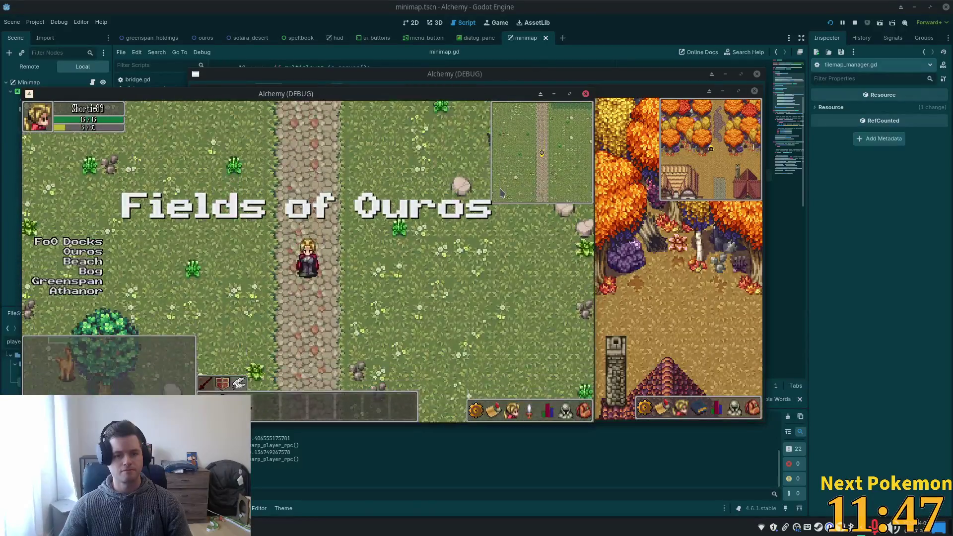
key(Up)
key(Up)
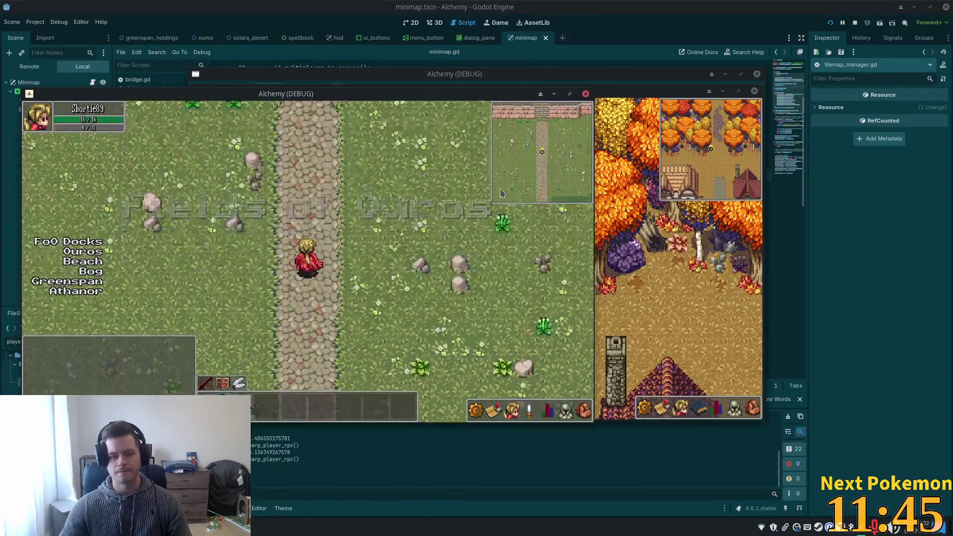
key(Up)
key(Up)
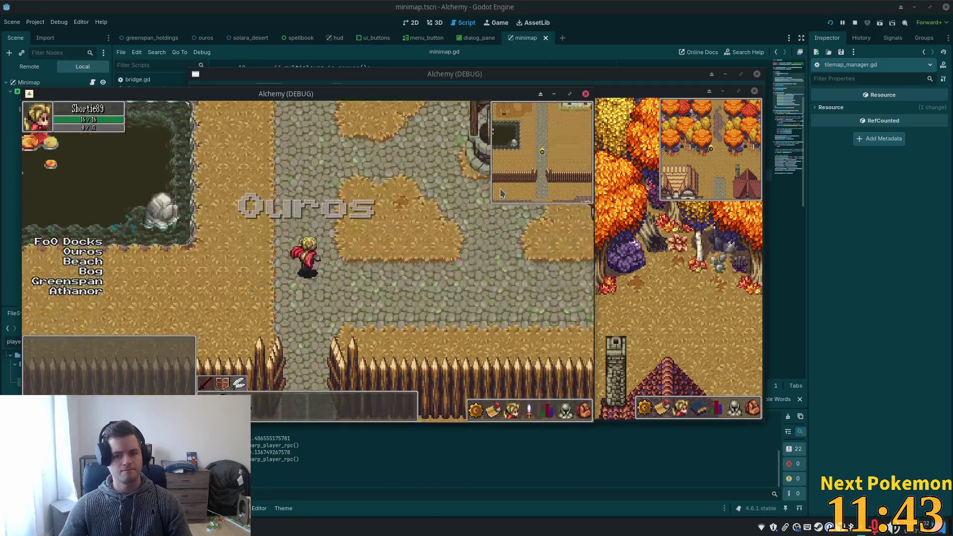
key(Up)
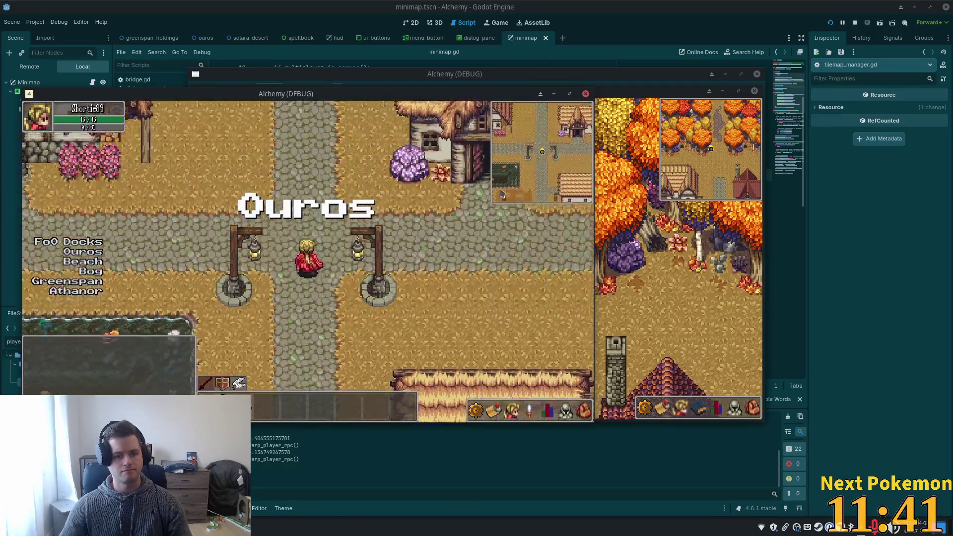
key(Up)
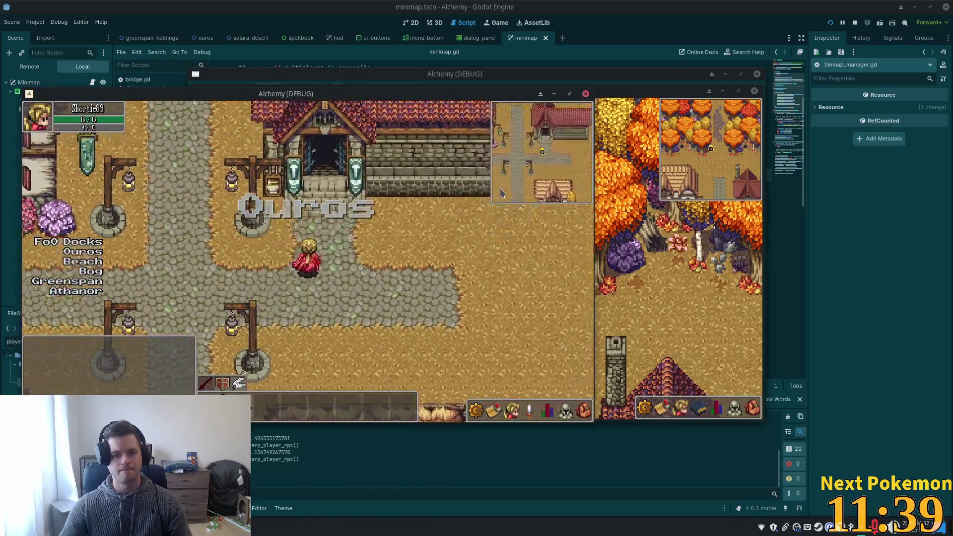
key(Up)
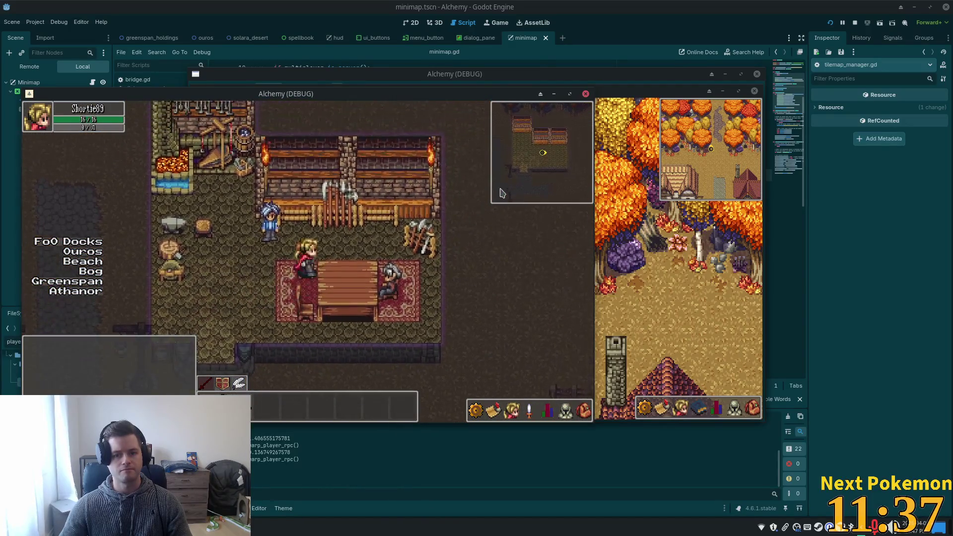
Walk left past the lamp posts and behind the inn roof, across the stone bridge and back.
key(Down)
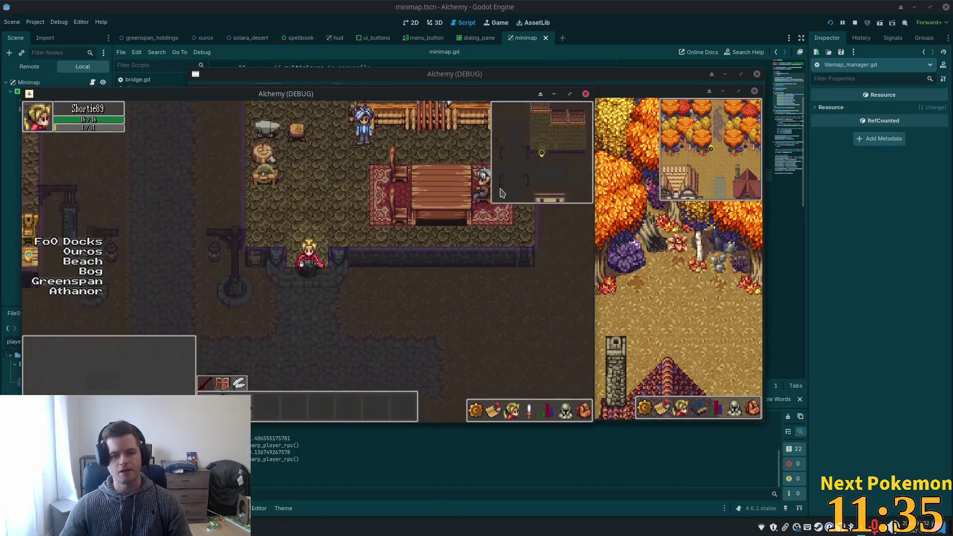
key(Down)
key(Left)
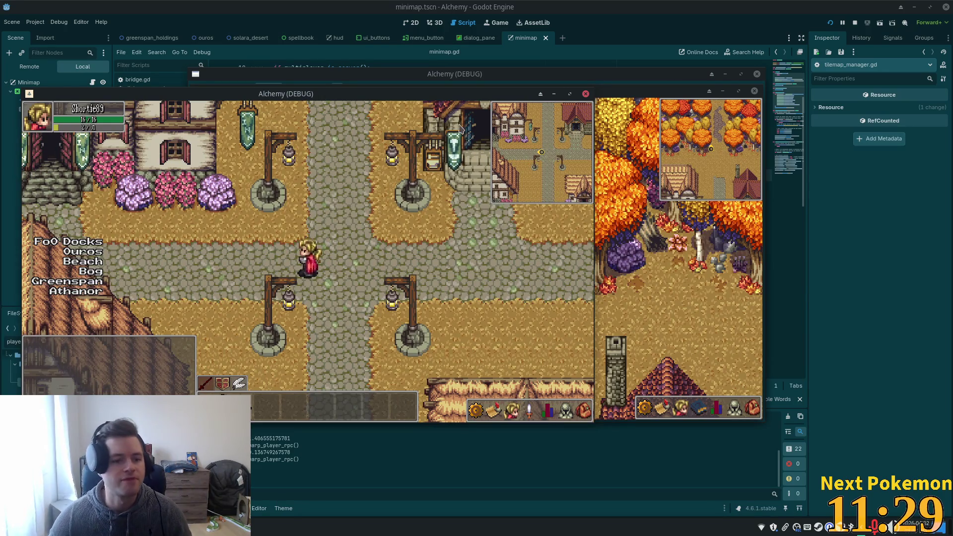
key(Left)
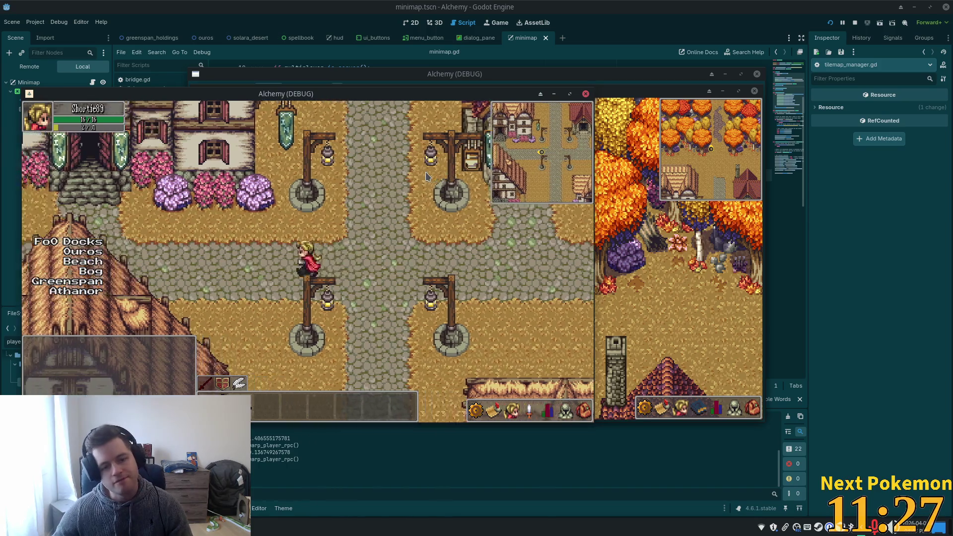
key(Left)
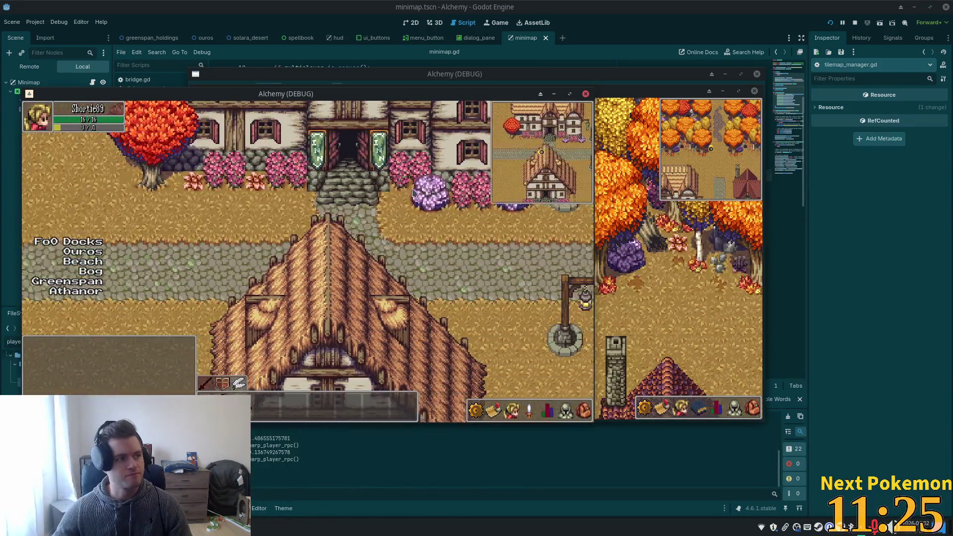
key(Left)
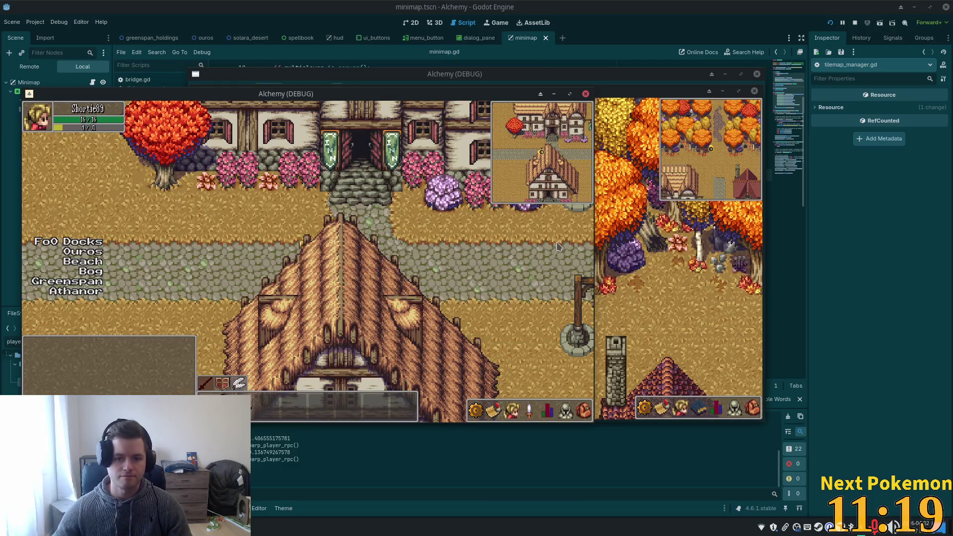
key(Left)
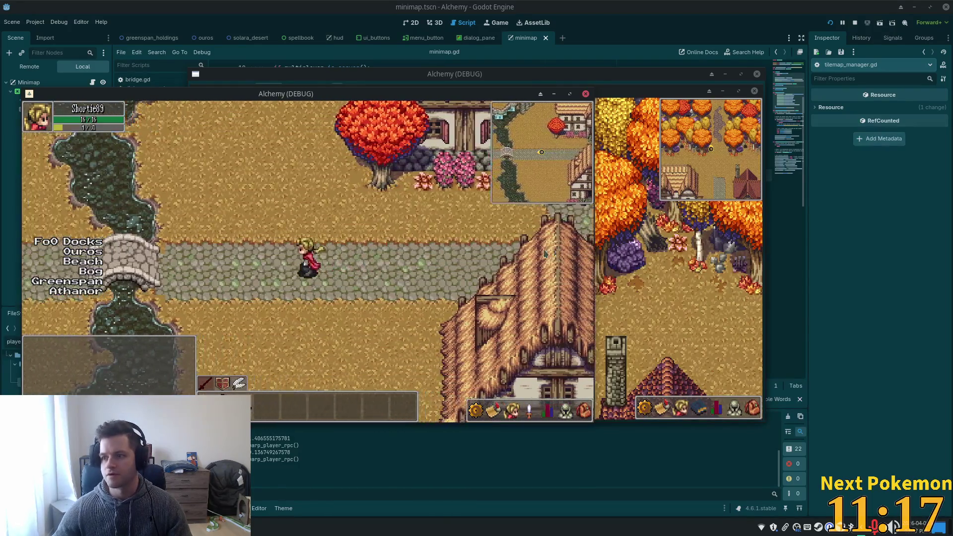
key(Left)
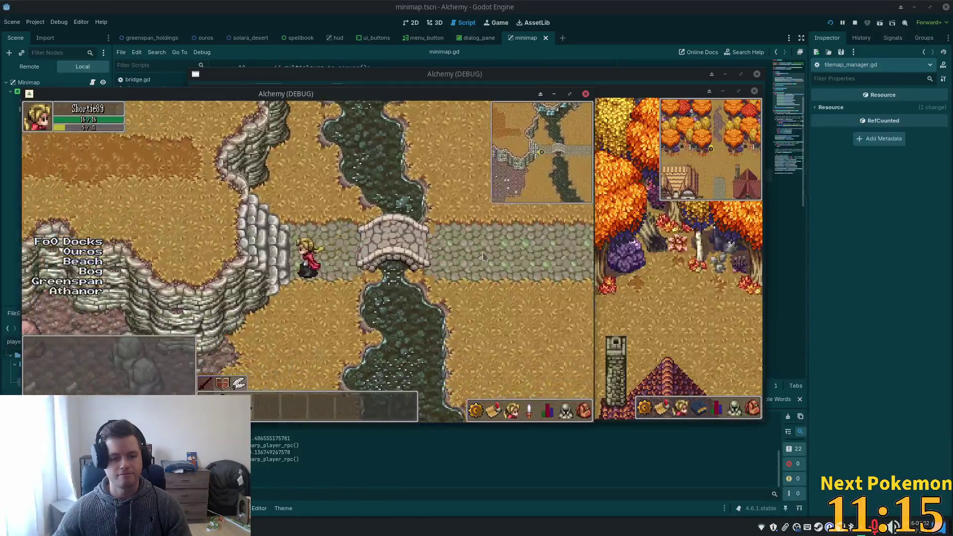
key(Up)
key(Down)
key(Right)
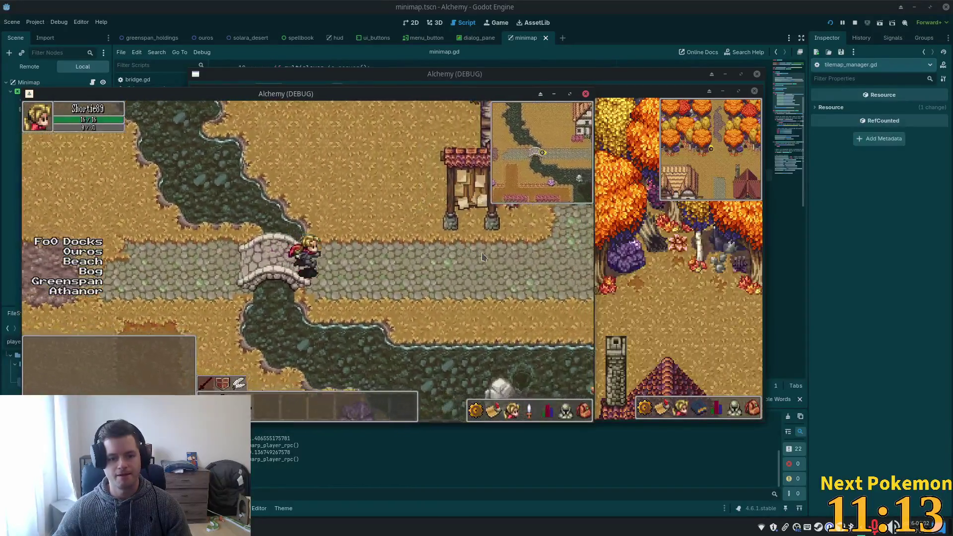
key(Right)
Climb the house stairs, circle the red-roofed building's door and lantern post, then stop the game.
key(Up)
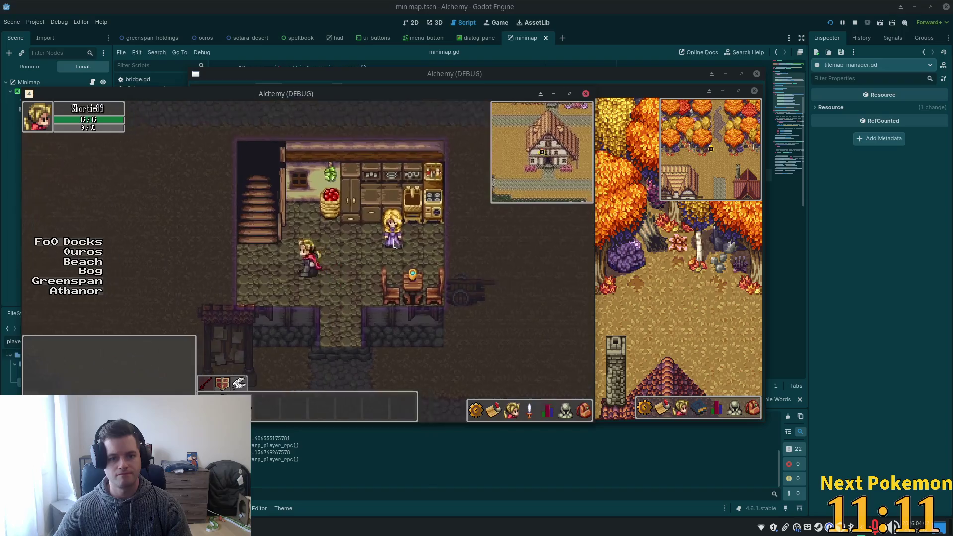
key(Left)
key(Up)
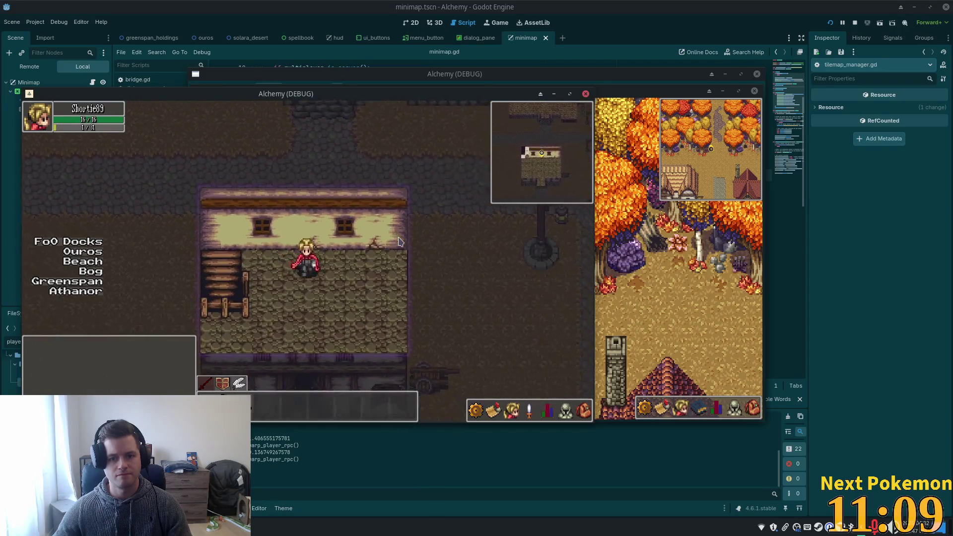
key(Left)
key(Down)
key(Down)
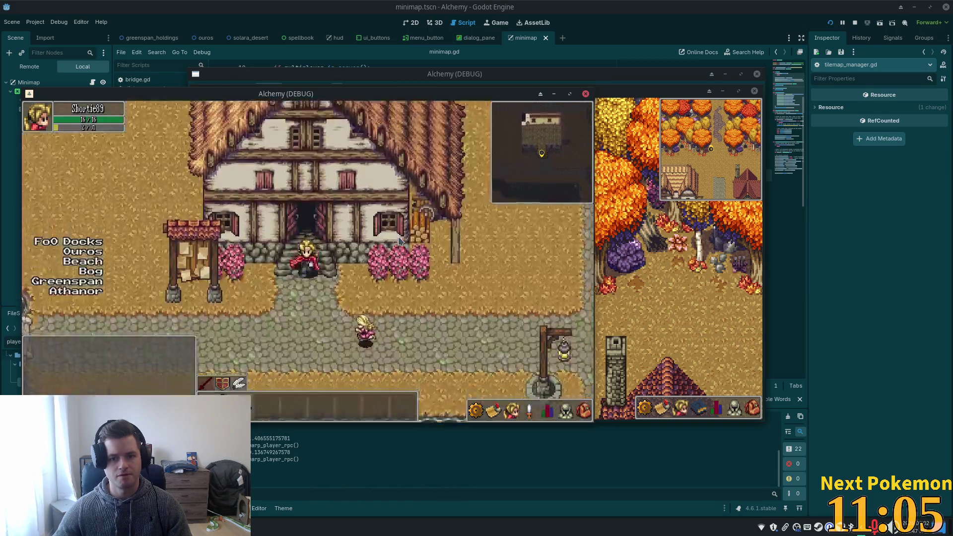
key(Down)
key(Right)
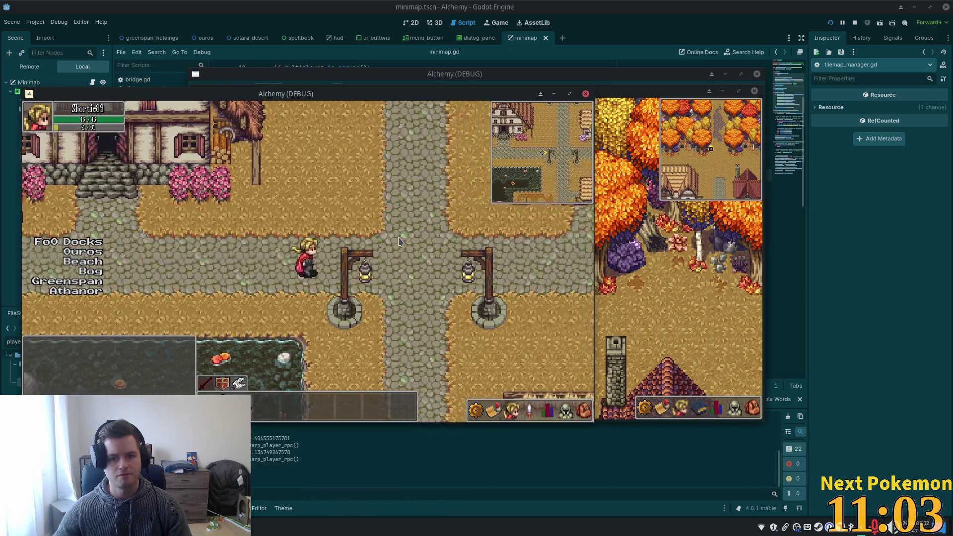
key(Right)
key(Up)
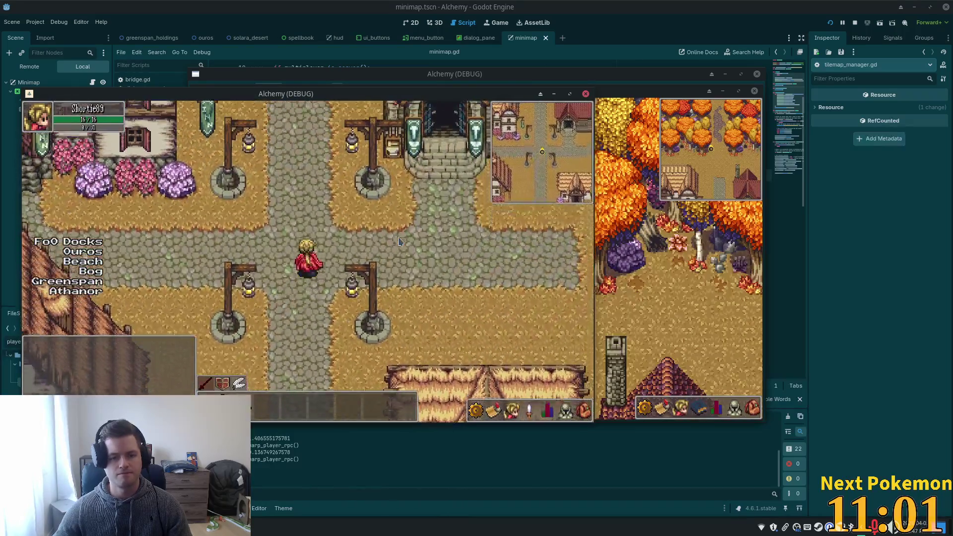
key(Up)
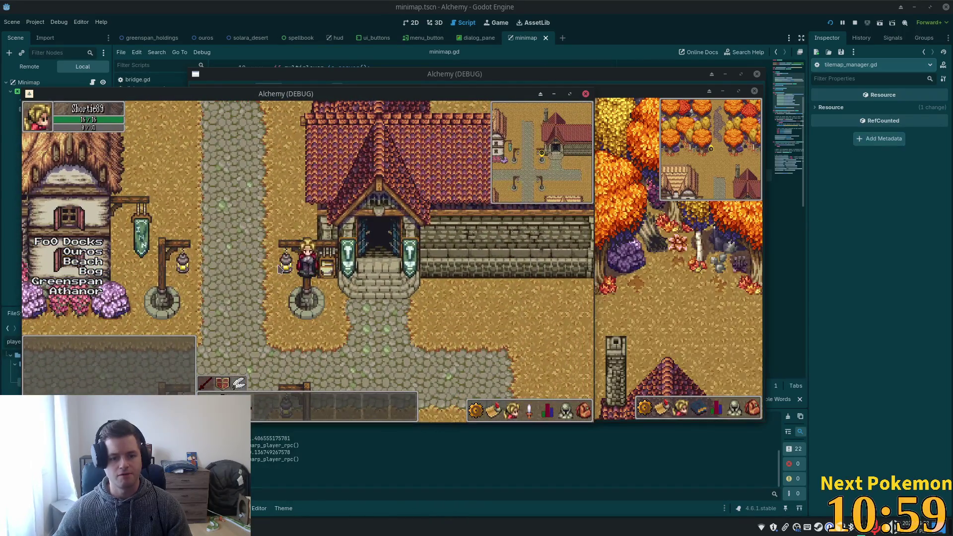
key(Left)
key(Down)
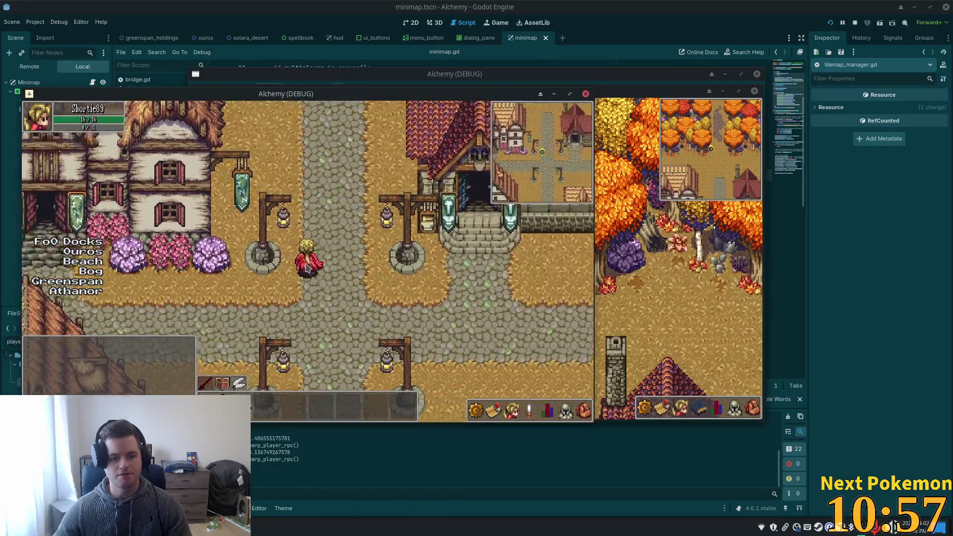
key(Up)
key(Right)
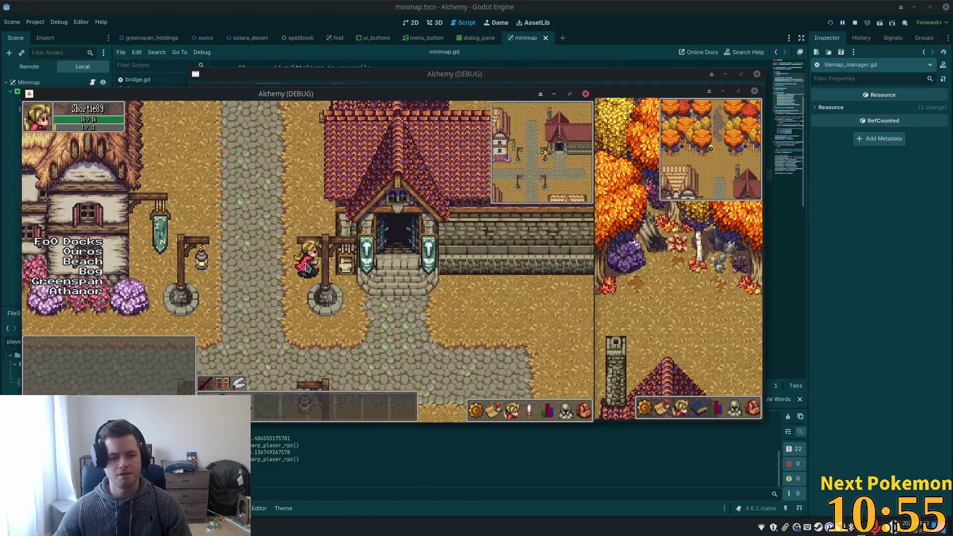
key(Down)
key(Left)
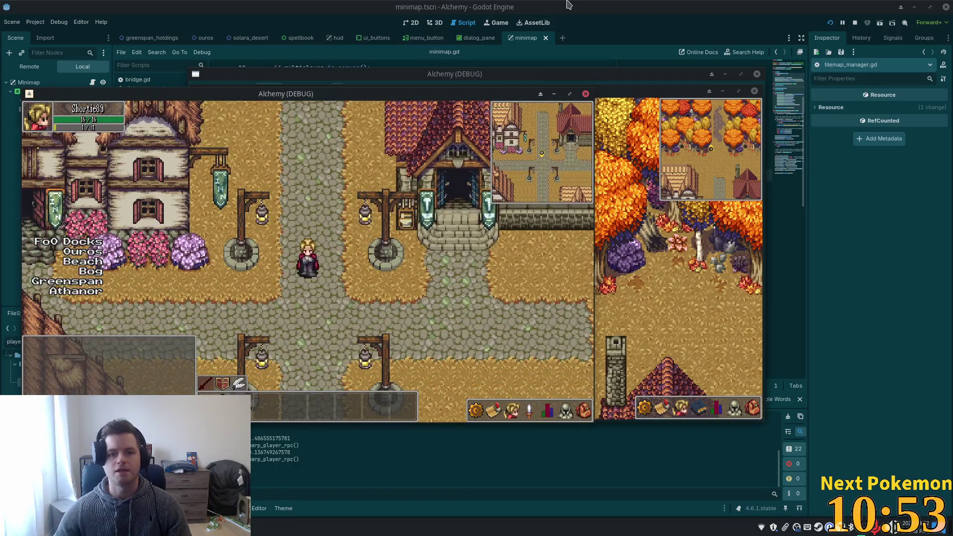
key(F8)
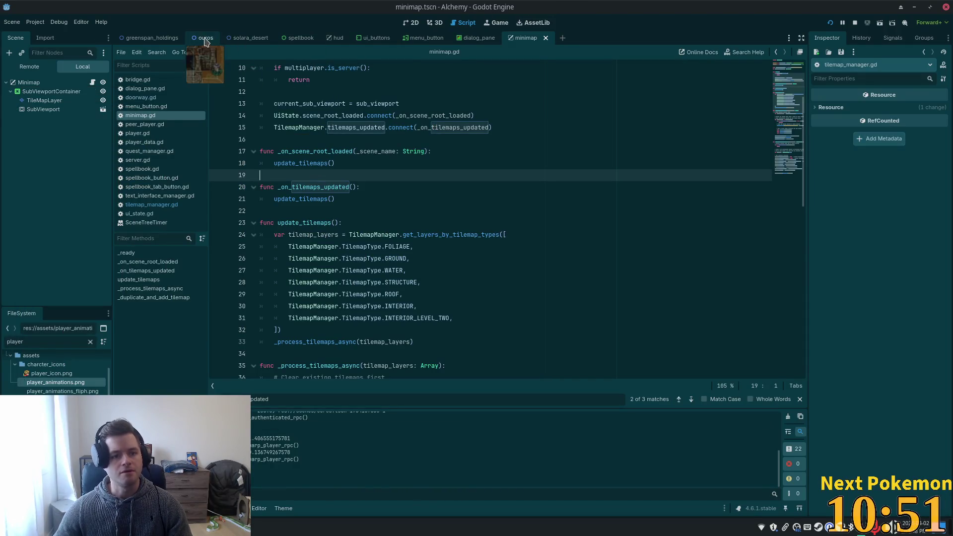
Open the ouros scene in 2D and frame the street between the inn and red-roofed building.
click(204, 38)
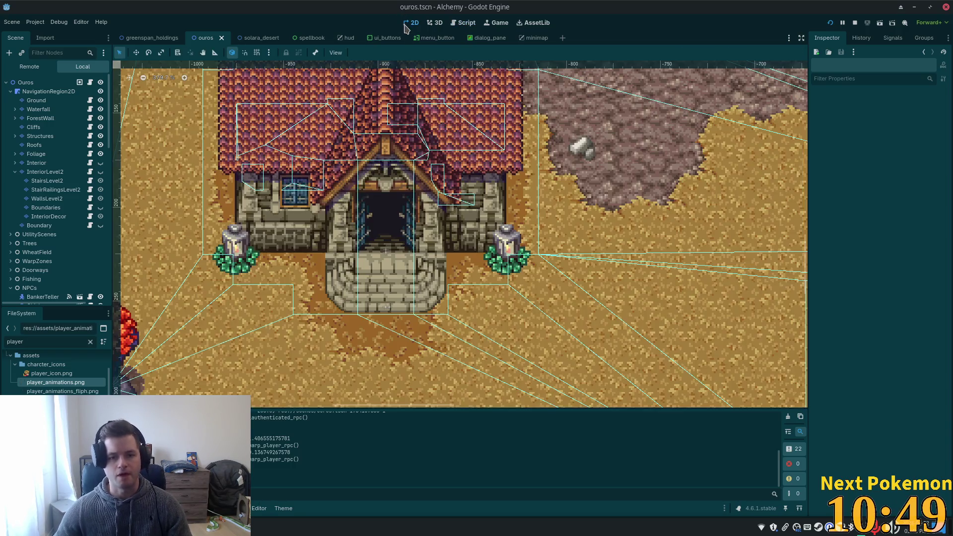
click(411, 23)
scroll(424, 155, down, 5)
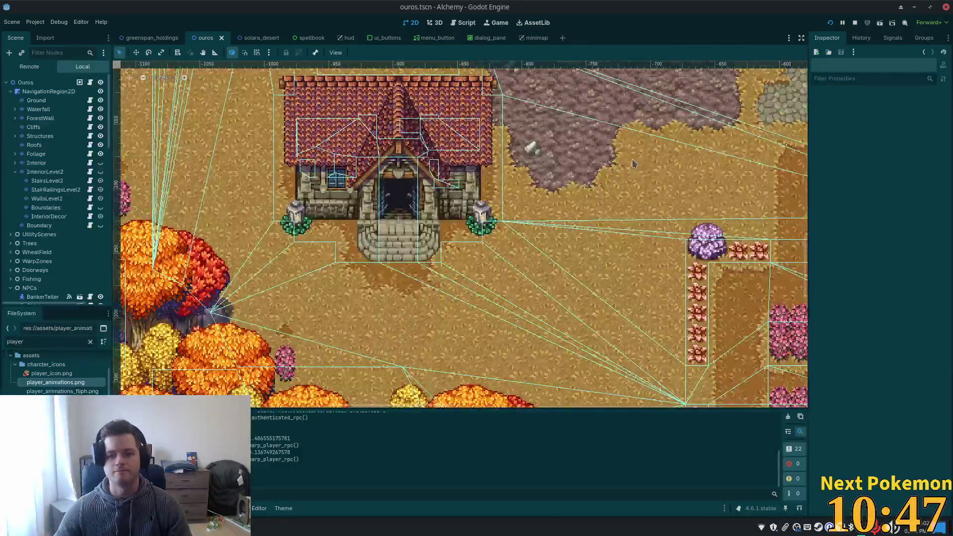
scroll(227, 368, down, 4)
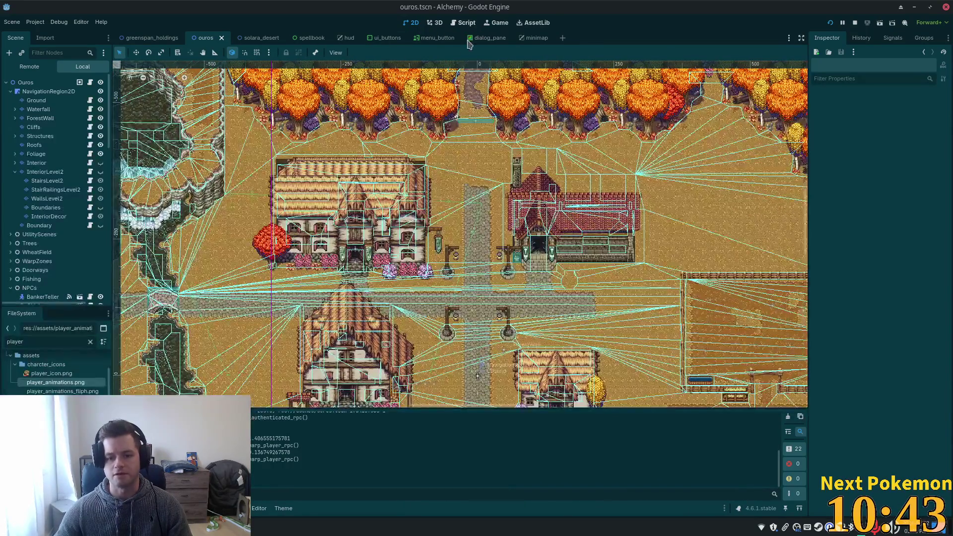
scroll(469, 221, up, 5)
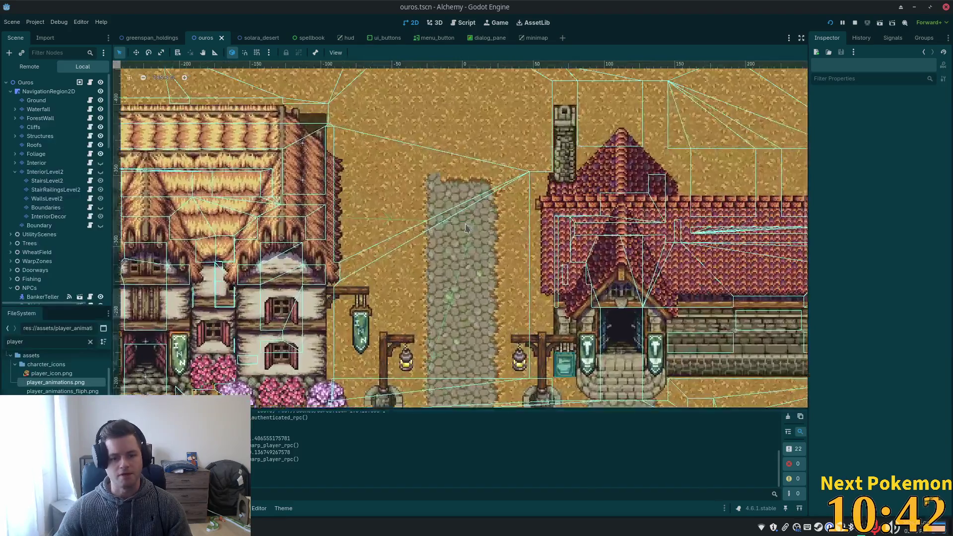
drag(466, 227, 424, 104)
scroll(487, 277, up, 2)
scroll(50, 229, down, 3)
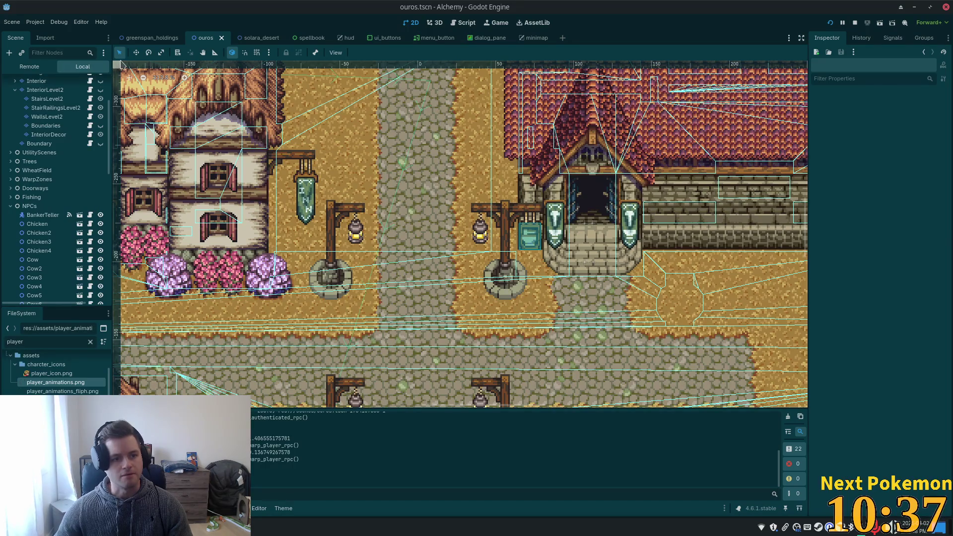
Compare the Z Index settings of the StructureDecoration and Structures layers in the Inspector.
click(504, 221)
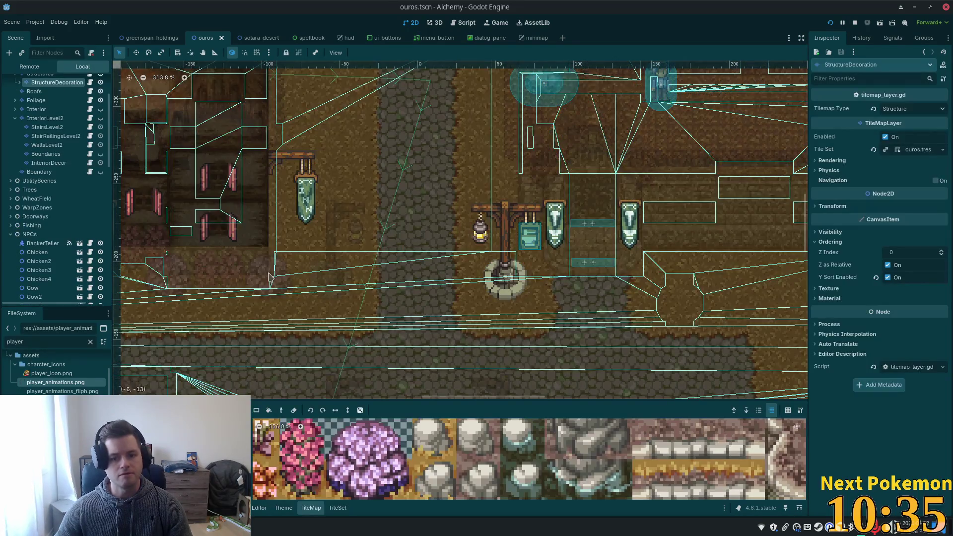
scroll(73, 218, up, 3)
click(58, 138)
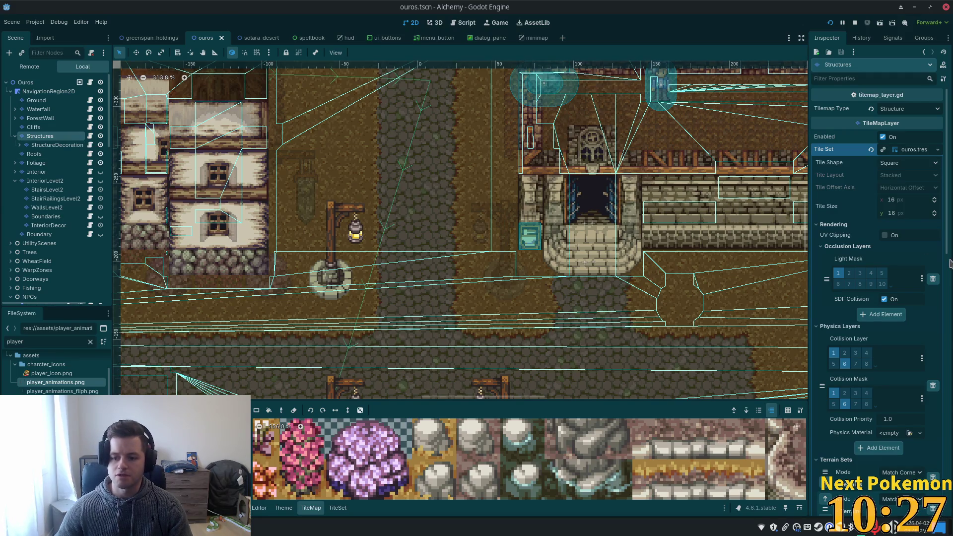
scroll(882, 266, down, 5)
scroll(882, 266, down, 6)
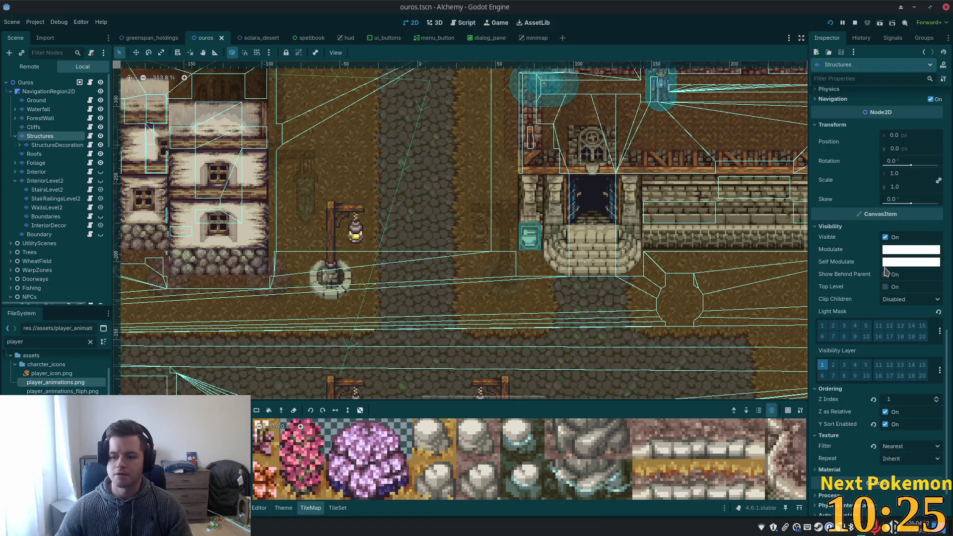
click(56, 145)
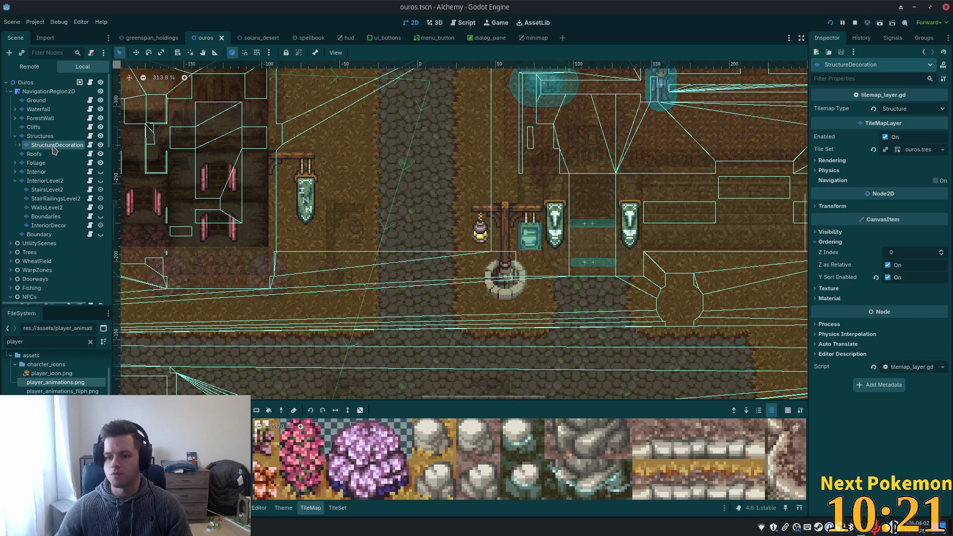
click(44, 137)
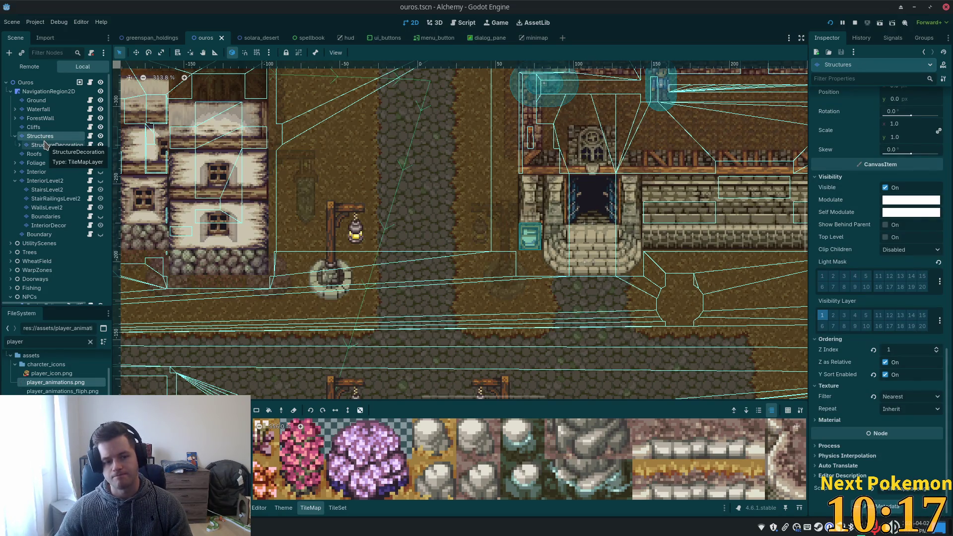
click(45, 145)
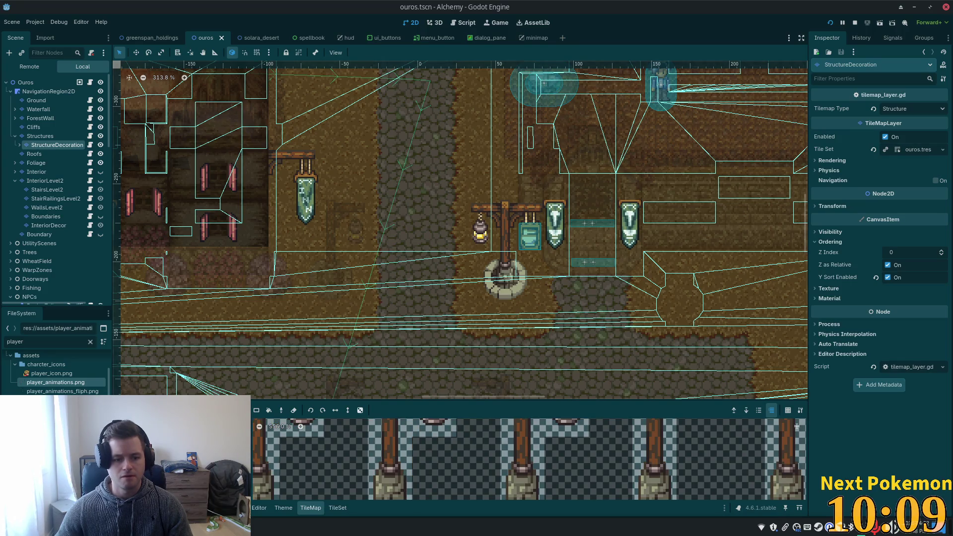
scroll(564, 474, down, 3)
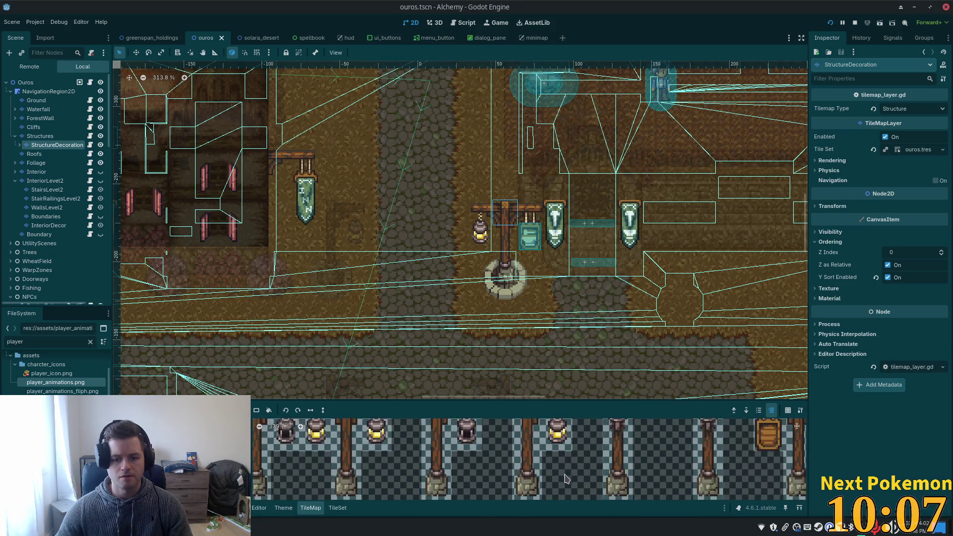
scroll(565, 474, down, 8)
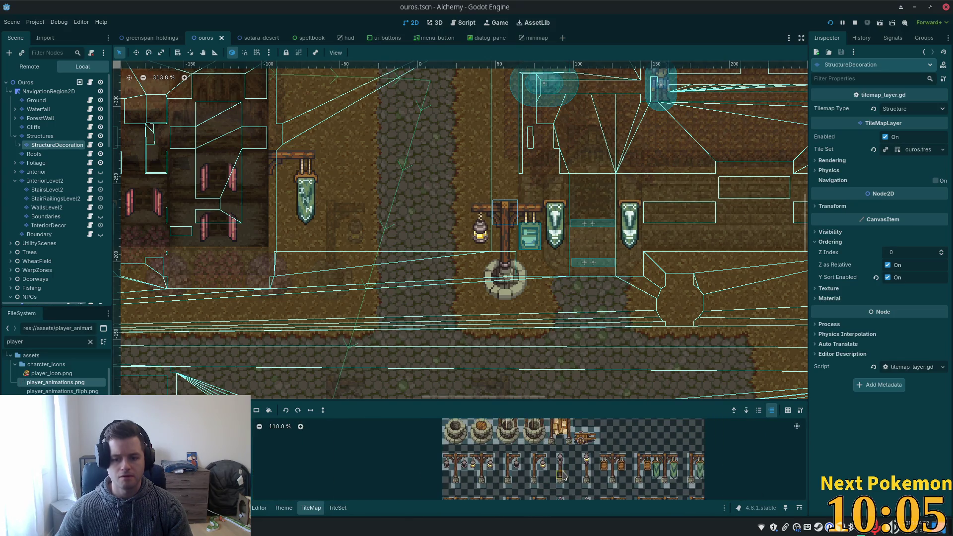
scroll(562, 471, up, 3)
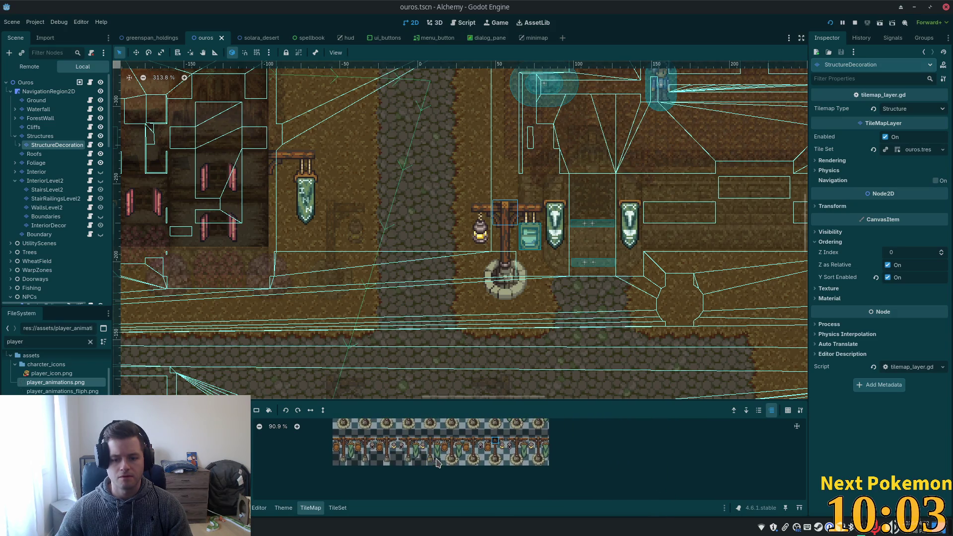
scroll(512, 451, up, 3)
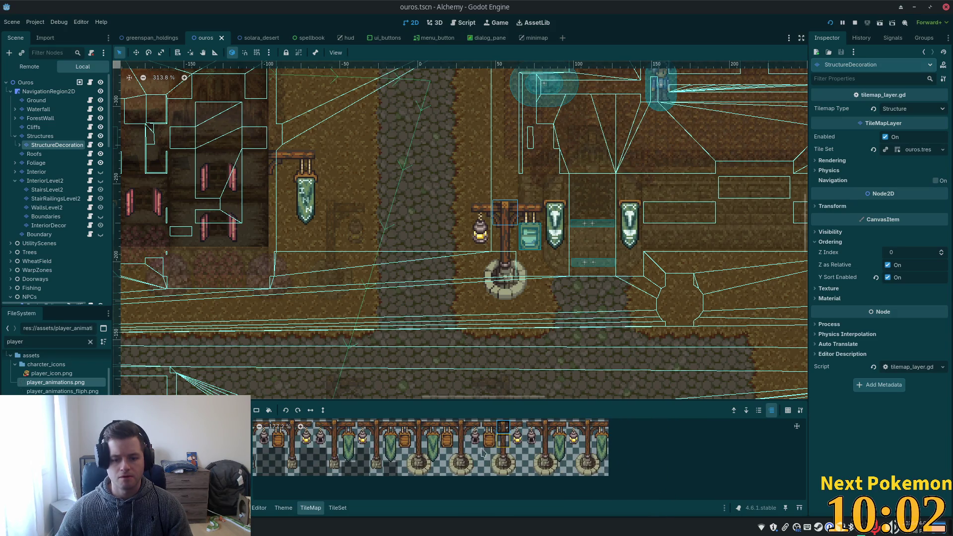
In the ouros.tres TileSet editor, select decoration tiles to view their Z Index and Y Sort Origin.
click(338, 511)
scroll(574, 470, down, 5)
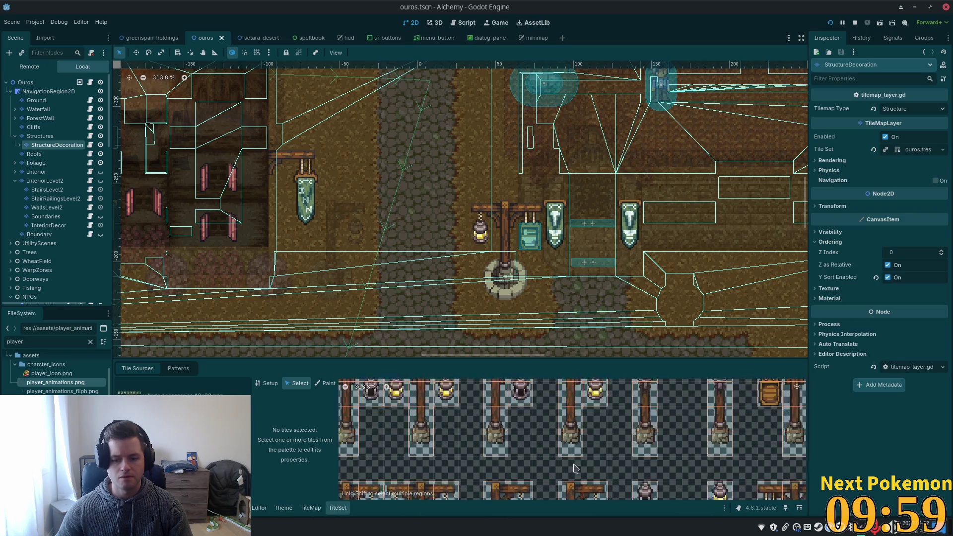
scroll(574, 470, down, 3)
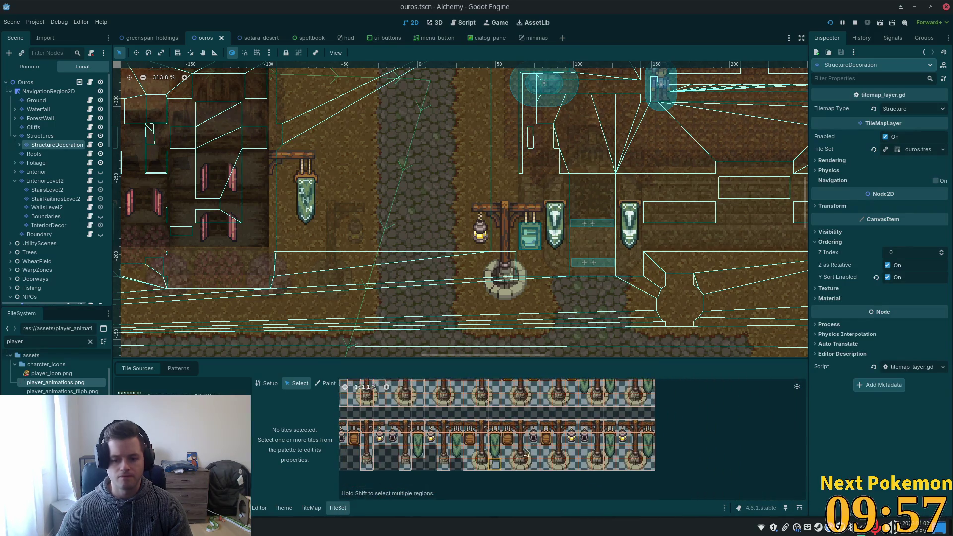
click(558, 438)
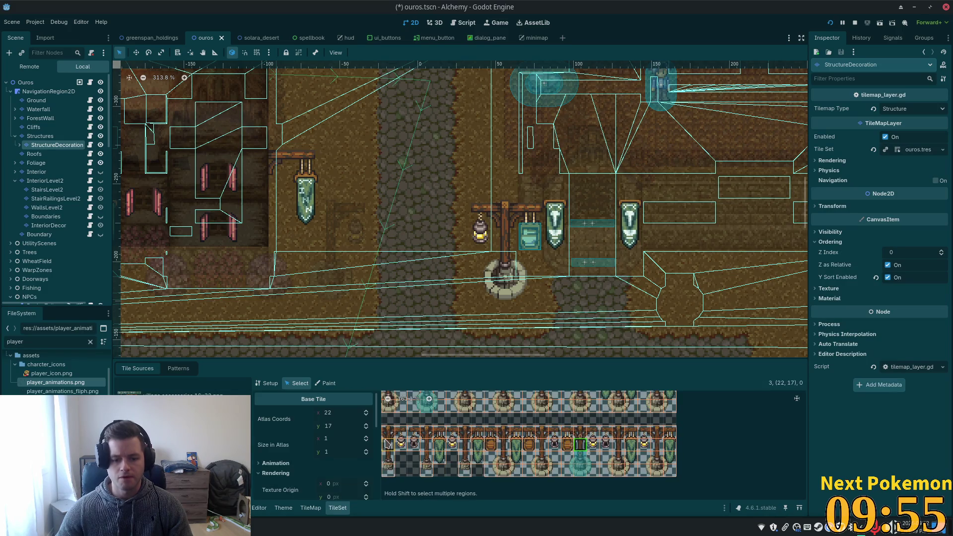
scroll(354, 443, down, 5)
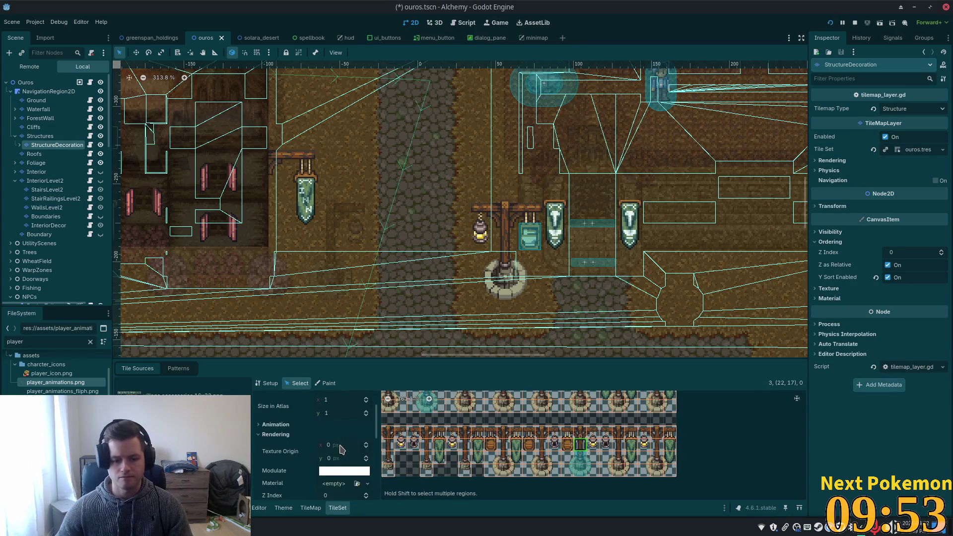
click(580, 434)
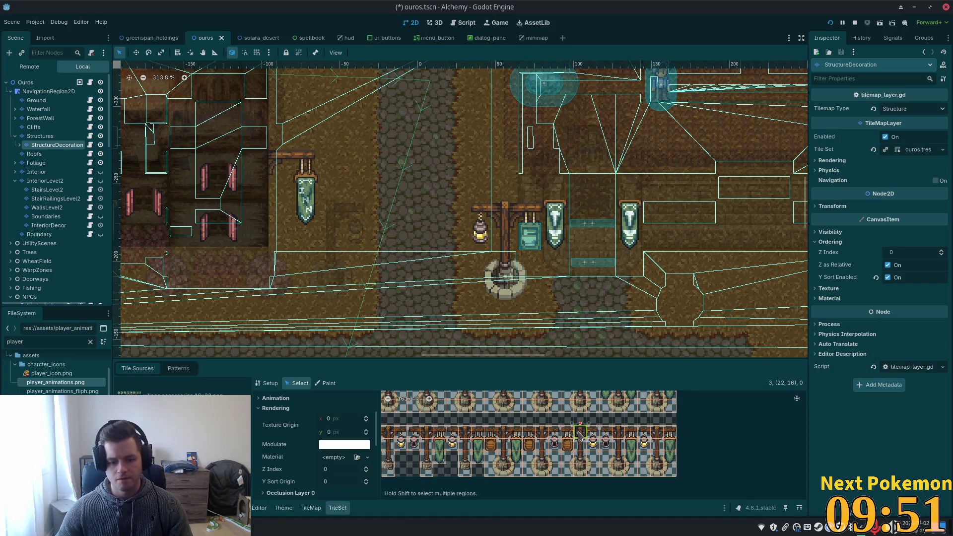
click(605, 435)
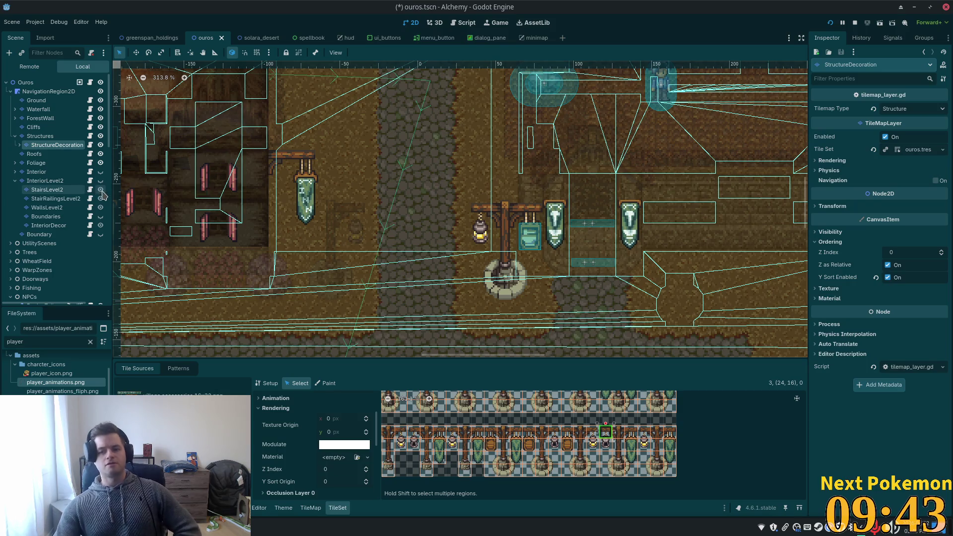
Set the StructureDecoration layer's Z Index to 9, save the ouros scene, and run the project.
click(54, 137)
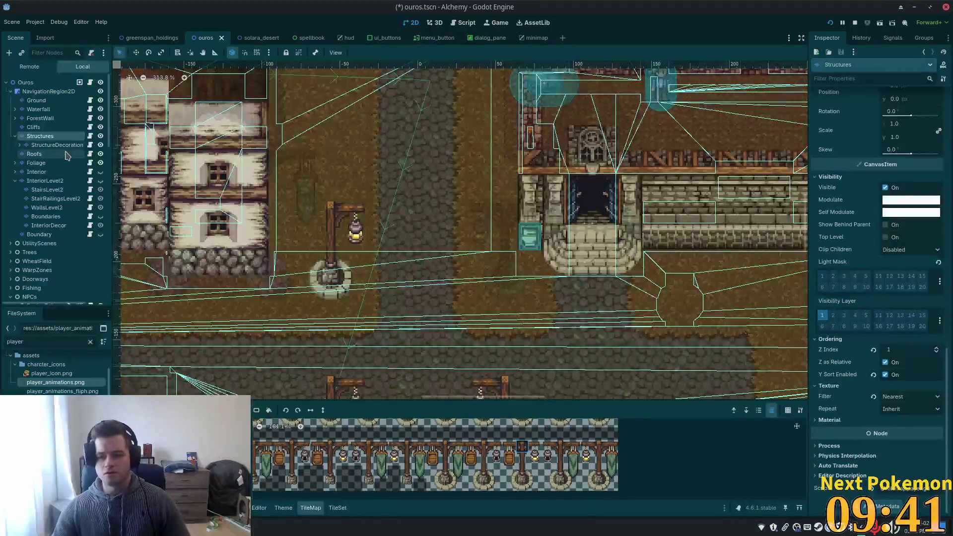
click(49, 145)
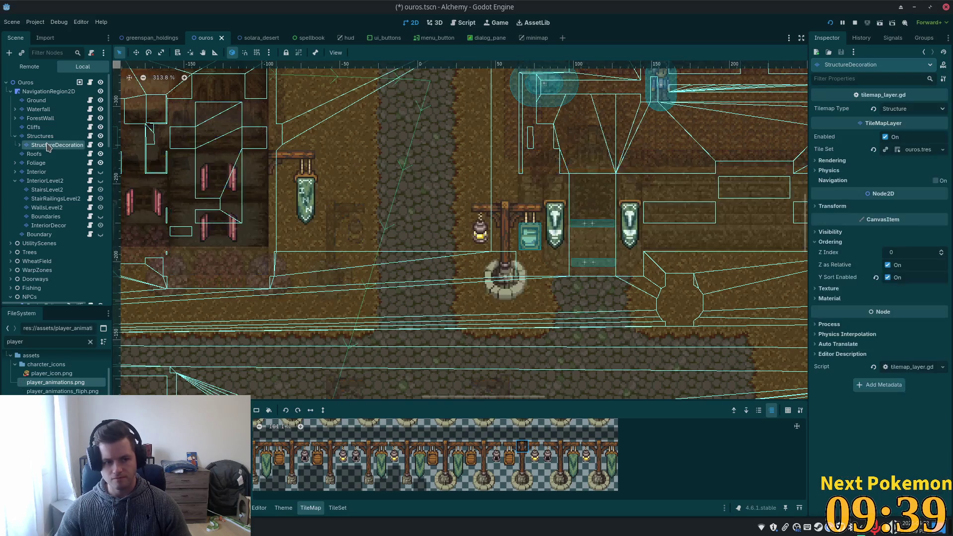
click(899, 253)
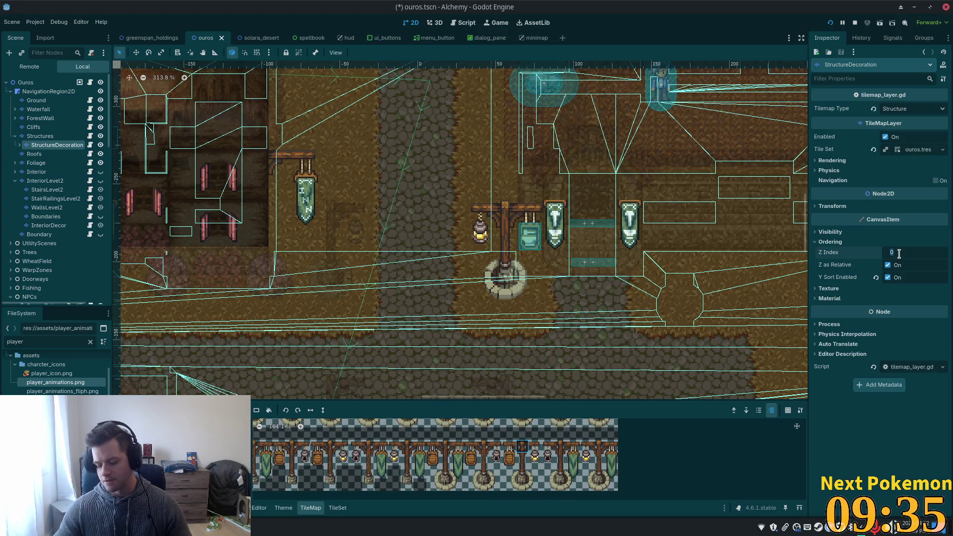
click(38, 136)
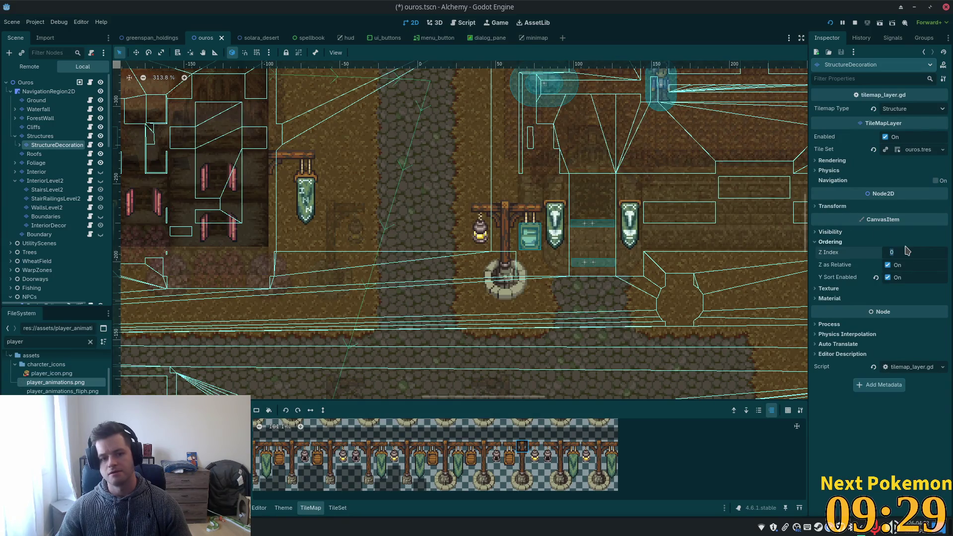
scroll(518, 288, down, 5)
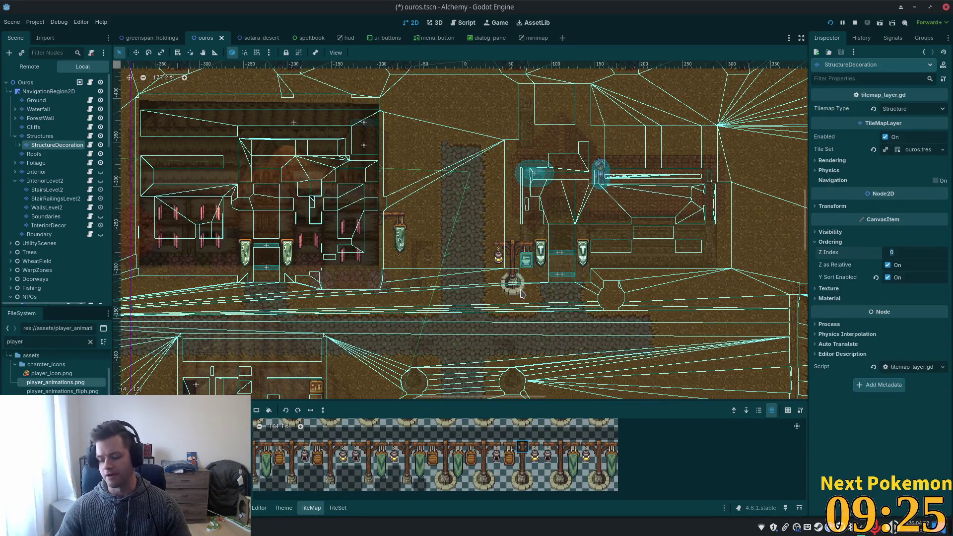
text(9)
key(Return)
key(ctrl+s)
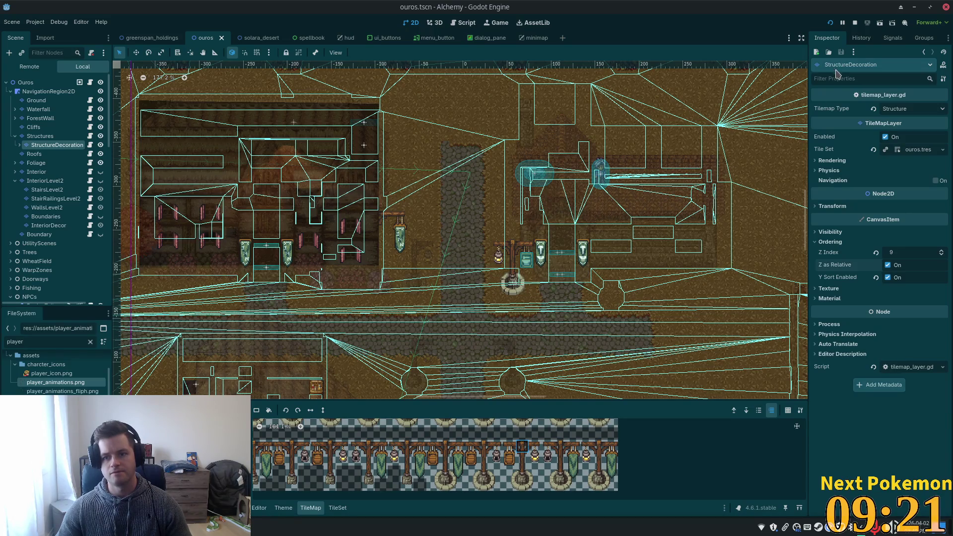
click(827, 24)
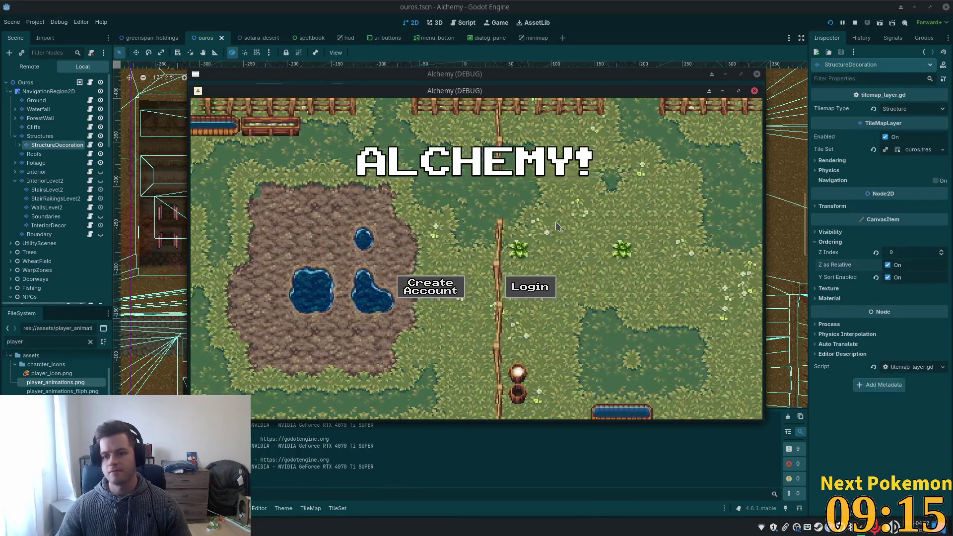
Walk the player north through Ouros past the red-roofed inn and toward the lamp posts.
key(w)
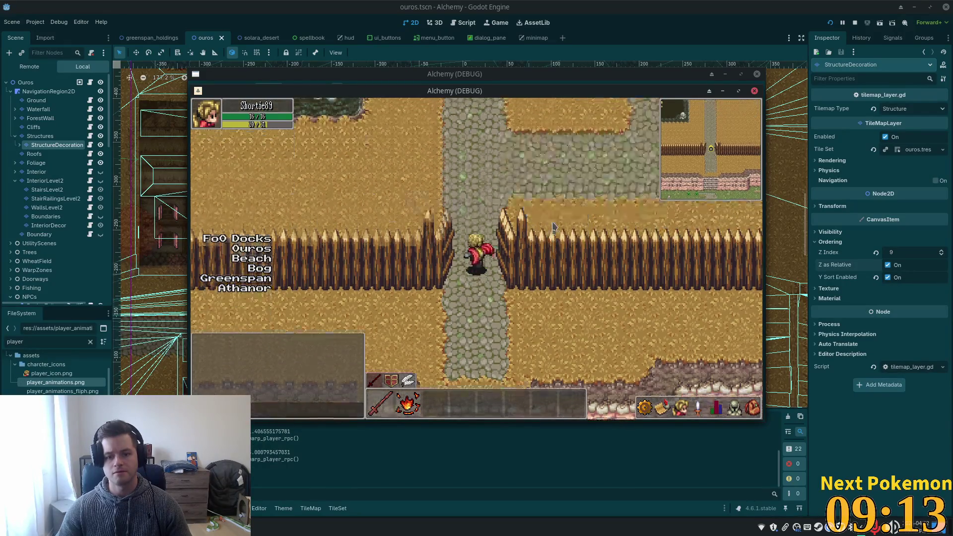
key(w)
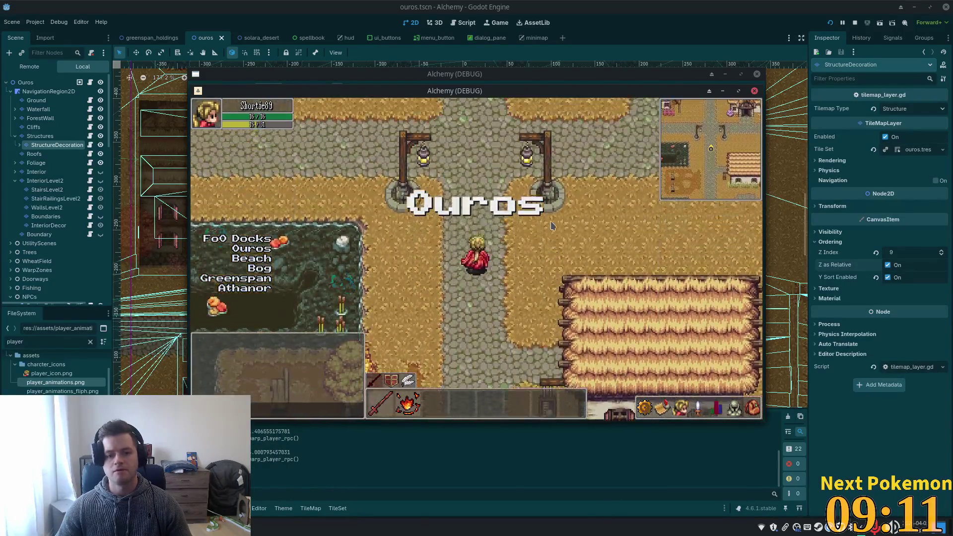
key(d)
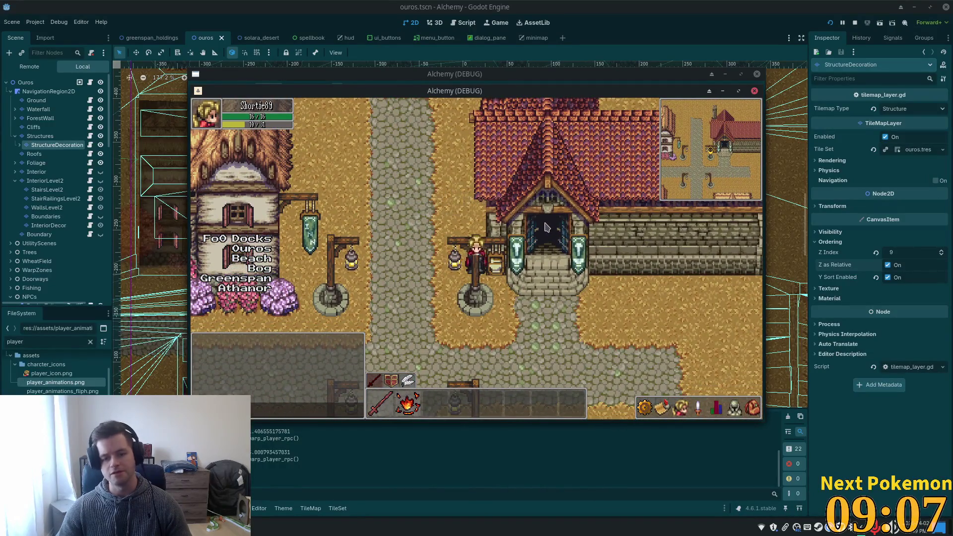
key(a)
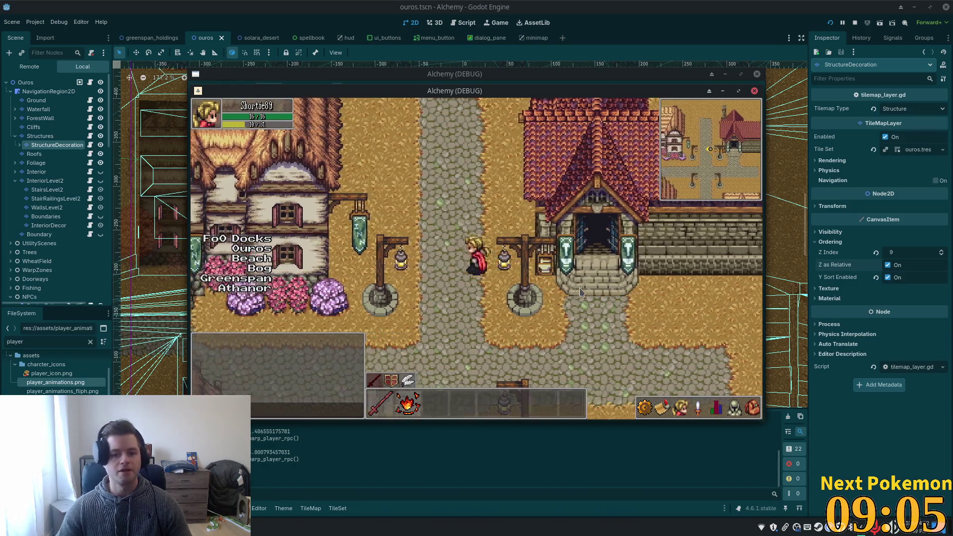
key(w)
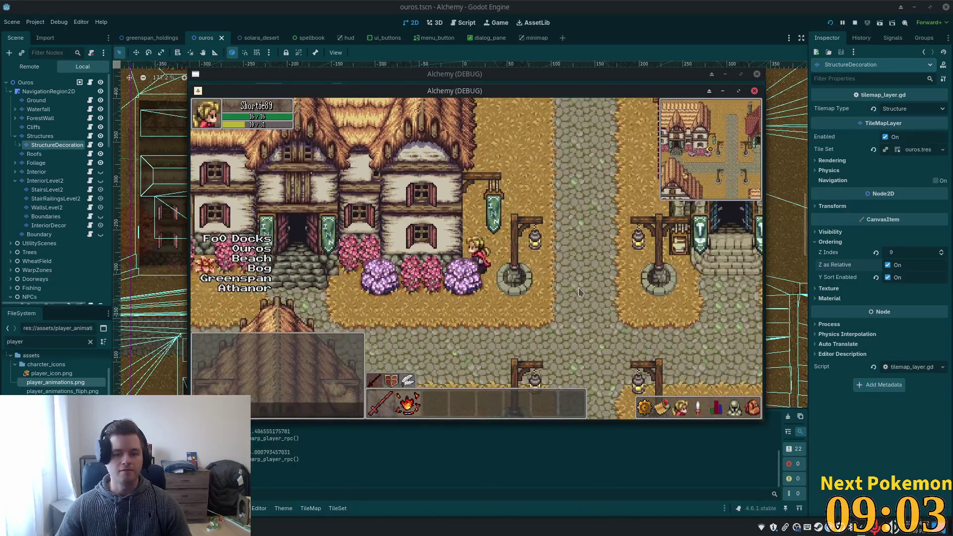
key(d)
key(s)
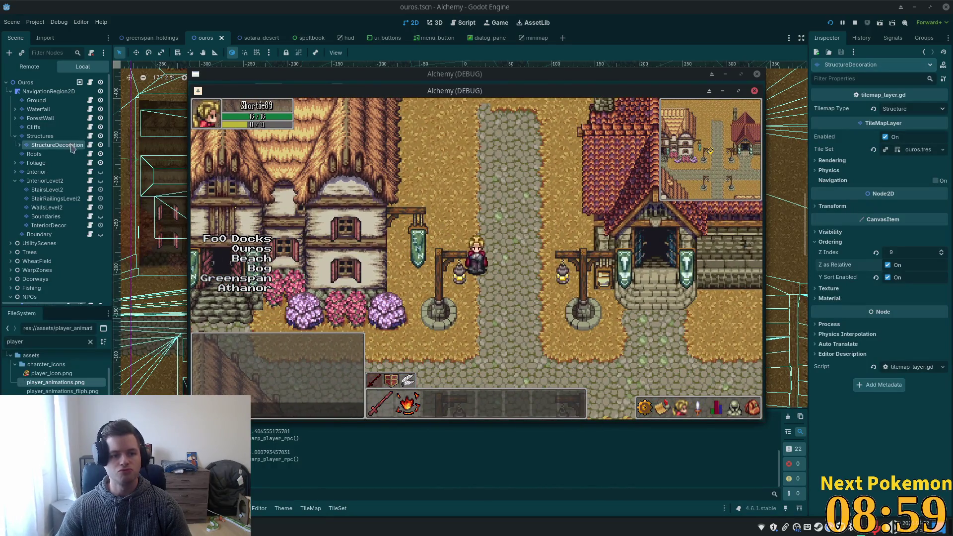
key(d)
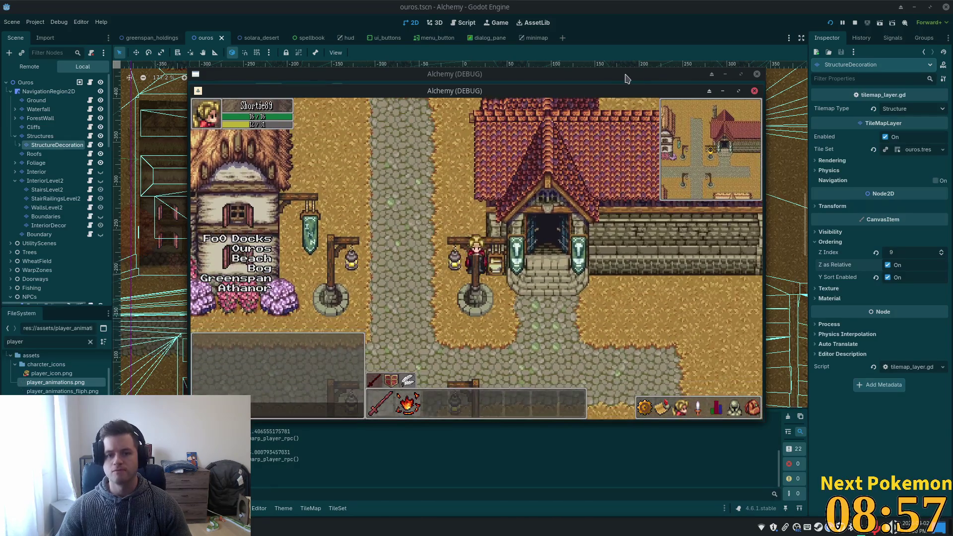
Move the game window aside, stop the game, and restore the editor window.
drag(575, 94, 911, 155)
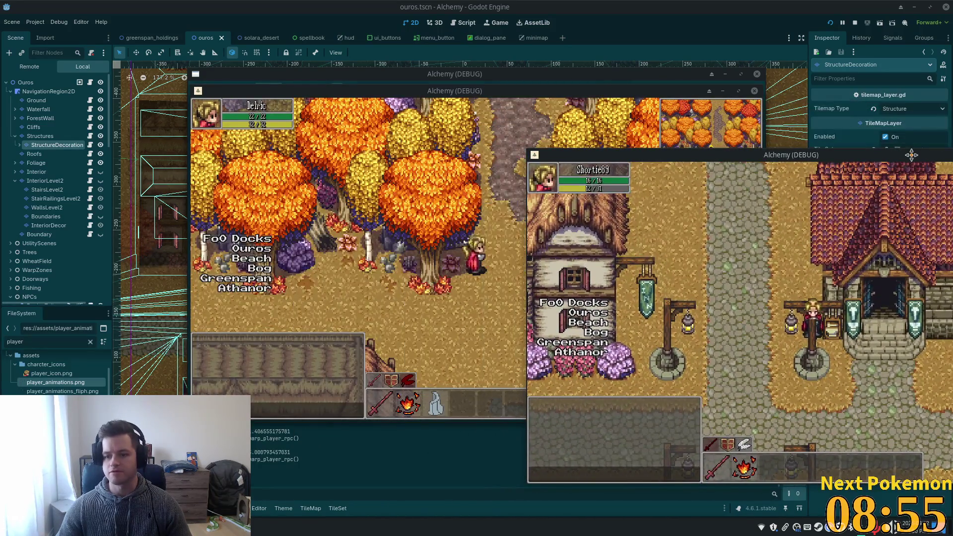
key(F8)
double_click(659, 13)
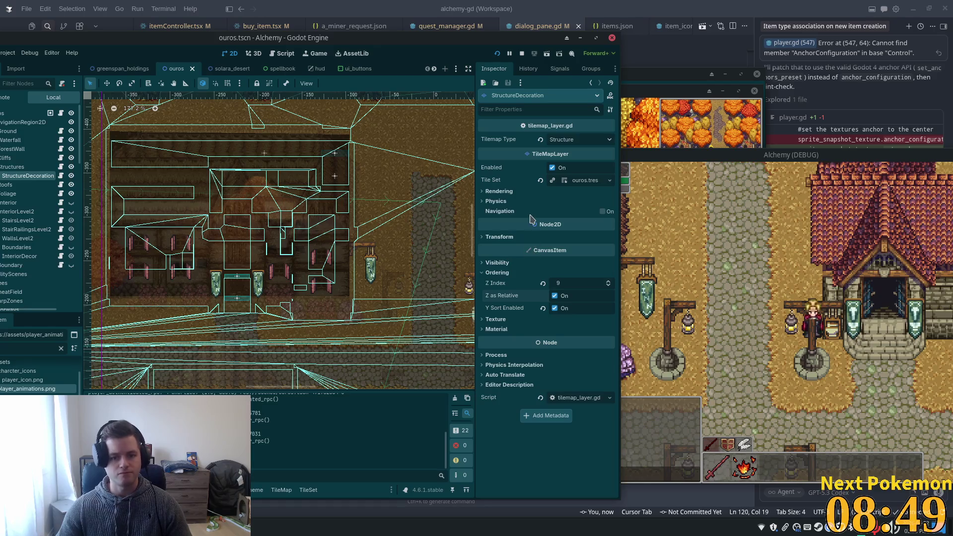
Tune the StructureDecoration layer's Y Sort Origin through several values, settling on 12, then save.
click(501, 191)
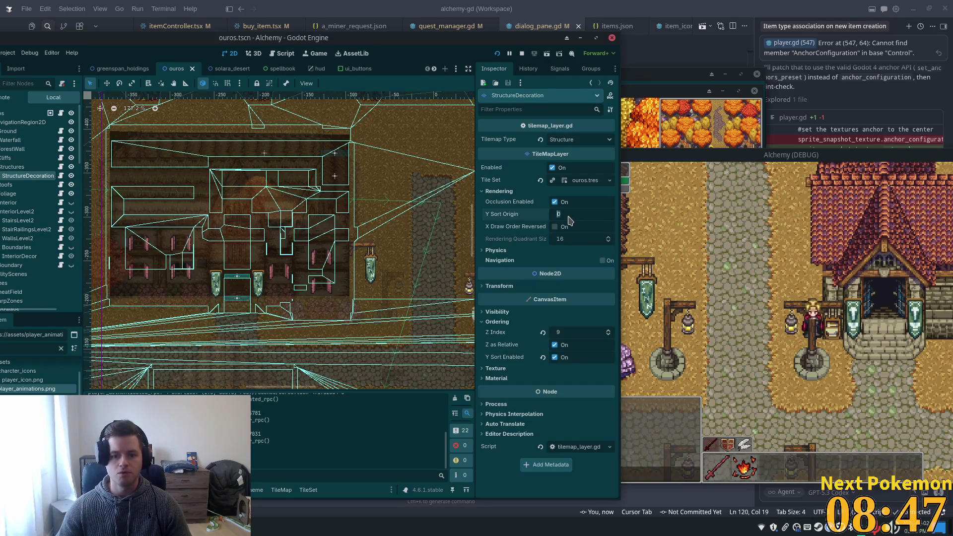
text(-1)
key(Return)
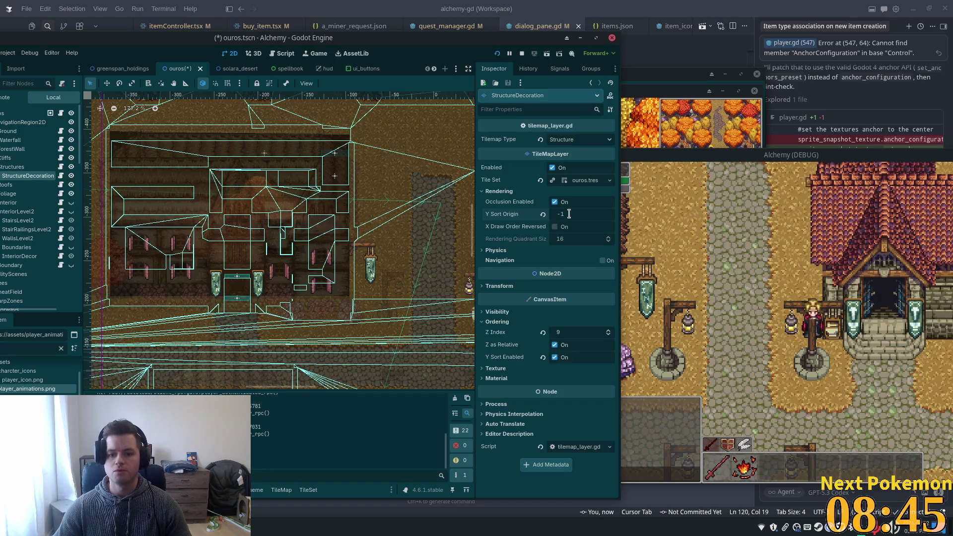
key(BackSpace)
text(14)
key(Down)
key(Down)
key(Down)
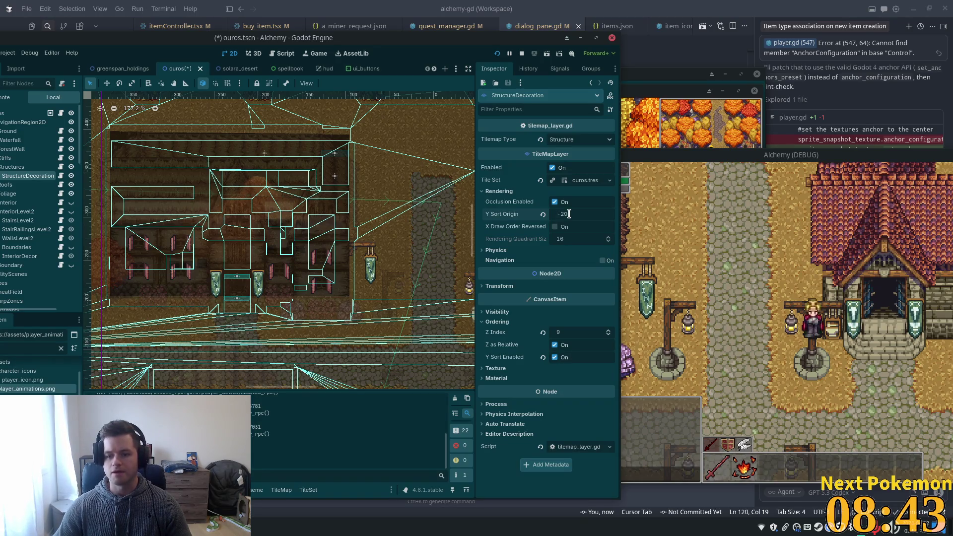
key(Down)
key(Down)
key(Down)
key(Down)
key(Down)
key(Down)
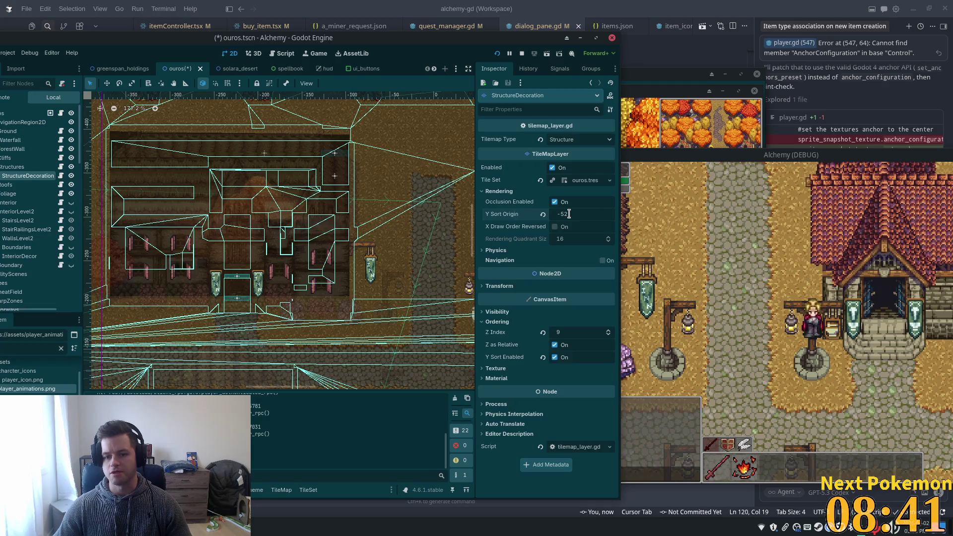
key(Up)
key(Up)
key(Up)
key(Up)
key(Up)
key(Up)
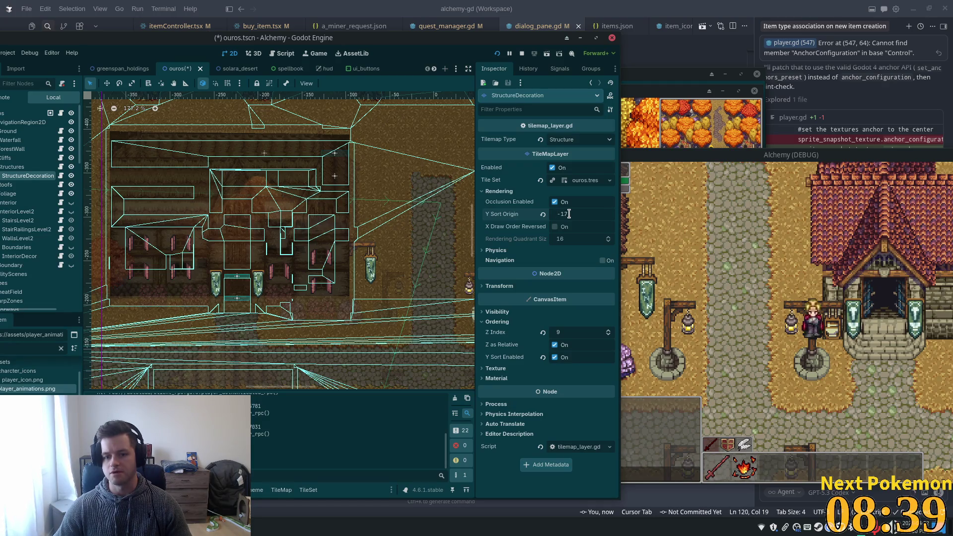
key(Up)
key(Up)
key(Up)
key(Up)
key(Up)
key(Up)
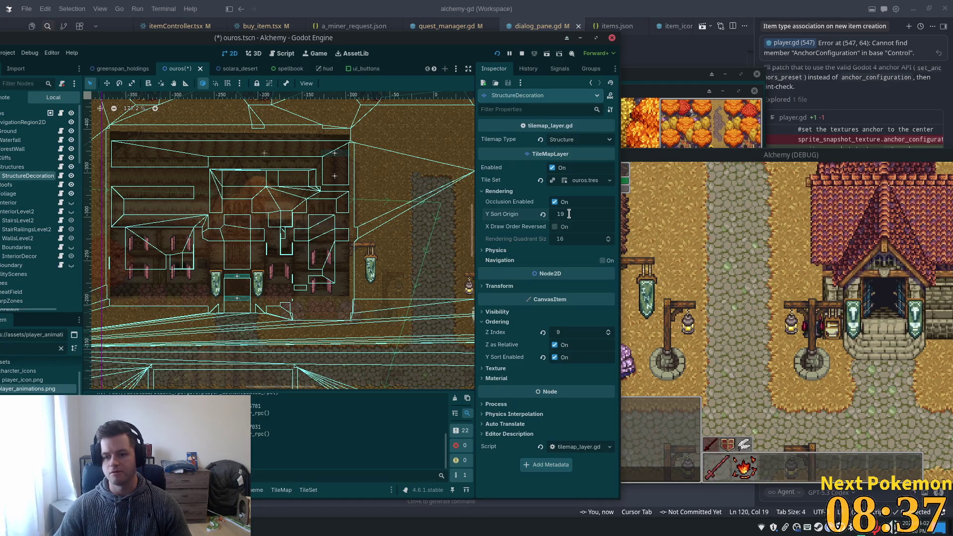
key(Down)
key(Down)
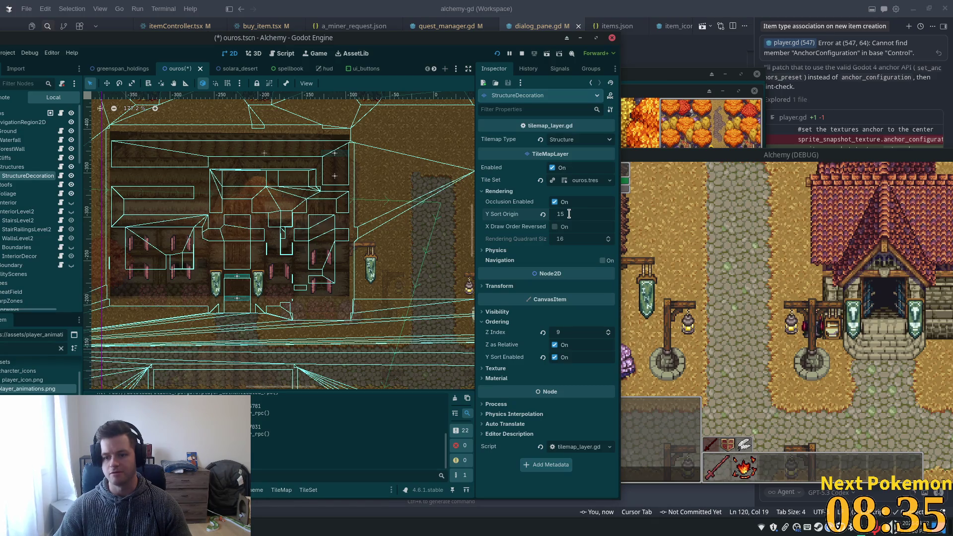
key(Down)
key(Down)
key(Down)
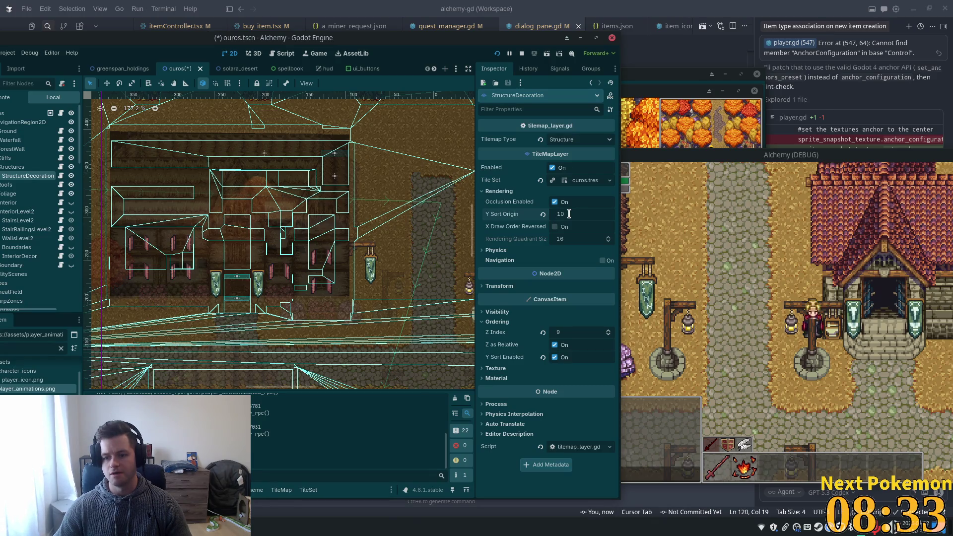
key(Up)
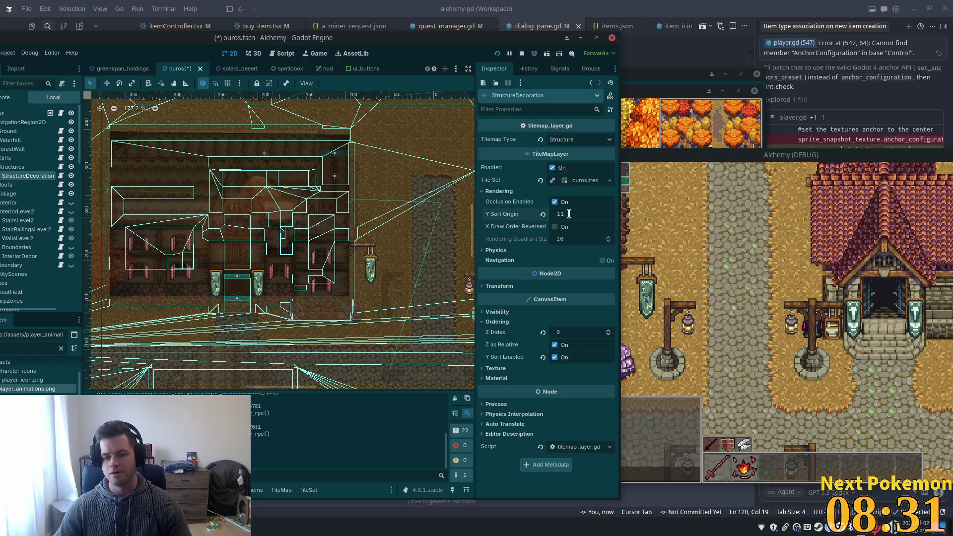
key(Up)
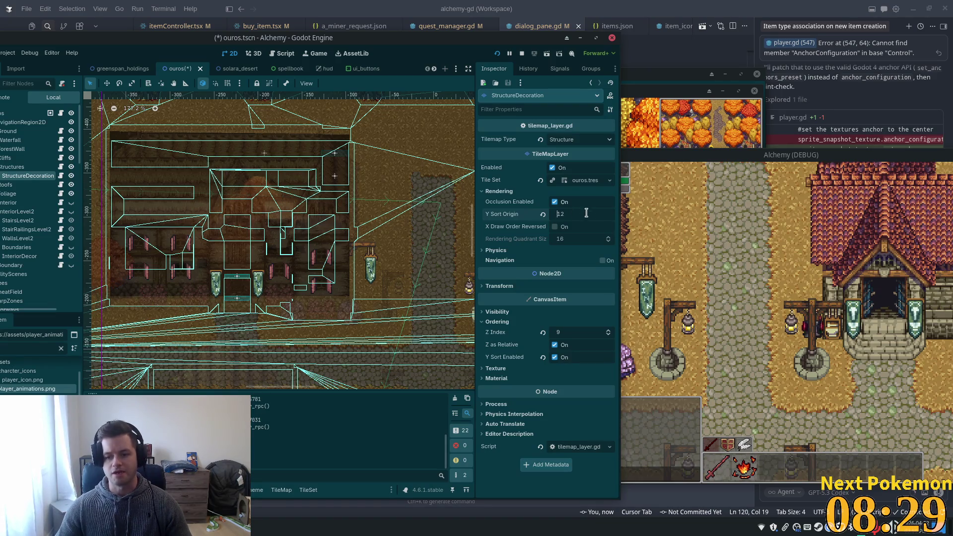
key(ctrl+s)
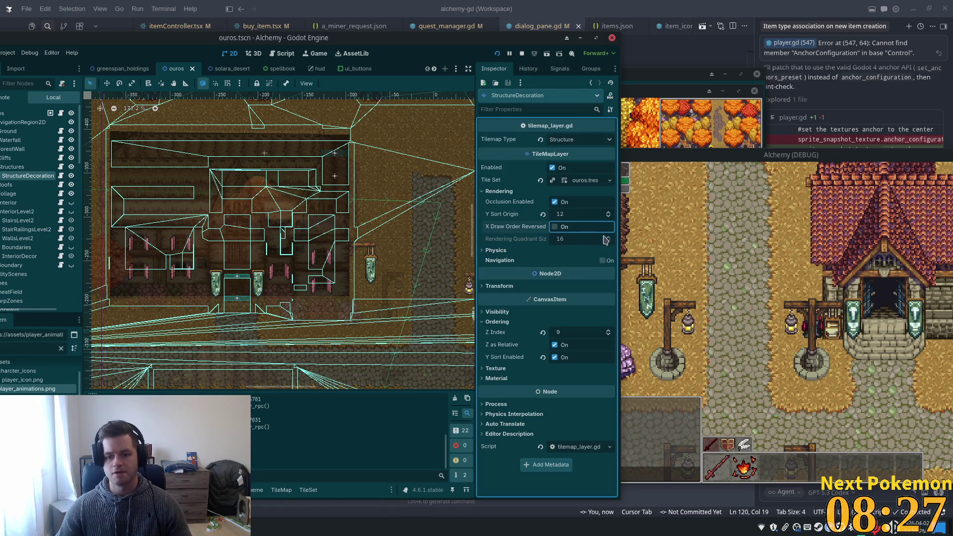